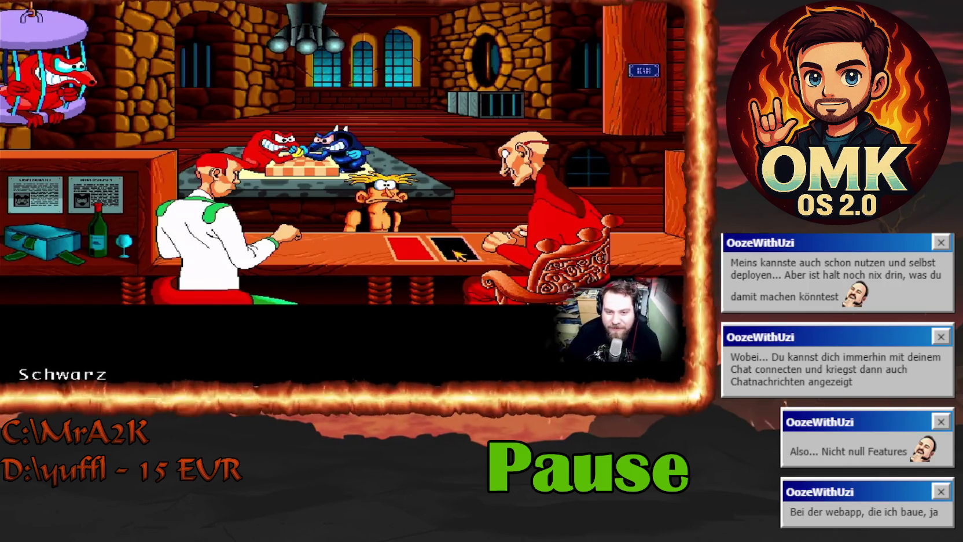
- Bet twice on the black field at the card table using the verb menu
{"action": "right_click", "coordinate": [454, 250]}
{"action": "left_click", "coordinate": [454, 251]}
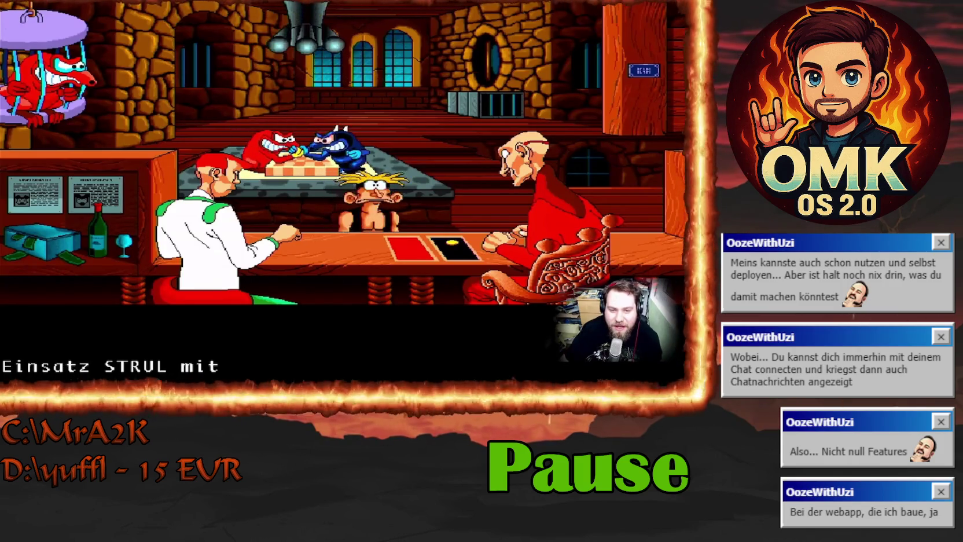
{"action": "right_click", "coordinate": [457, 249]}
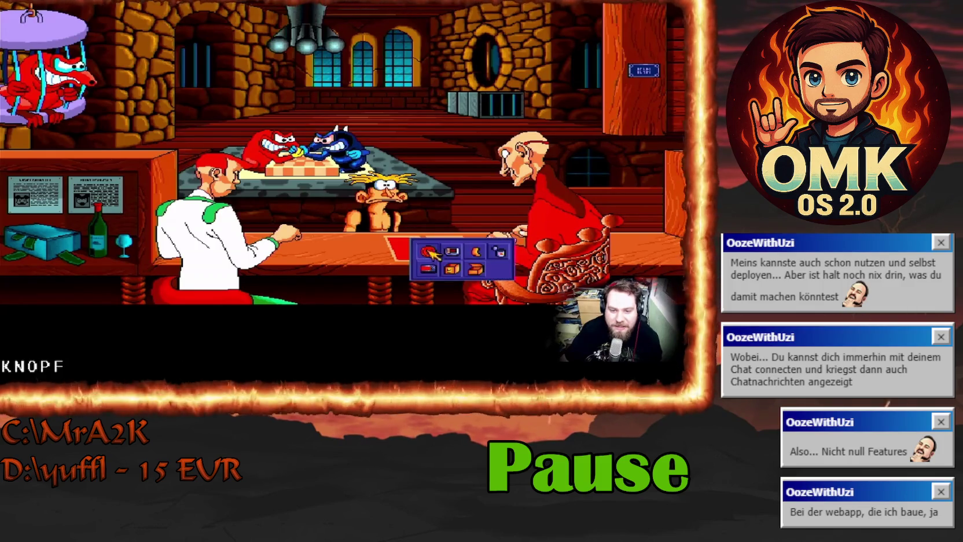
{"action": "left_click", "coordinate": [452, 268]}
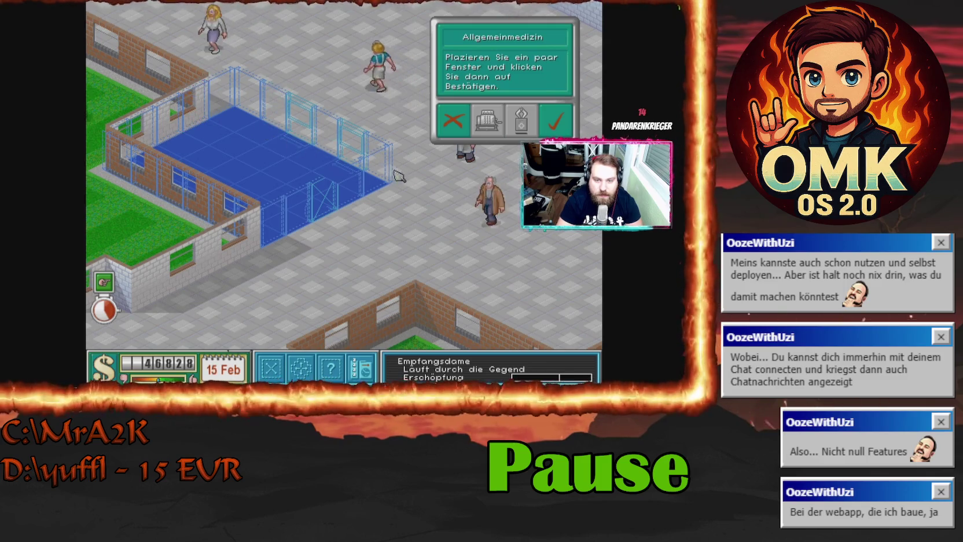
- Confirm the Allgemeinmedizin blueprint and place the desk, filing cabinet and chair
{"action": "left_click", "coordinate": [555, 121]}
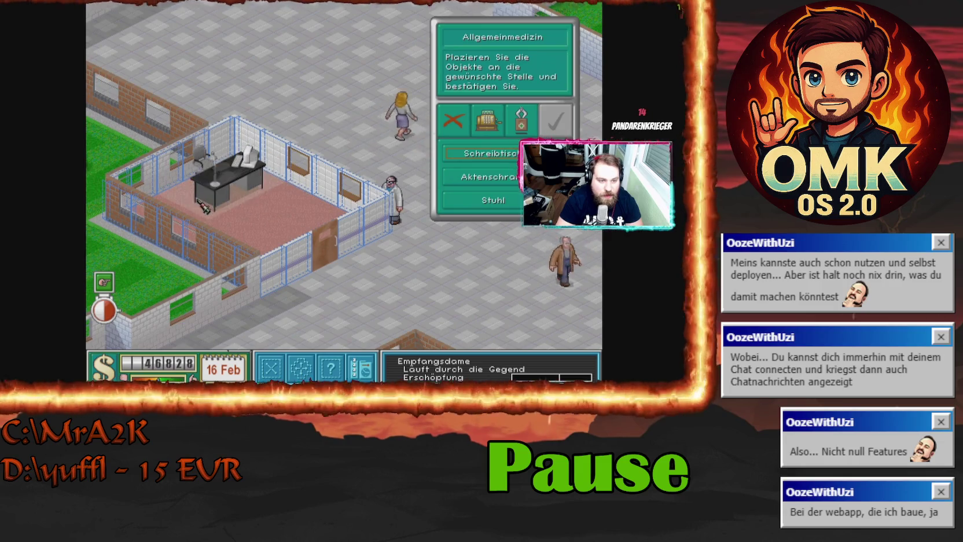
{"action": "left_click", "coordinate": [185, 196]}
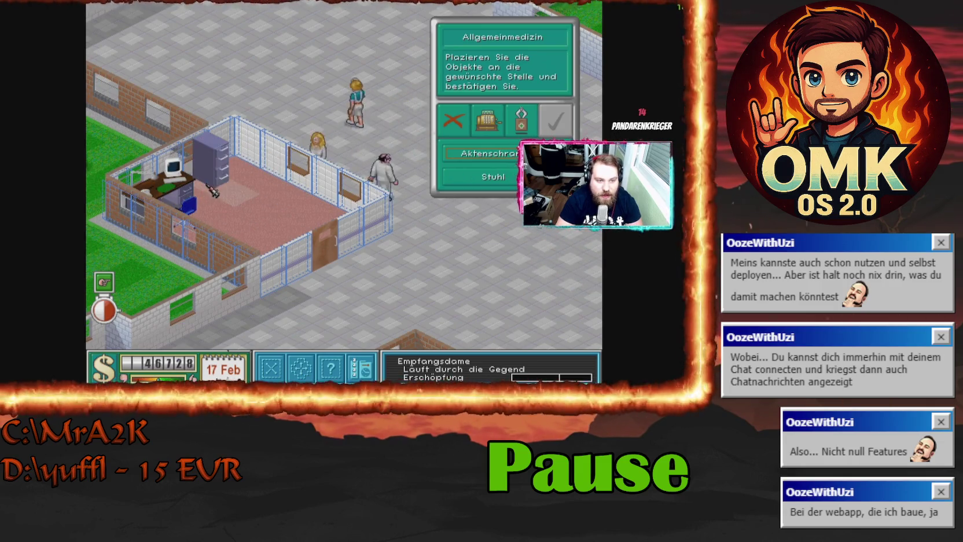
{"action": "left_click", "coordinate": [243, 176]}
{"action": "left_click", "coordinate": [206, 176]}
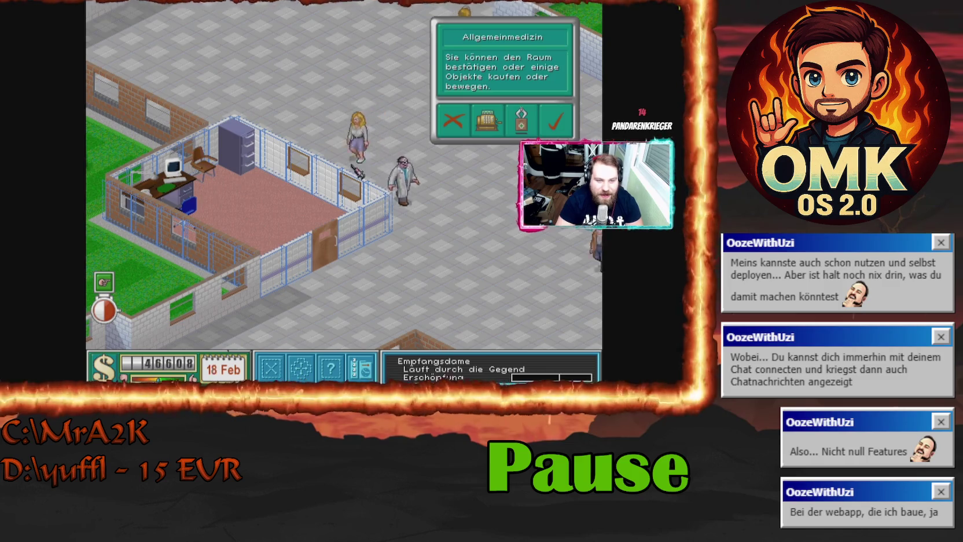
- Buy and place a fire extinguisher, two radiators, a plant and a bin, then finish the room
{"action": "left_click", "coordinate": [486, 121]}
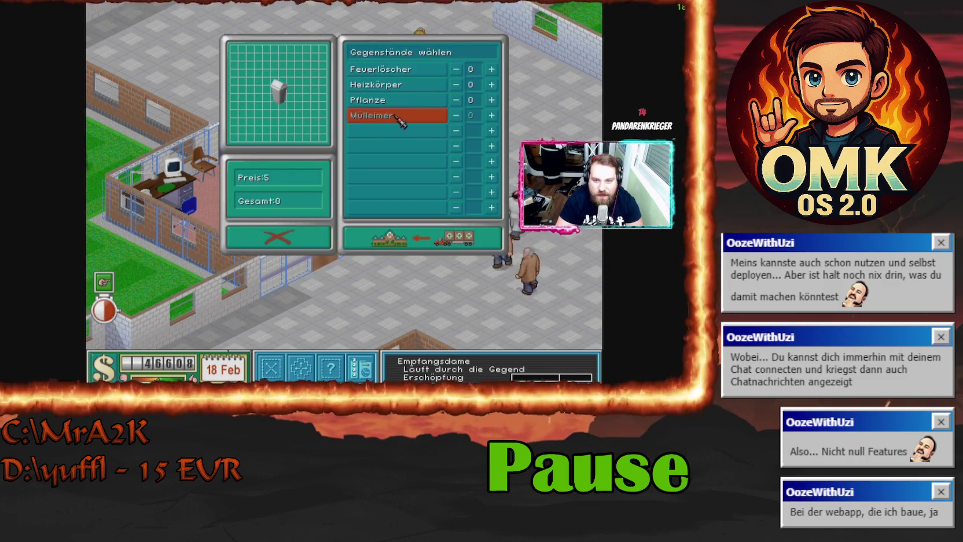
{"action": "left_click", "coordinate": [430, 229]}
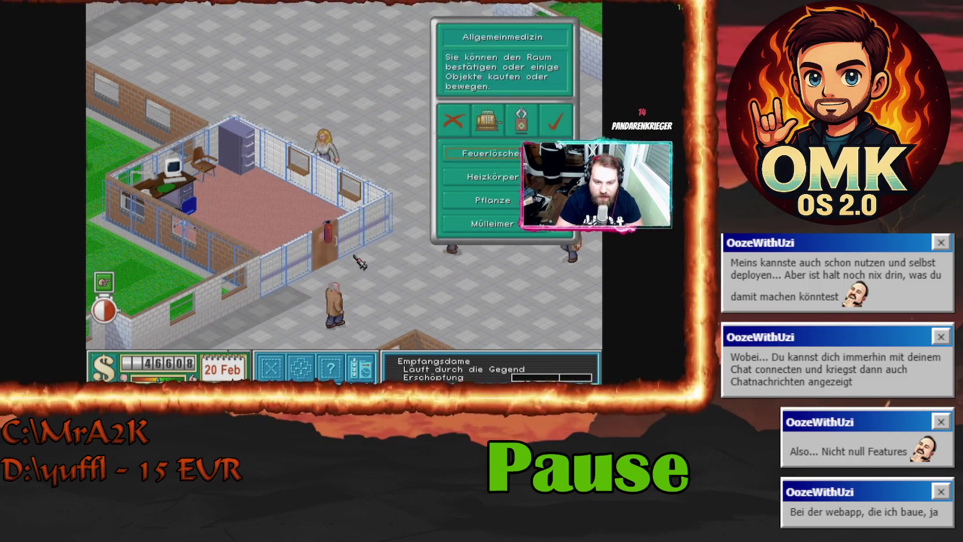
{"action": "left_click", "coordinate": [358, 262]}
{"action": "left_click", "coordinate": [294, 194]}
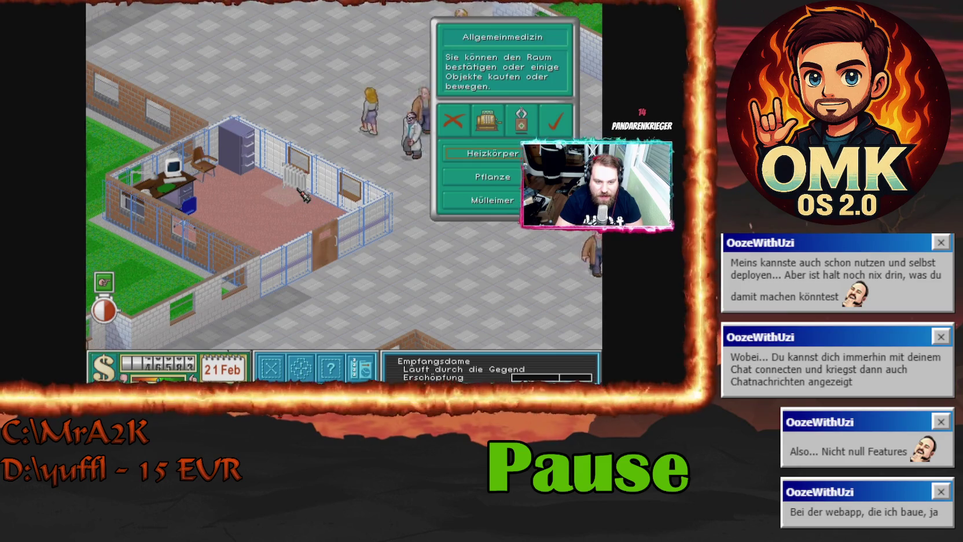
{"action": "left_click", "coordinate": [273, 297]}
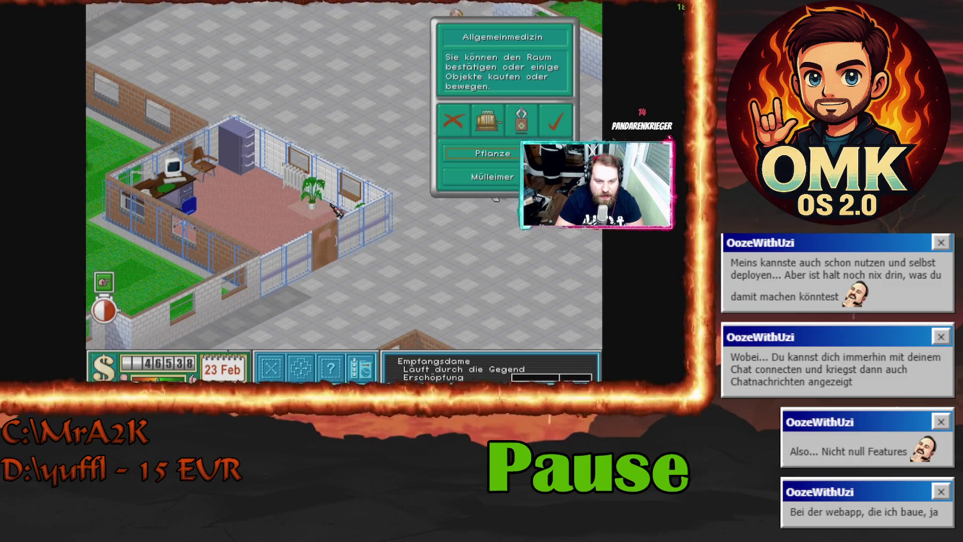
{"action": "left_click", "coordinate": [350, 214]}
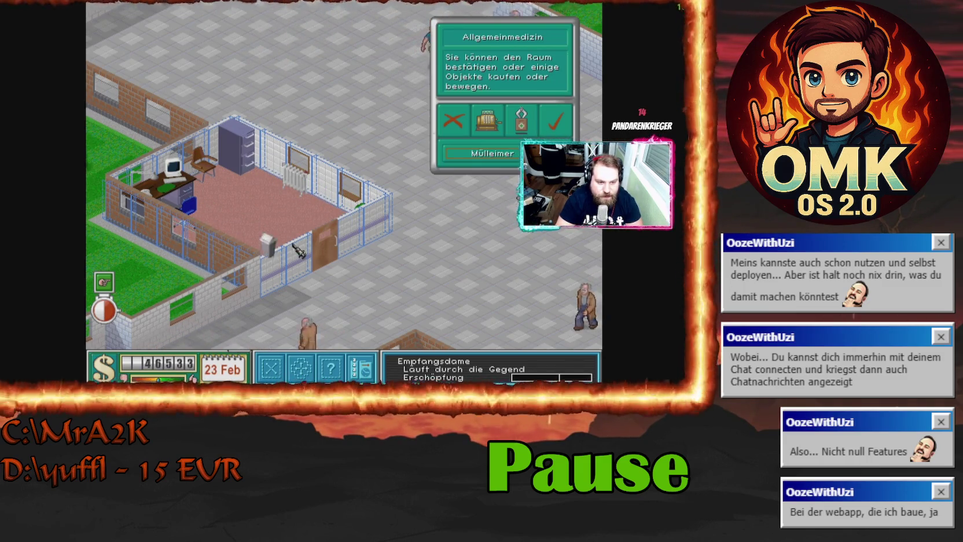
{"action": "left_click", "coordinate": [347, 203]}
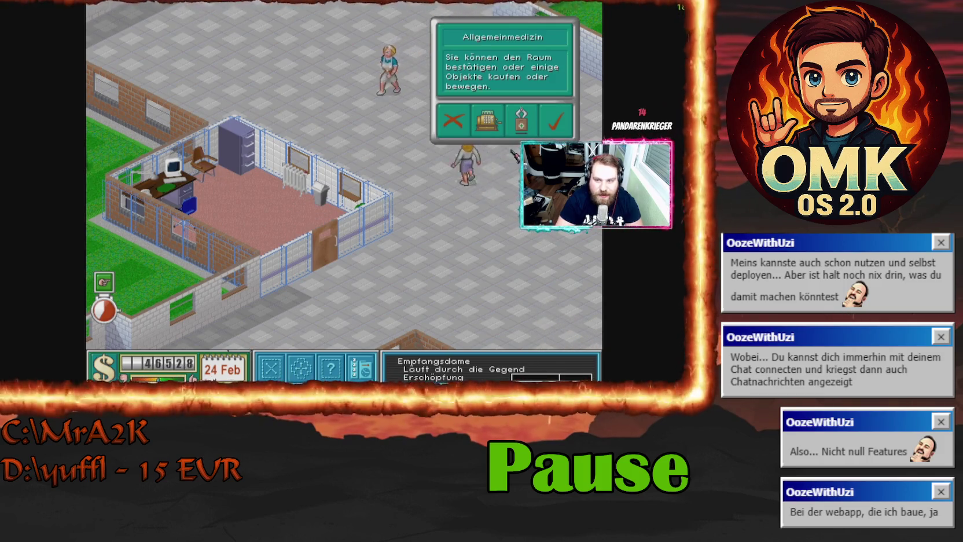
{"action": "left_click", "coordinate": [556, 122]}
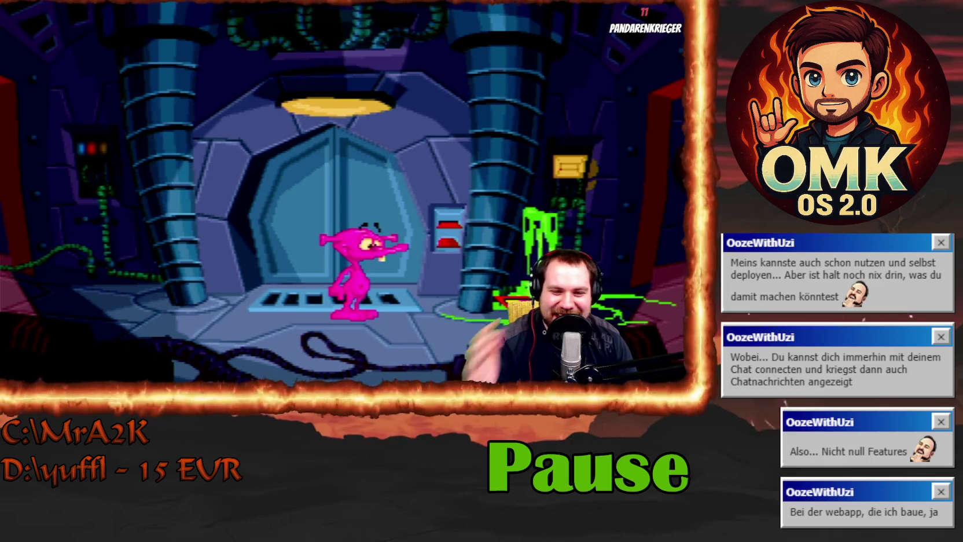
{"action": "mouse_move", "coordinate": [128, 72]}
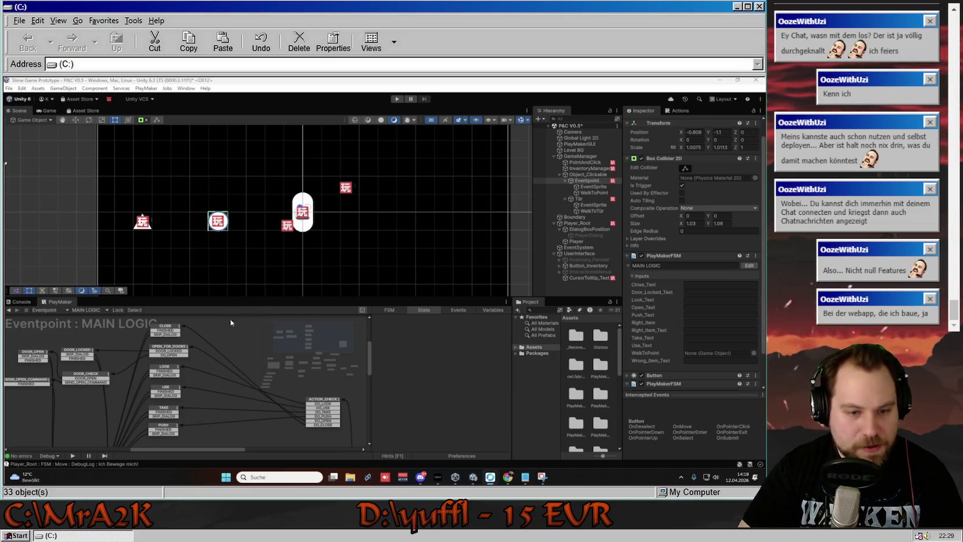
- Select the OPEN_FOR_DOORS state to show its Door_Not_Locked test and pan the graph slightly
{"action": "left_click", "coordinate": [169, 347]}
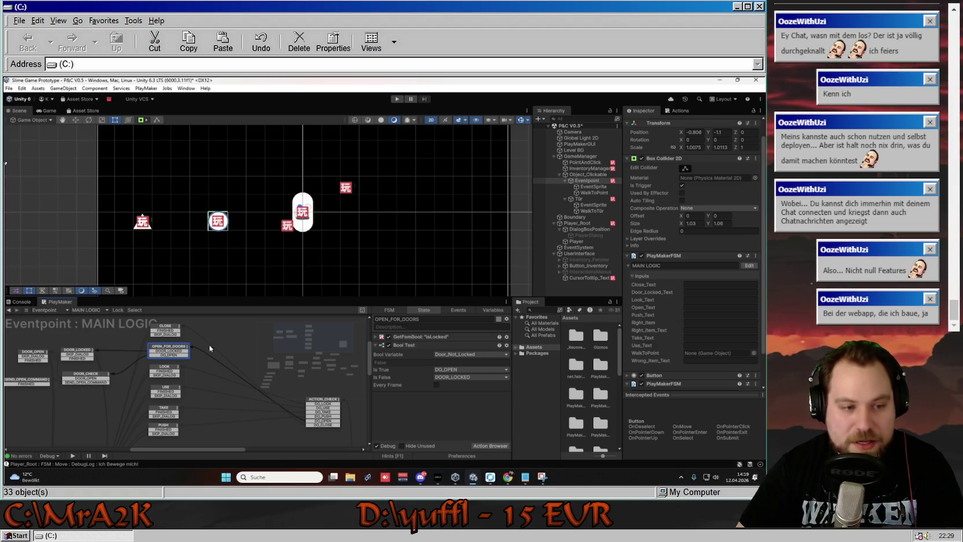
{"action": "mouse_move", "coordinate": [204, 344]}
{"action": "left_mouse_down"}
{"action": "mouse_move", "coordinate": [231, 342]}
{"action": "mouse_move", "coordinate": [208, 341]}
{"action": "mouse_move", "coordinate": [218, 363]}
{"action": "mouse_move", "coordinate": [209, 357]}
{"action": "left_mouse_up"}
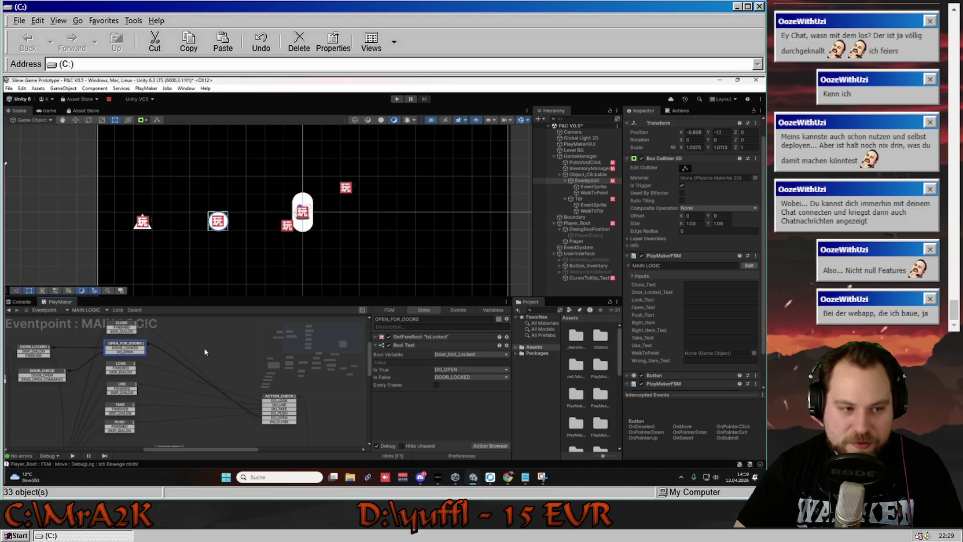
- Show the FSM's Variables tab and set the new variable type to Bool
{"action": "left_click", "coordinate": [492, 310]}
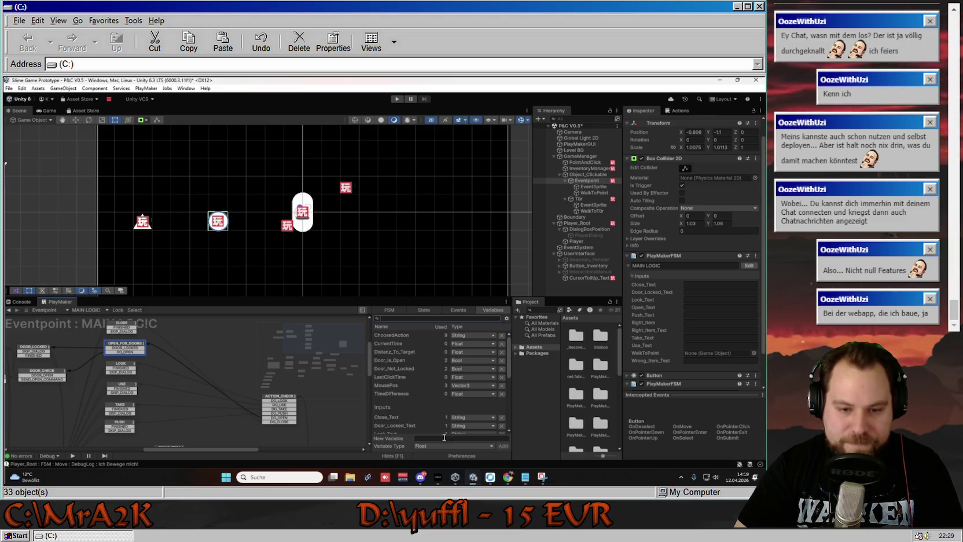
{"action": "left_click", "coordinate": [454, 446]}
{"action": "left_click", "coordinate": [434, 326]}
{"action": "left_click", "coordinate": [444, 439]}
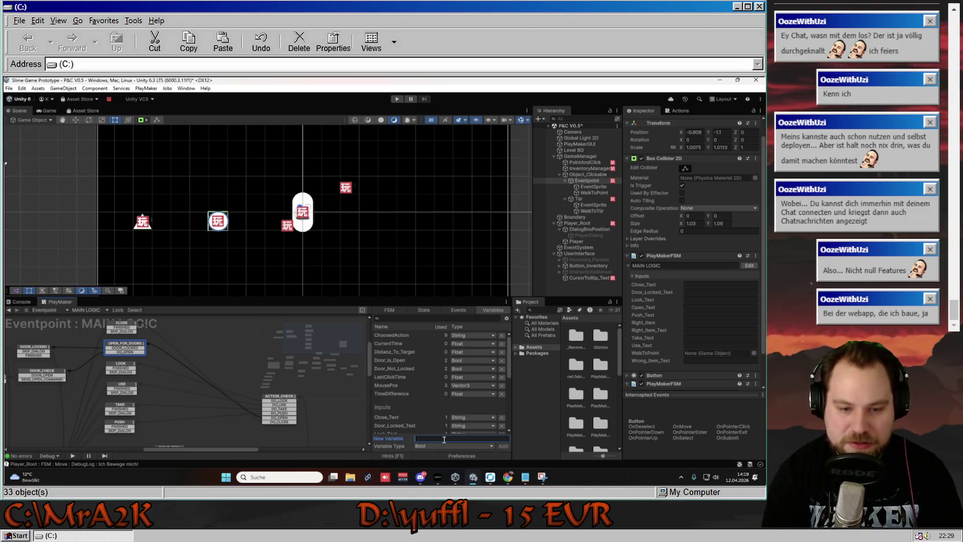
{"action": "scroll", "coordinate": [405, 403], "scroll_direction": "down", "scroll_amount": 6}
{"action": "scroll", "coordinate": [411, 403], "scroll_direction": "up", "scroll_amount": 6}
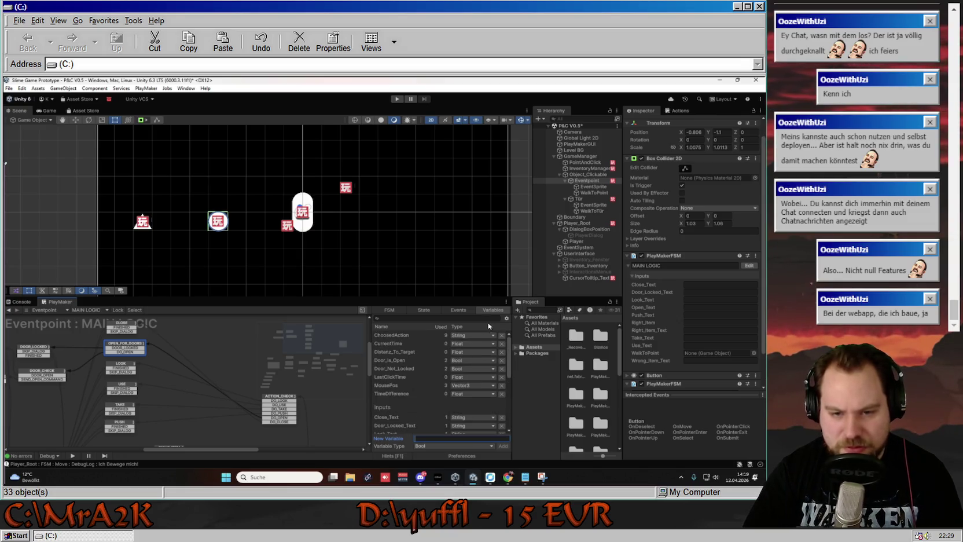
- Look through the PlayMaker preferences, the Events tab and the OPEN_FOR_DOORS state actions
{"action": "right_click", "coordinate": [405, 324]}
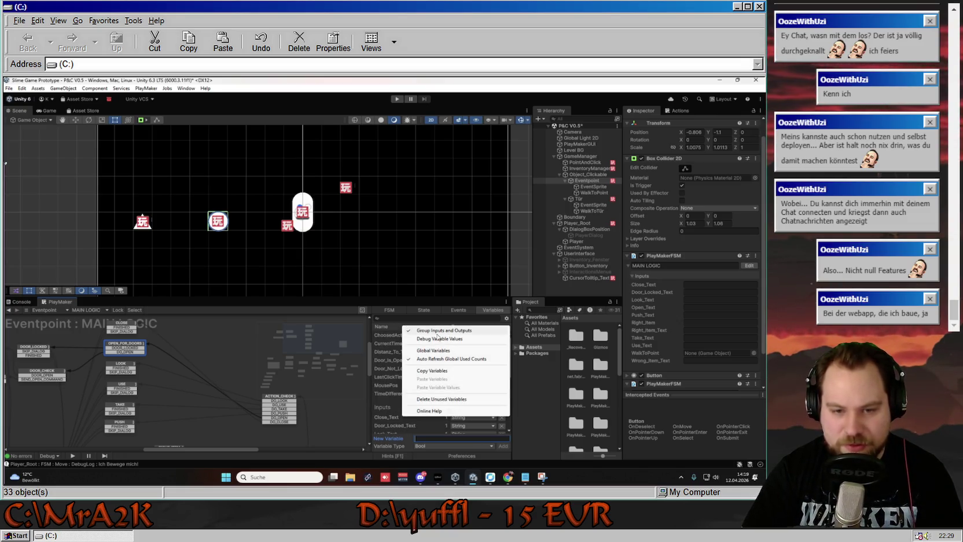
{"action": "left_click", "coordinate": [447, 456]}
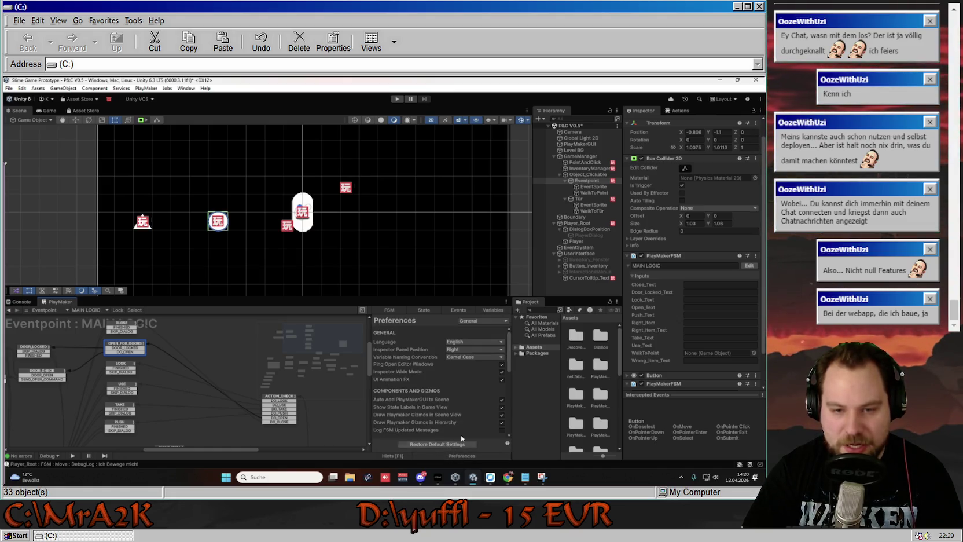
{"action": "left_click", "coordinate": [426, 309]}
{"action": "left_click", "coordinate": [459, 310]}
{"action": "left_click", "coordinate": [435, 311]}
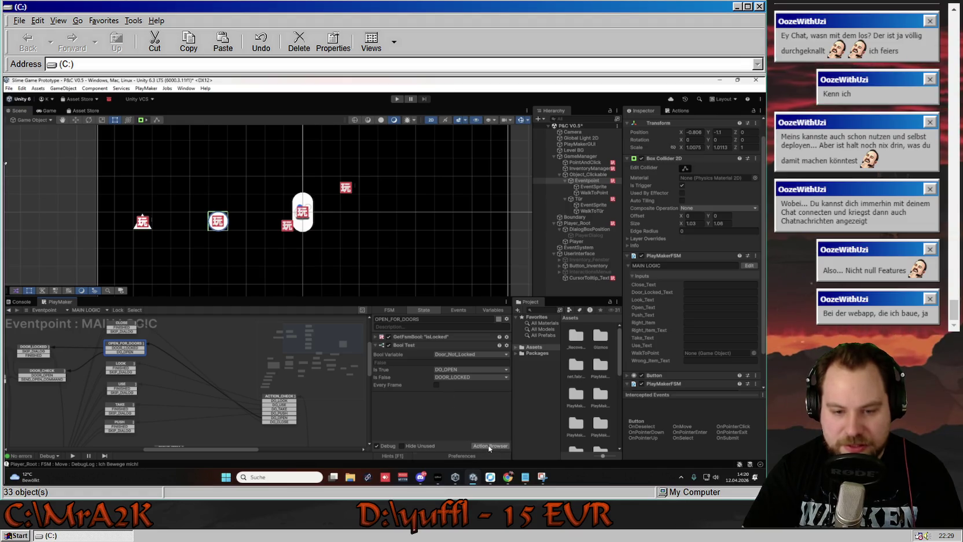
- Return to the Variables tab and review the variable list's options without changing anything
{"action": "left_click", "coordinate": [494, 310]}
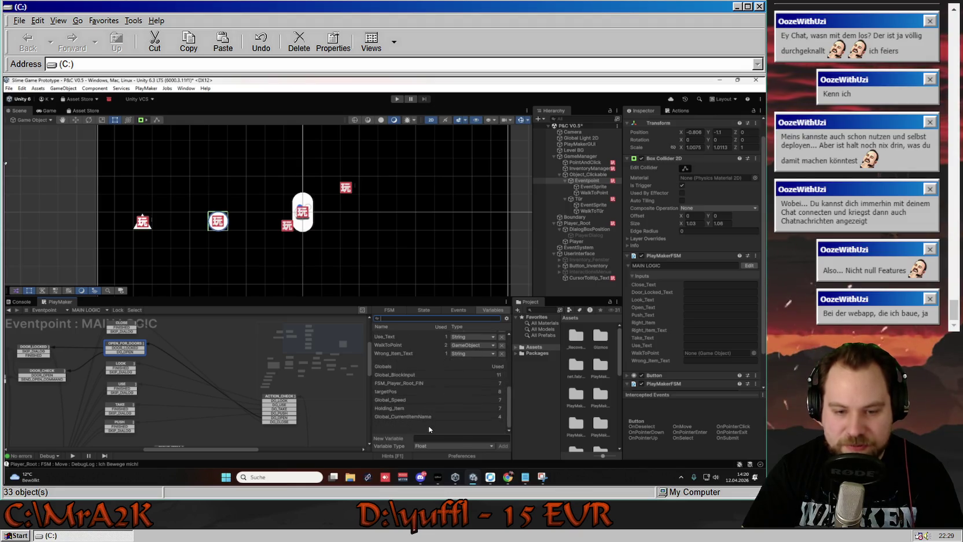
{"action": "scroll", "coordinate": [432, 428], "scroll_direction": "down", "scroll_amount": 3}
{"action": "scroll", "coordinate": [431, 427], "scroll_direction": "down", "scroll_amount": 3}
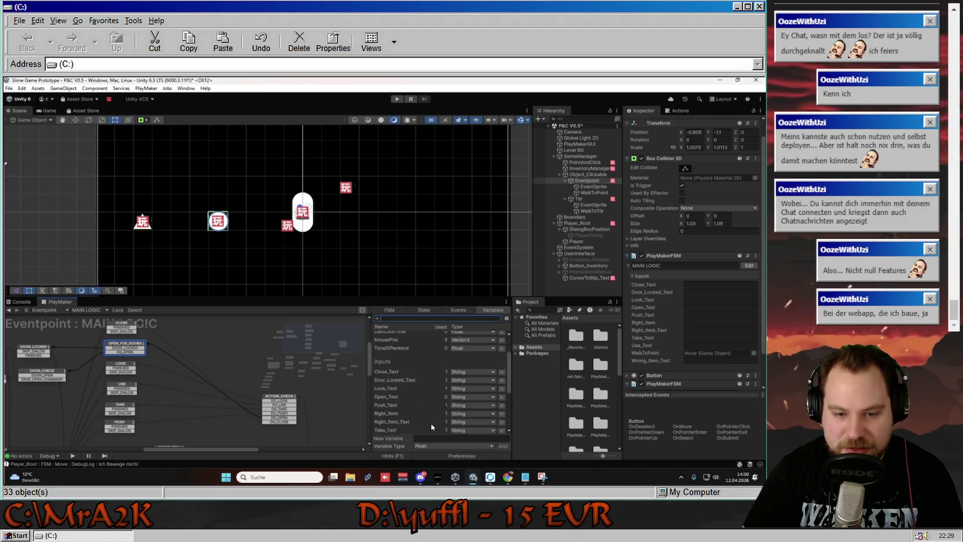
{"action": "scroll", "coordinate": [431, 424], "scroll_direction": "up", "scroll_amount": 6}
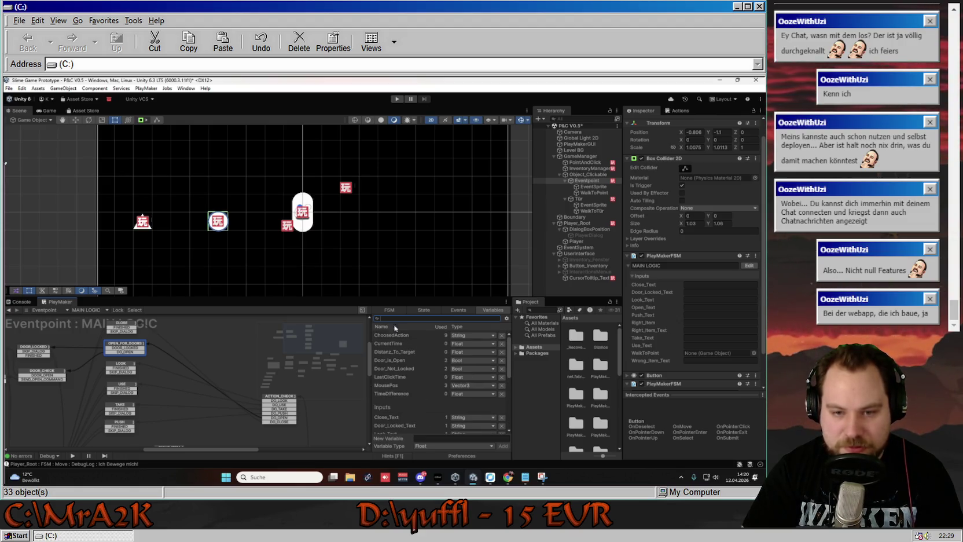
{"action": "left_click", "coordinate": [507, 318]}
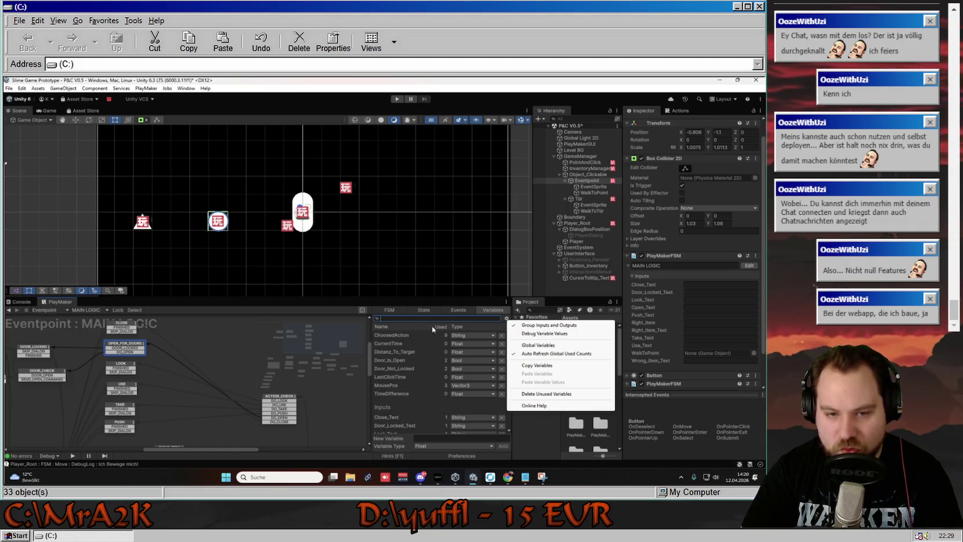
{"action": "right_click", "coordinate": [399, 325]}
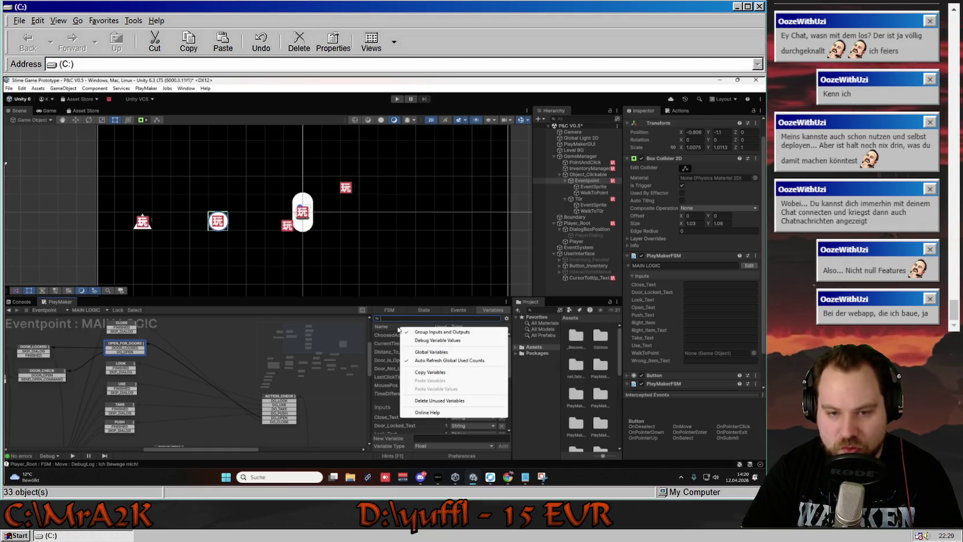
{"action": "left_click", "coordinate": [395, 399]}
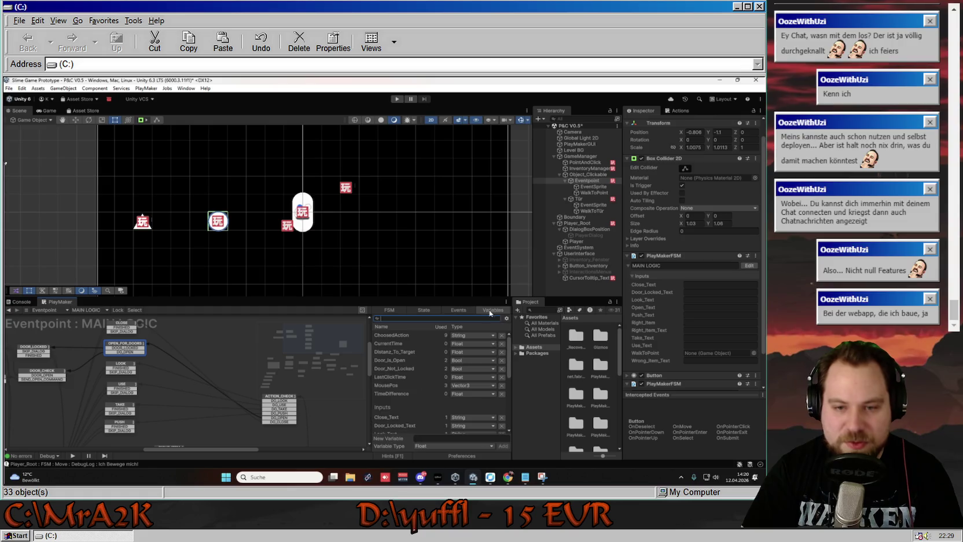
- Create a Bool variable named isDoor in the Eventpoint FSM's Variables tab
{"action": "left_click", "coordinate": [455, 446]}
{"action": "left_click", "coordinate": [444, 328]}
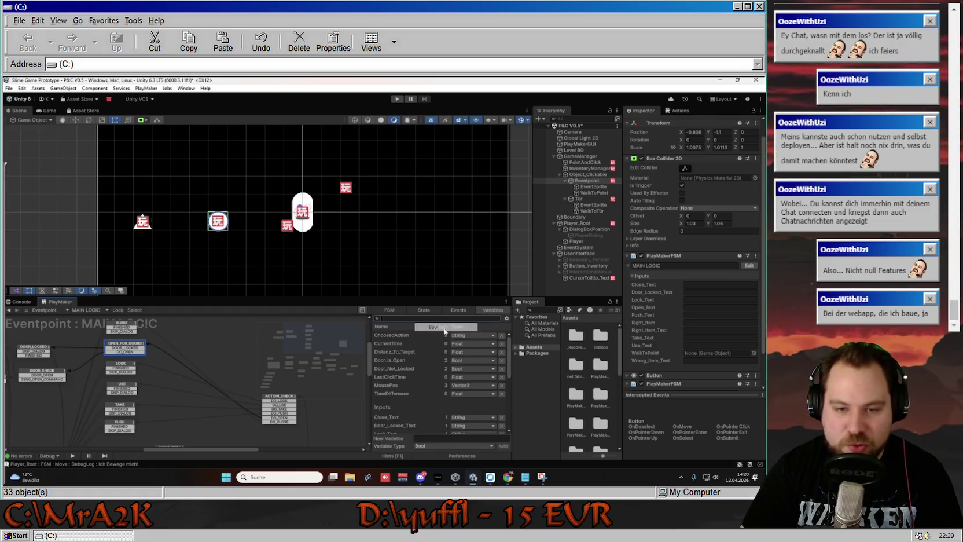
{"action": "scroll", "coordinate": [439, 382], "scroll_direction": "down", "scroll_amount": 5}
{"action": "left_click", "coordinate": [436, 438]}
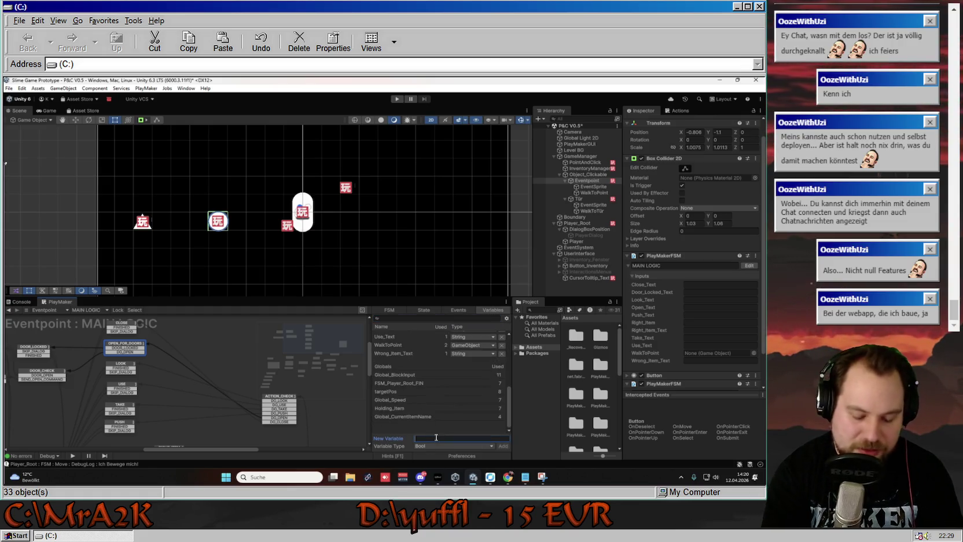
{"action": "type", "text": "isDoor"}
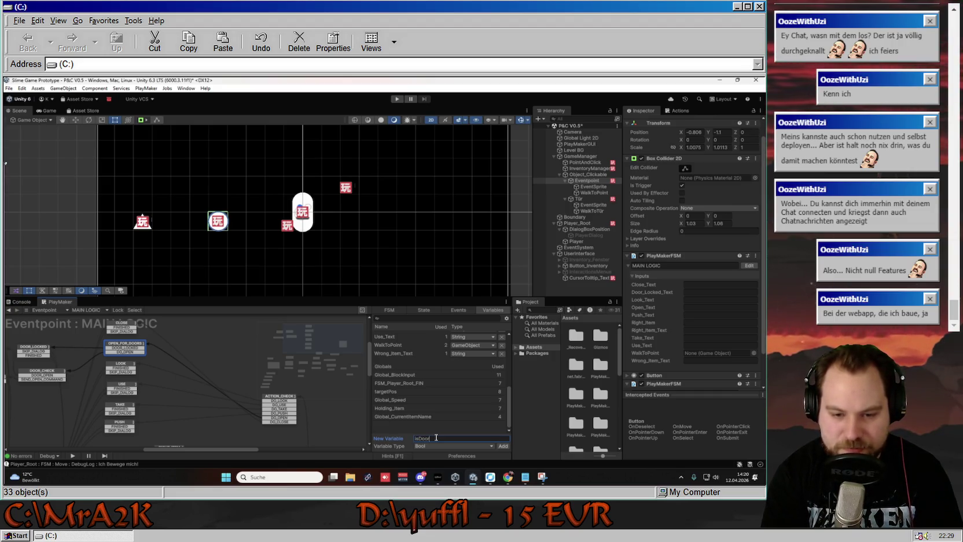
{"action": "key", "text": "Return"}
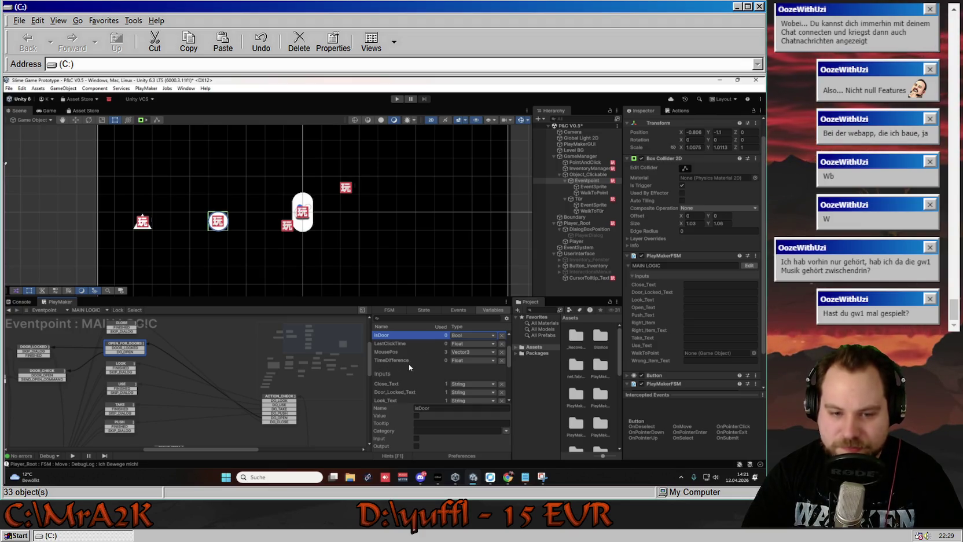
{"action": "scroll", "coordinate": [408, 364], "scroll_direction": "down", "scroll_amount": 3}
{"action": "scroll", "coordinate": [409, 364], "scroll_direction": "up", "scroll_amount": 3}
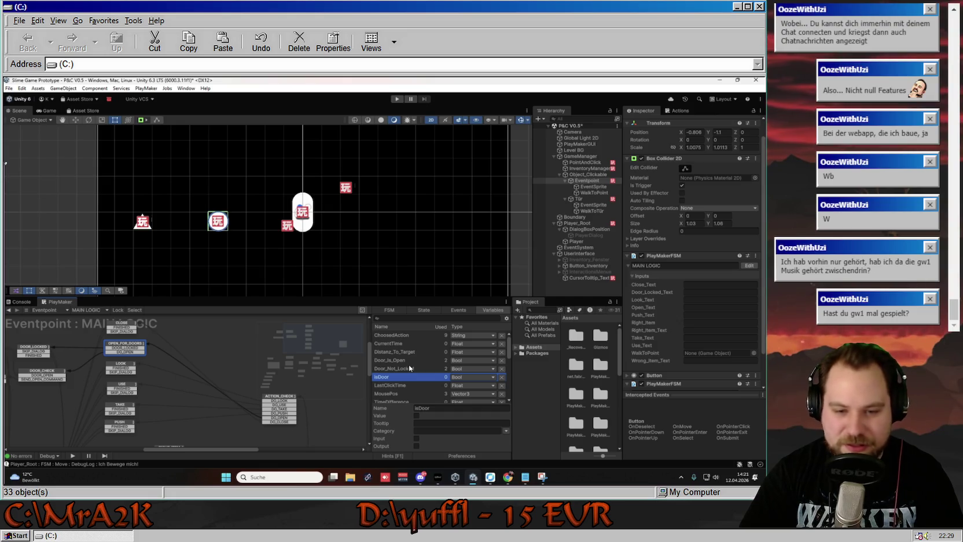
{"action": "scroll", "coordinate": [420, 376], "scroll_direction": "down", "scroll_amount": 2}
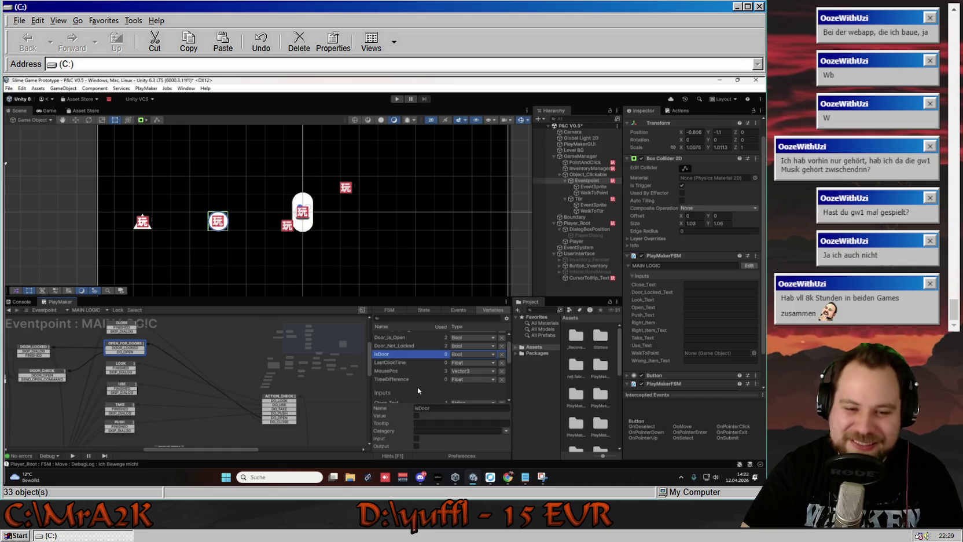
{"action": "scroll", "coordinate": [418, 389], "scroll_direction": "down", "scroll_amount": 2}
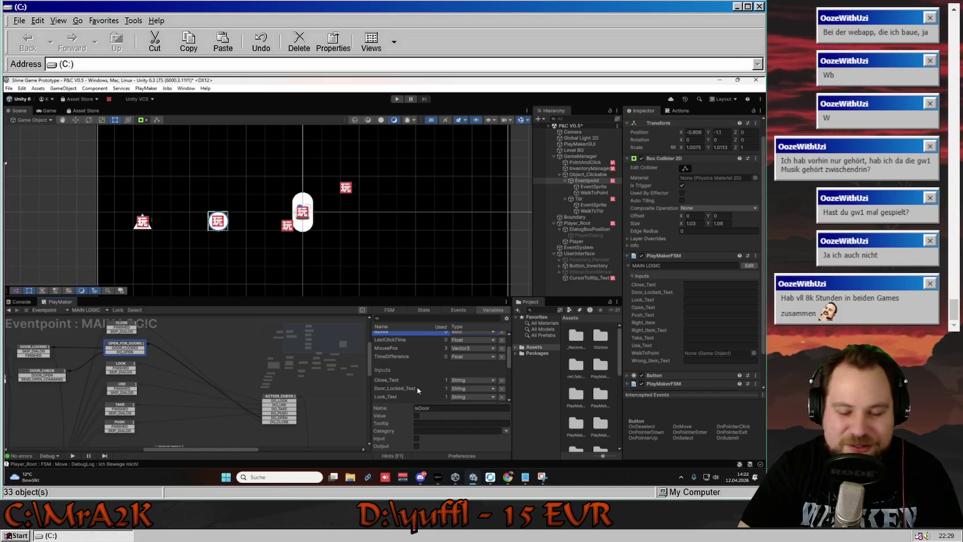
{"action": "scroll", "coordinate": [429, 371], "scroll_direction": "up", "scroll_amount": 2}
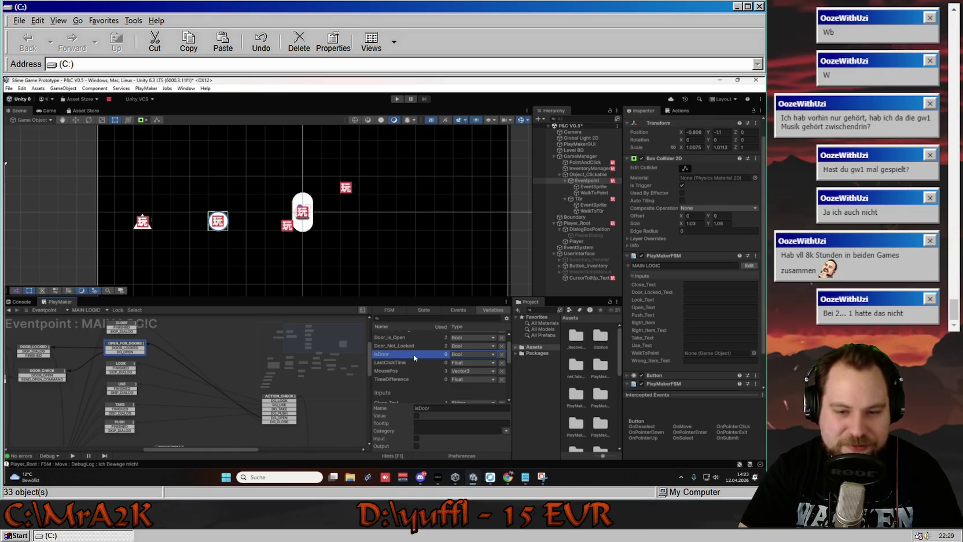
{"action": "left_click", "coordinate": [416, 439]}
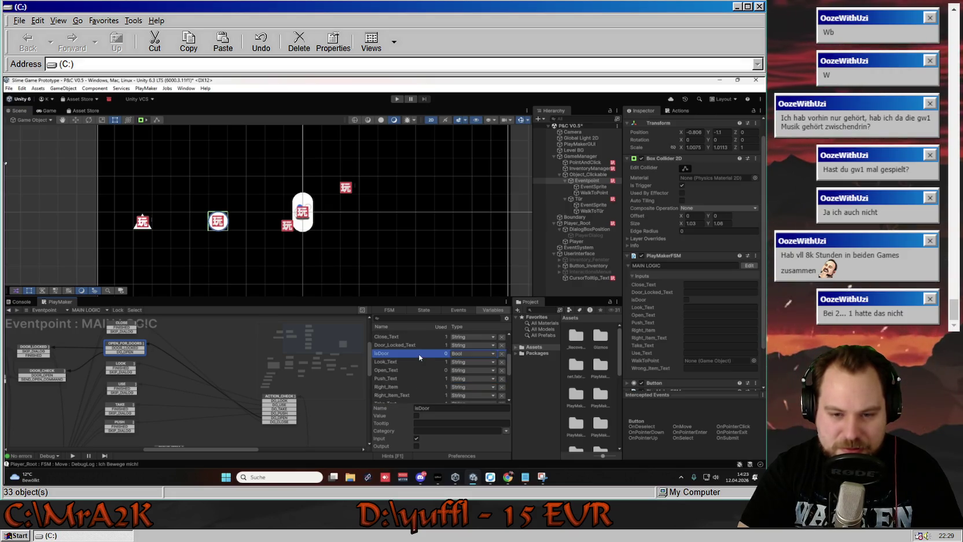
- Scroll through the isDoor variable settings and pan the graph to reveal empty space
{"action": "scroll", "coordinate": [419, 354], "scroll_direction": "down", "scroll_amount": 3}
{"action": "scroll", "coordinate": [418, 371], "scroll_direction": "down", "scroll_amount": 2}
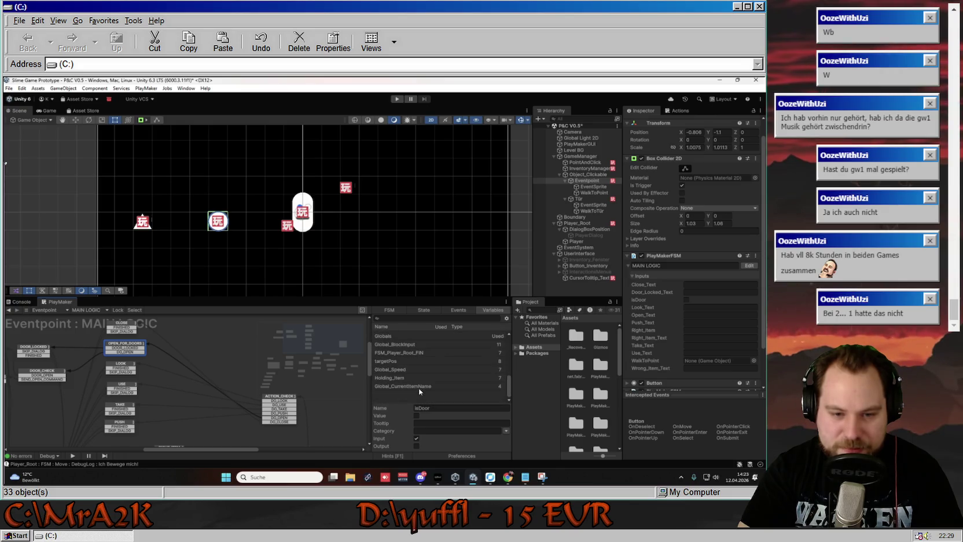
{"action": "scroll", "coordinate": [419, 367], "scroll_direction": "up", "scroll_amount": 5}
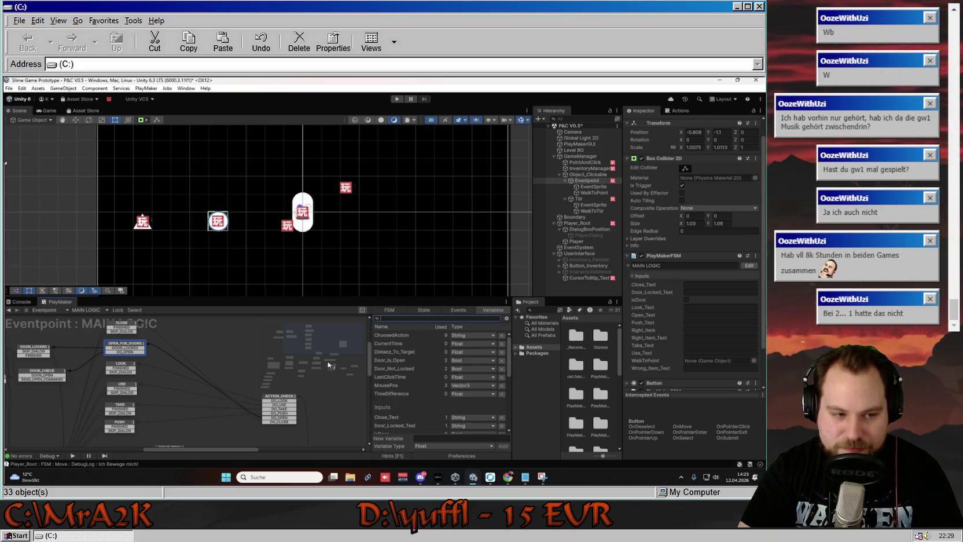
{"action": "mouse_move", "coordinate": [214, 358]}
{"action": "left_mouse_down"}
{"action": "mouse_move", "coordinate": [245, 370]}
{"action": "mouse_move", "coordinate": [213, 365]}
{"action": "left_mouse_up"}
- Add a new state named CHECK_OBJECT and nudge it up-left in the graph
{"action": "left_click", "coordinate": [226, 366]}
{"action": "right_click", "coordinate": [226, 365]}
{"action": "left_click", "coordinate": [240, 370]}
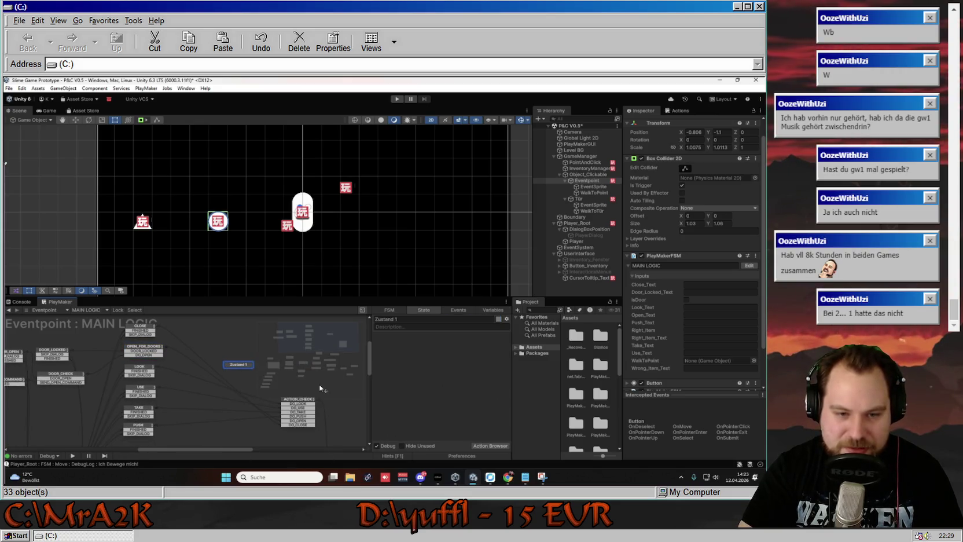
{"action": "left_click", "coordinate": [405, 319]}
{"action": "type", "text": "CHECKL"}
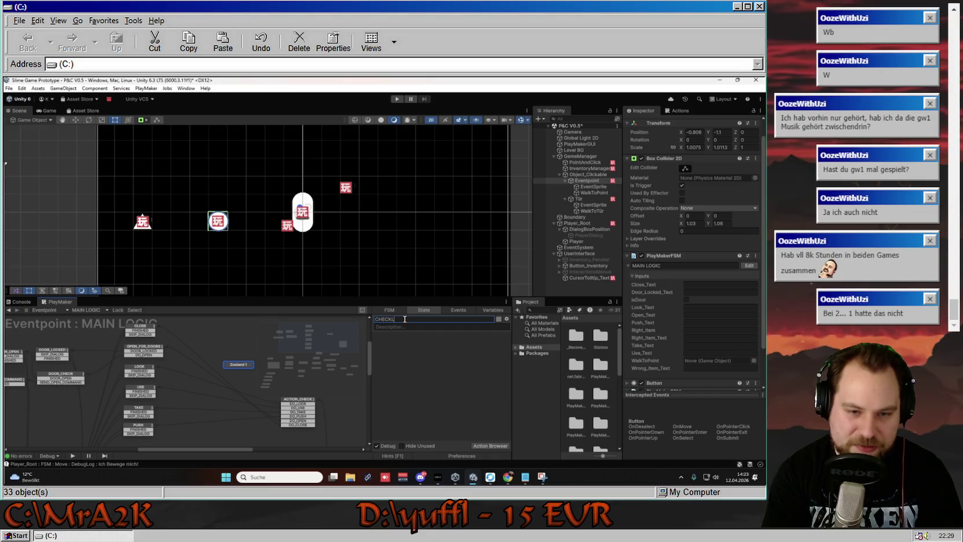
{"action": "type", "text": "BJECT"}
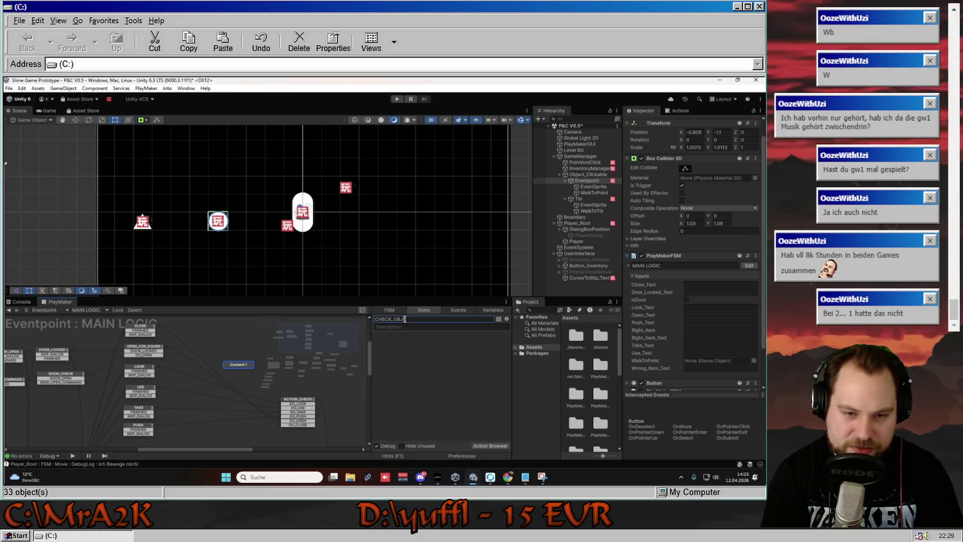
{"action": "key", "text": "Return"}
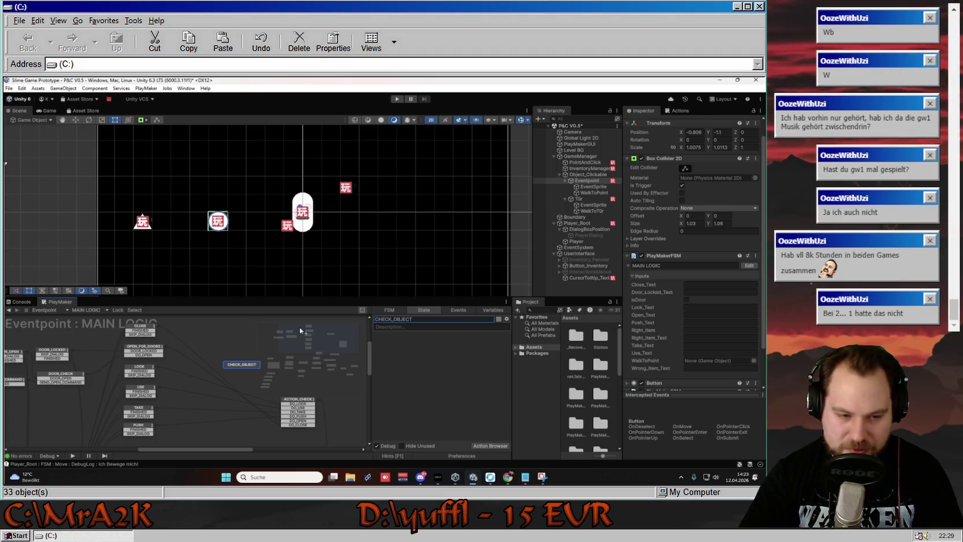
{"action": "left_click_drag", "start_coordinate": [241, 366], "coordinate": [222, 359]}
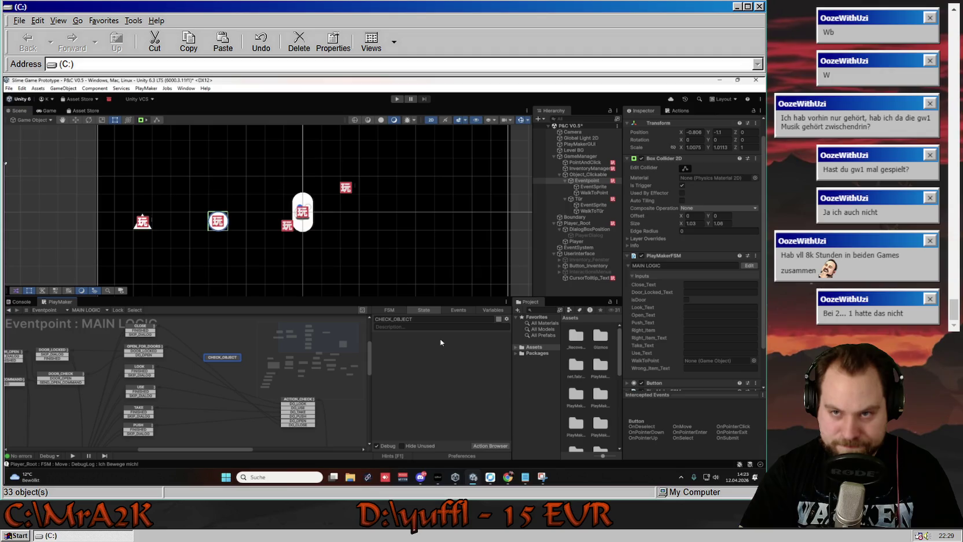
{"action": "left_click", "coordinate": [681, 110]}
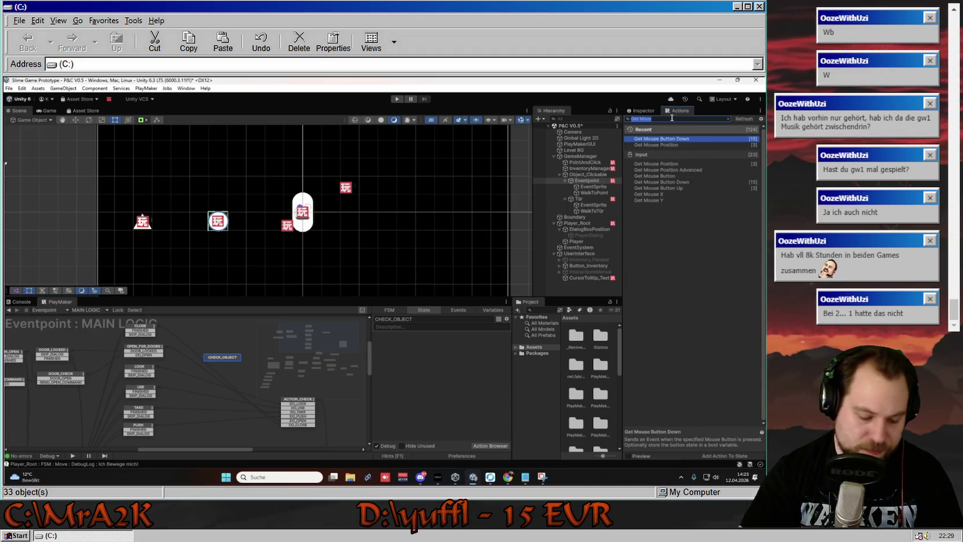
- Add a Bool Test action to CHECK_OBJECT that checks the isDoor variable
{"action": "type", "text": "Bool"}
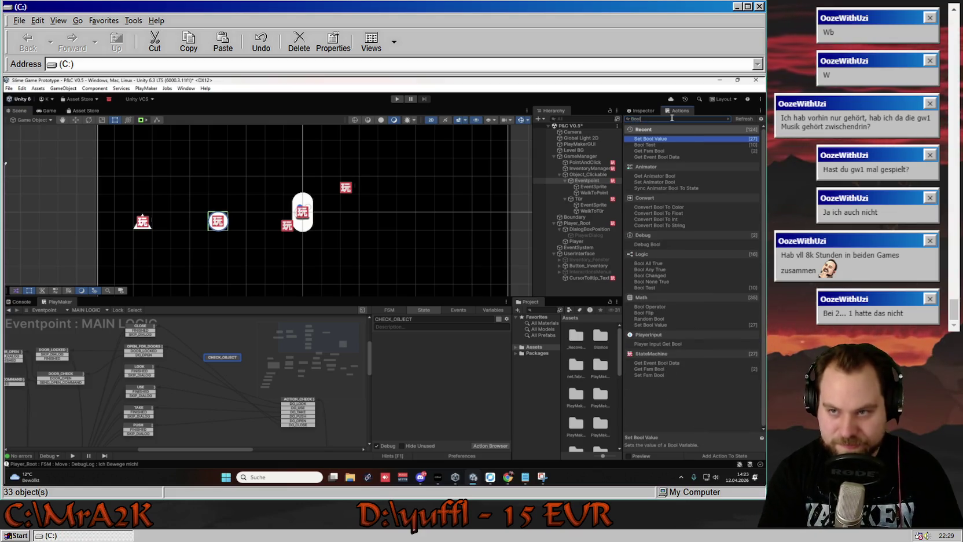
{"action": "key", "text": "Return"}
{"action": "left_click", "coordinate": [461, 346]}
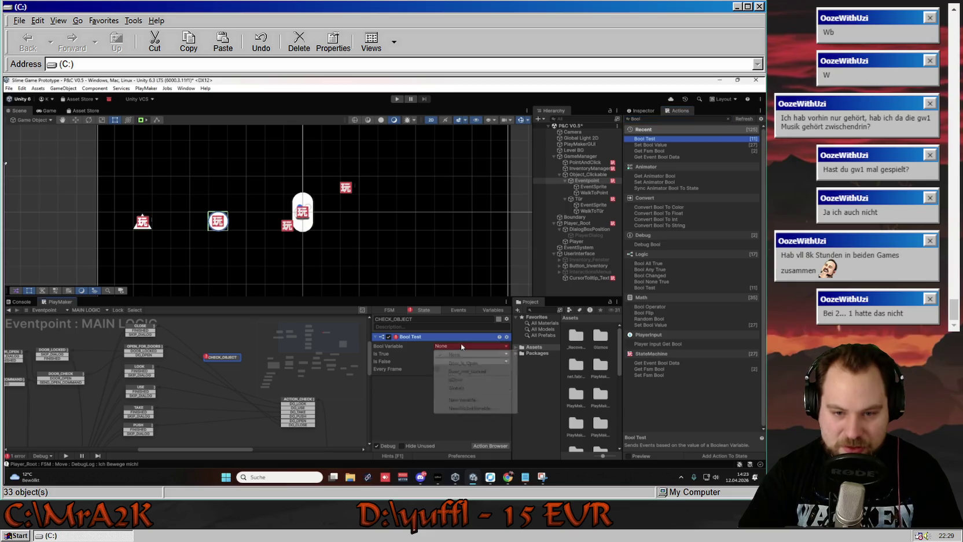
{"action": "left_click", "coordinate": [466, 379]}
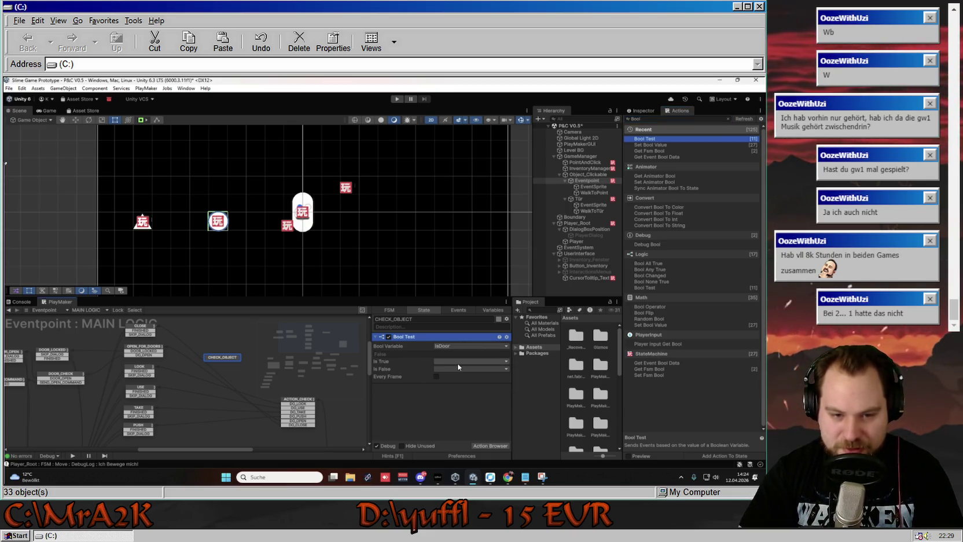
{"action": "left_click", "coordinate": [461, 366]}
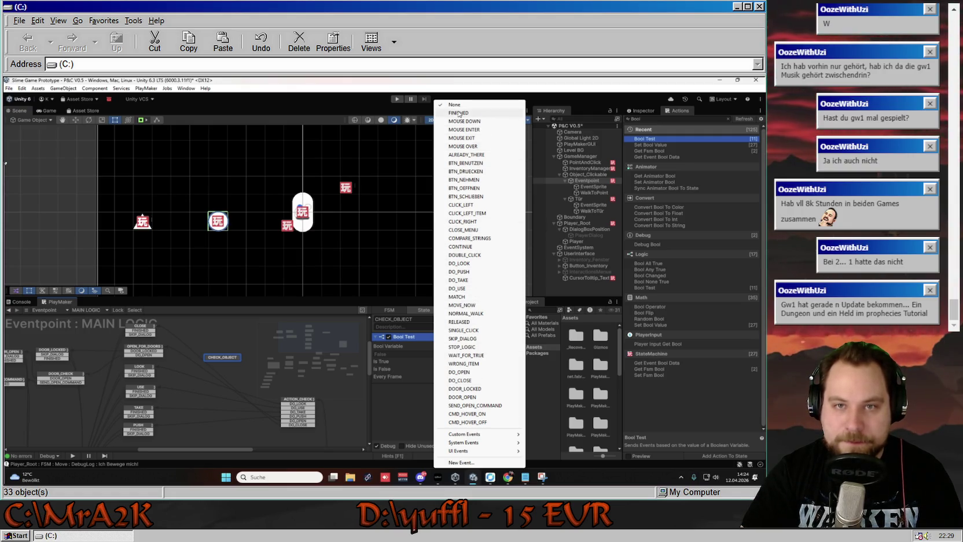
- Make Is True send a new IS_DOOR event, transitioning CHECK_OBJECT to OPEN_FOR_DOORS
{"action": "mouse_move", "coordinate": [487, 435]}
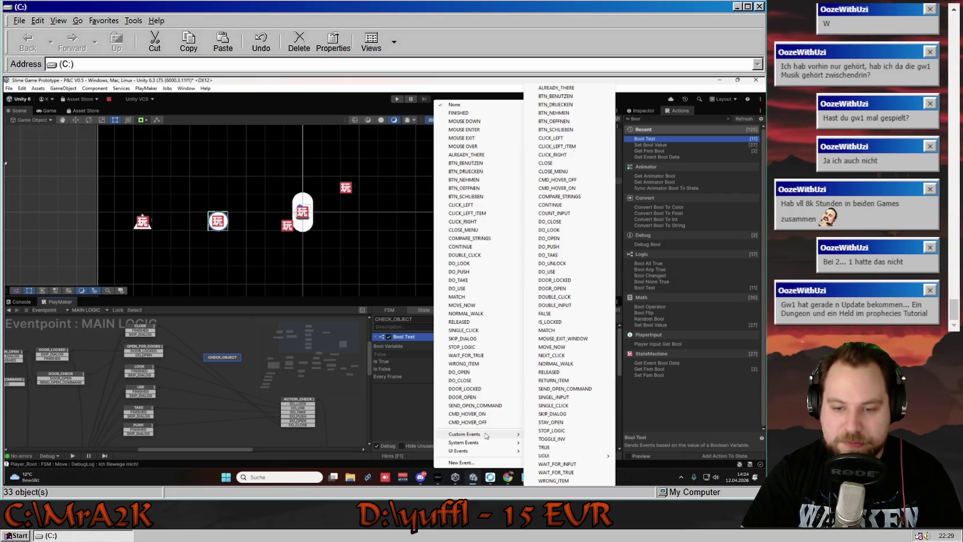
{"action": "left_click", "coordinate": [417, 387]}
{"action": "left_click", "coordinate": [459, 357]}
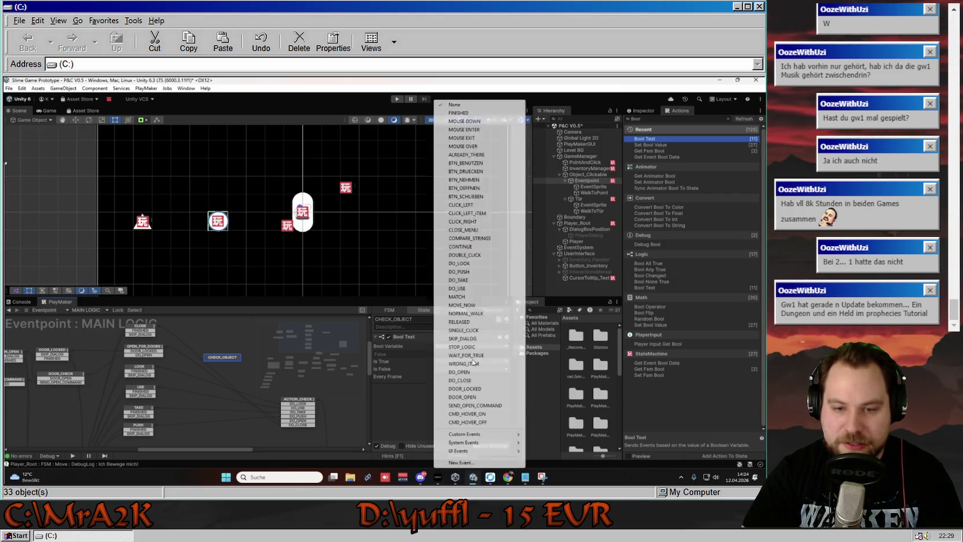
{"action": "left_click", "coordinate": [464, 462]}
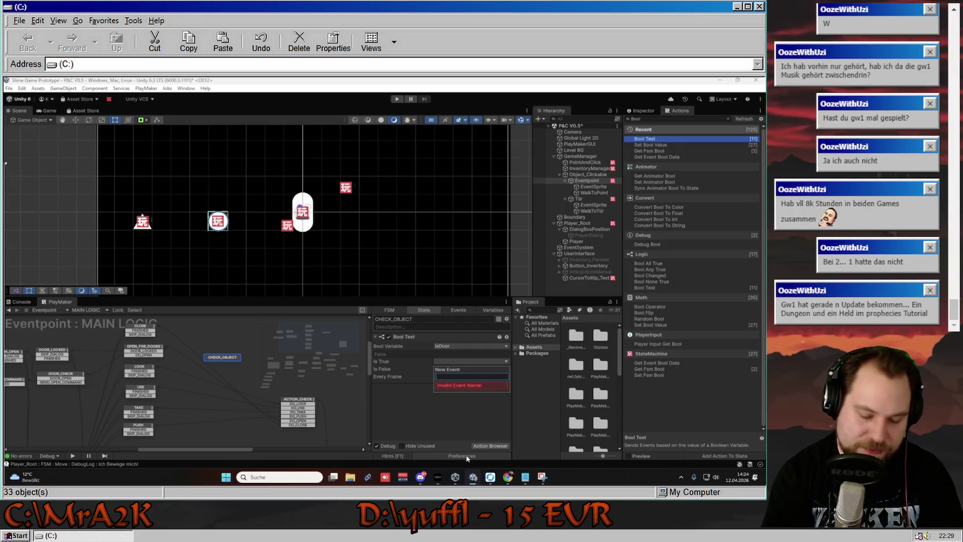
{"action": "type", "text": "IsDoor"}
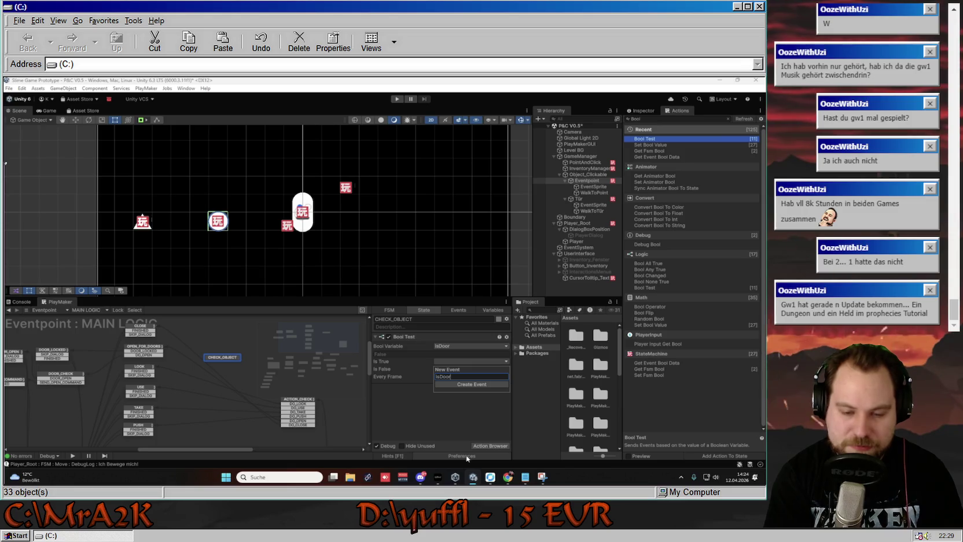
{"action": "key", "text": "BackSpace"}
{"action": "key", "text": "BackSpace"}
{"action": "key", "text": "BackSpace"}
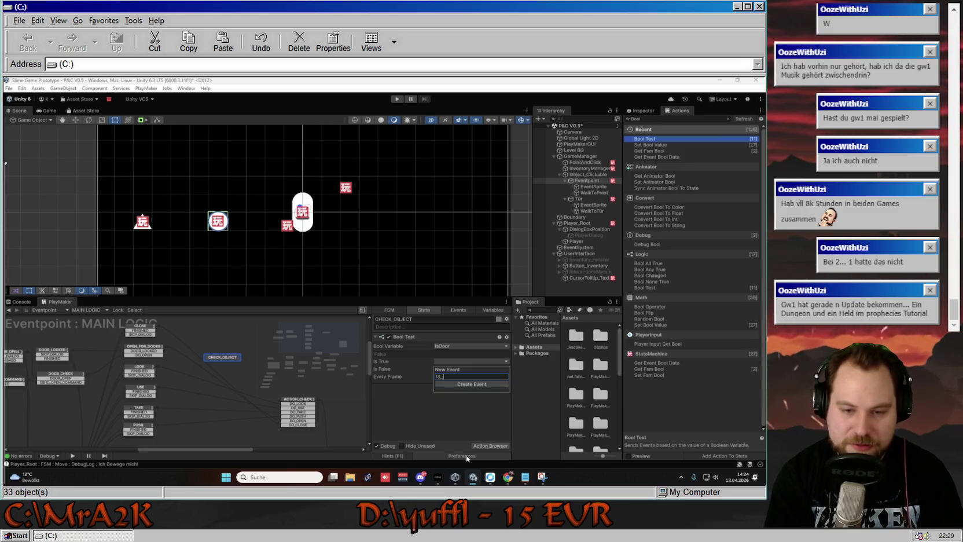
{"action": "type", "text": "DOOR"}
{"action": "key", "text": "Return"}
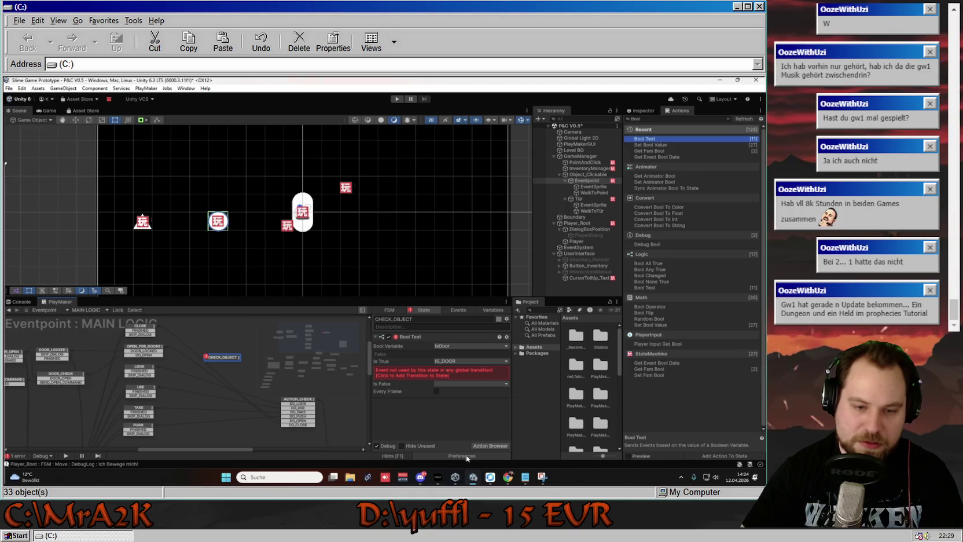
{"action": "left_click", "coordinate": [443, 372]}
{"action": "left_click_drag", "start_coordinate": [215, 362], "coordinate": [139, 346]}
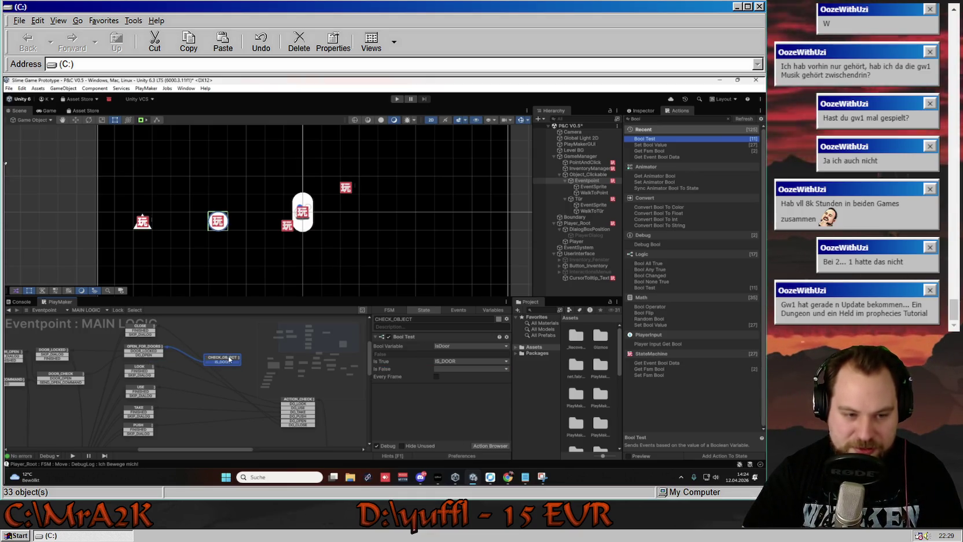
{"action": "left_click_drag", "start_coordinate": [229, 357], "coordinate": [227, 352]}
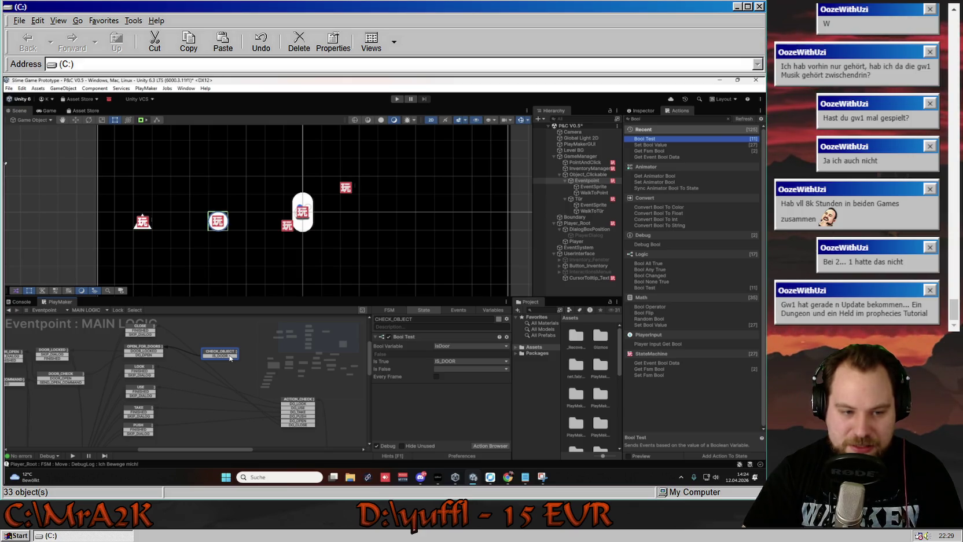
- Inspect ACTION_CHECK's string switch and where its DO_OPEN transition leads
{"action": "left_click", "coordinate": [297, 426]}
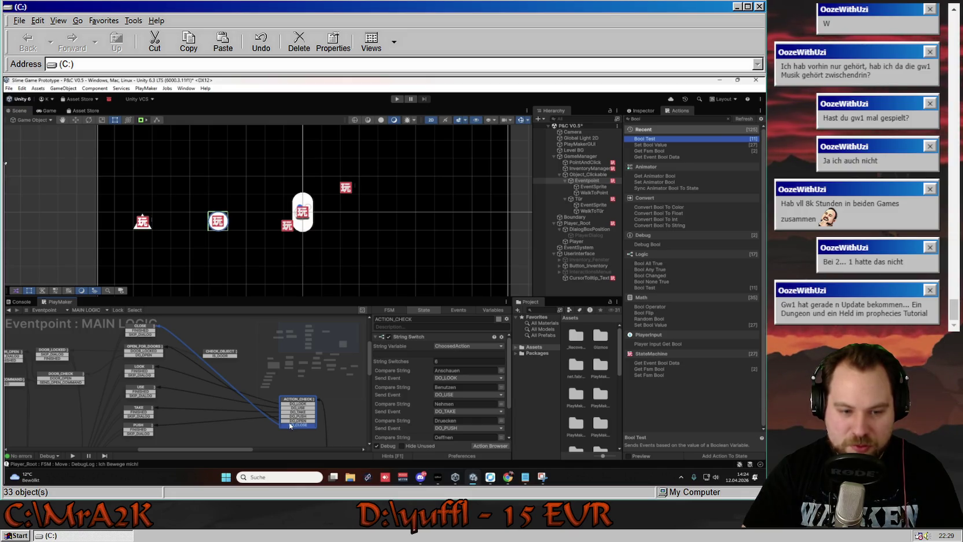
{"action": "left_click", "coordinate": [294, 421]}
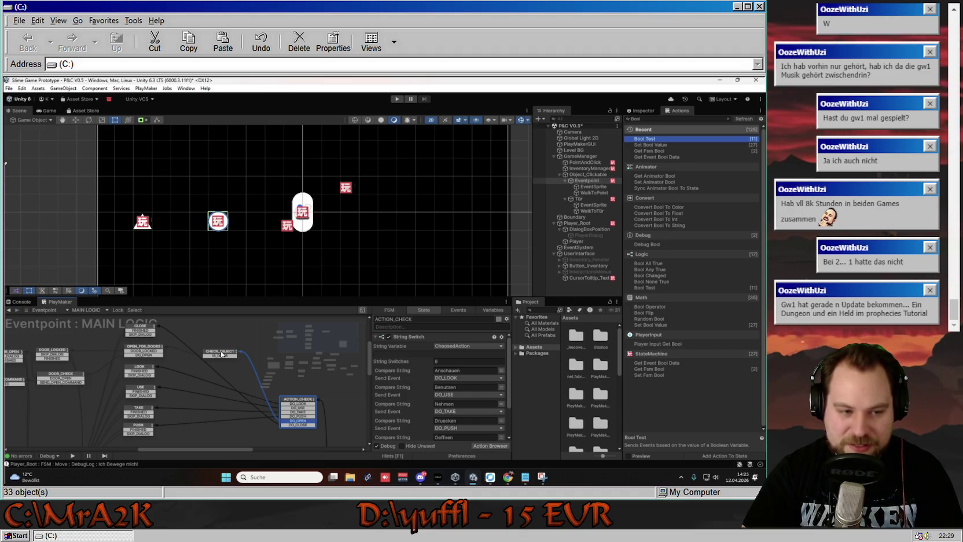
{"action": "left_click", "coordinate": [221, 354]}
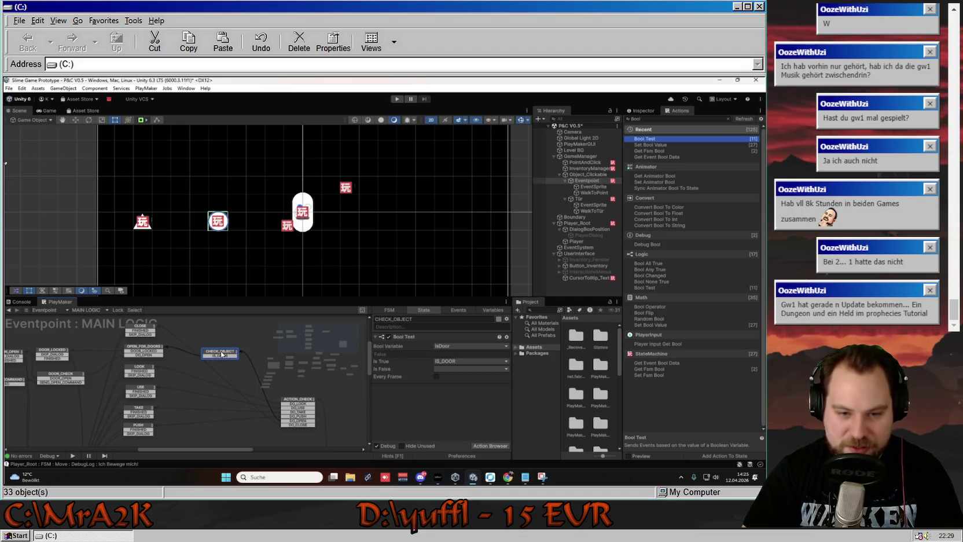
- Make Is False send a new IS_NOT_A_DOOR event with a matching CHECK_OBJECT transition
{"action": "left_click", "coordinate": [446, 371]}
{"action": "left_click", "coordinate": [429, 384]}
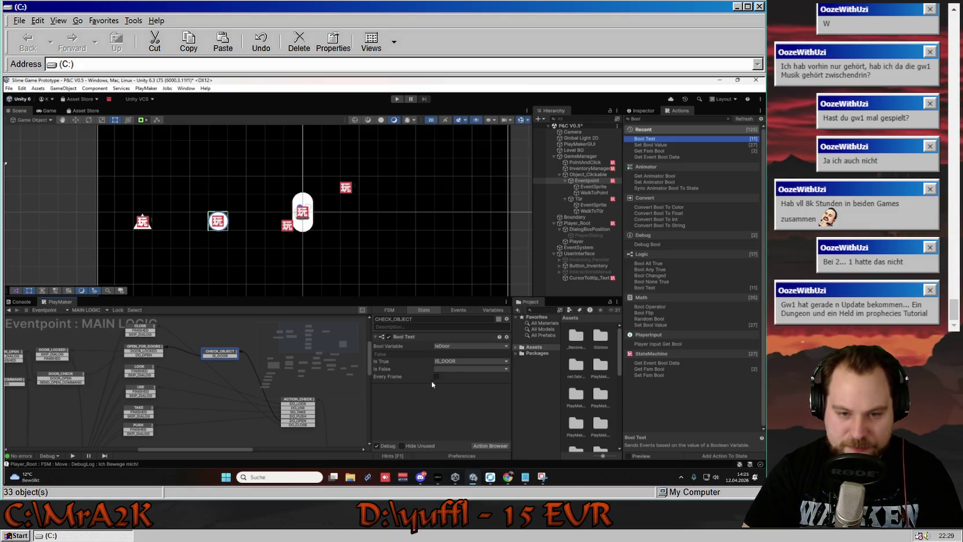
{"action": "left_click", "coordinate": [461, 368]}
{"action": "left_click", "coordinate": [477, 462]}
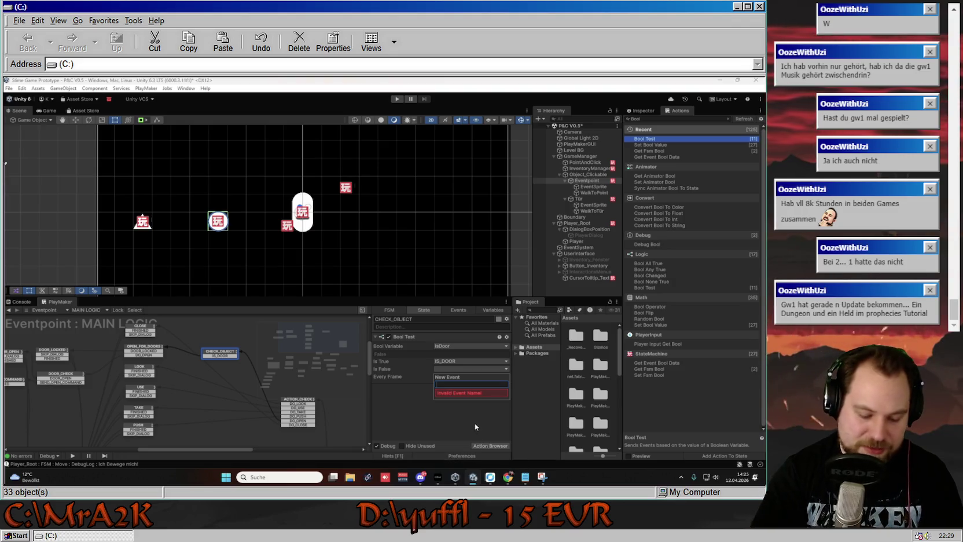
{"action": "type", "text": "IS_"}
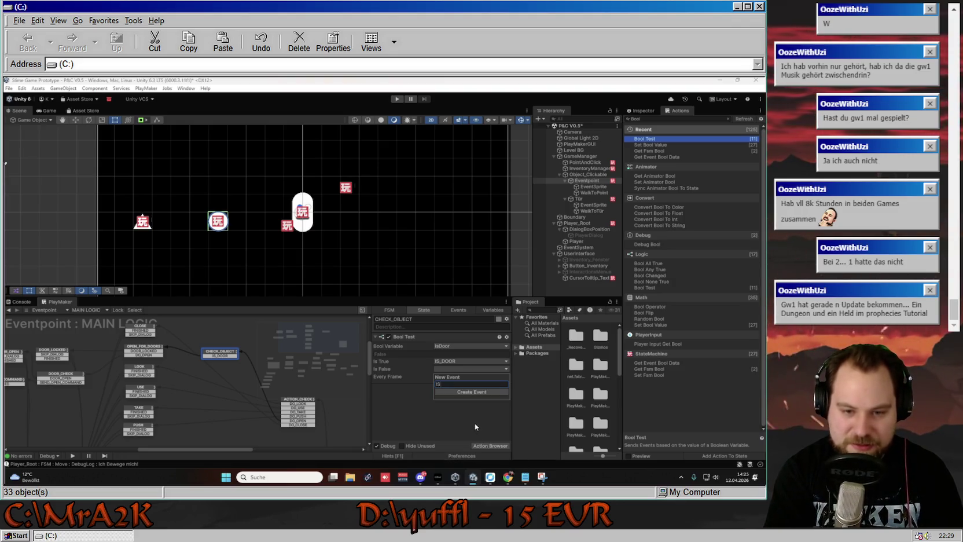
{"action": "type", "text": "NOT_"}
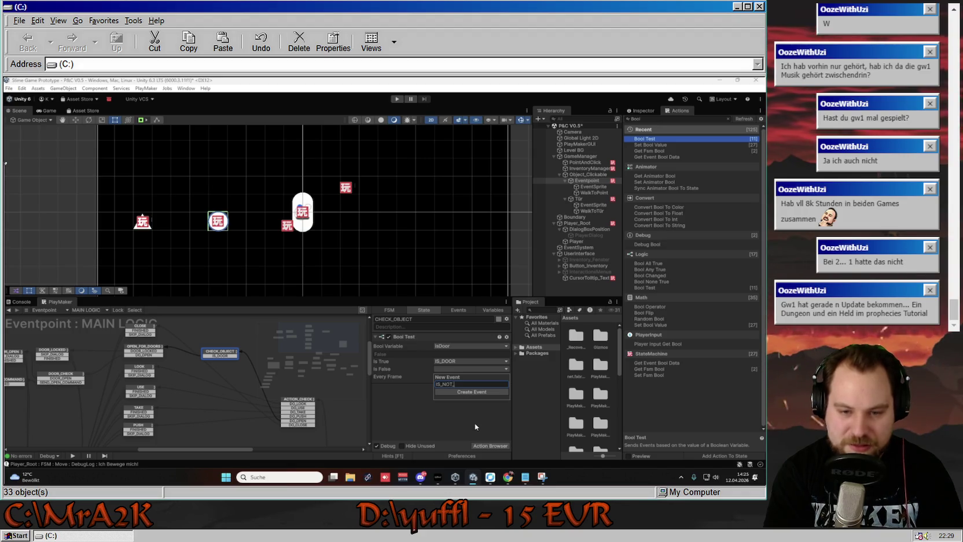
{"action": "type", "text": "A_DOOR"}
{"action": "key", "text": "Return"}
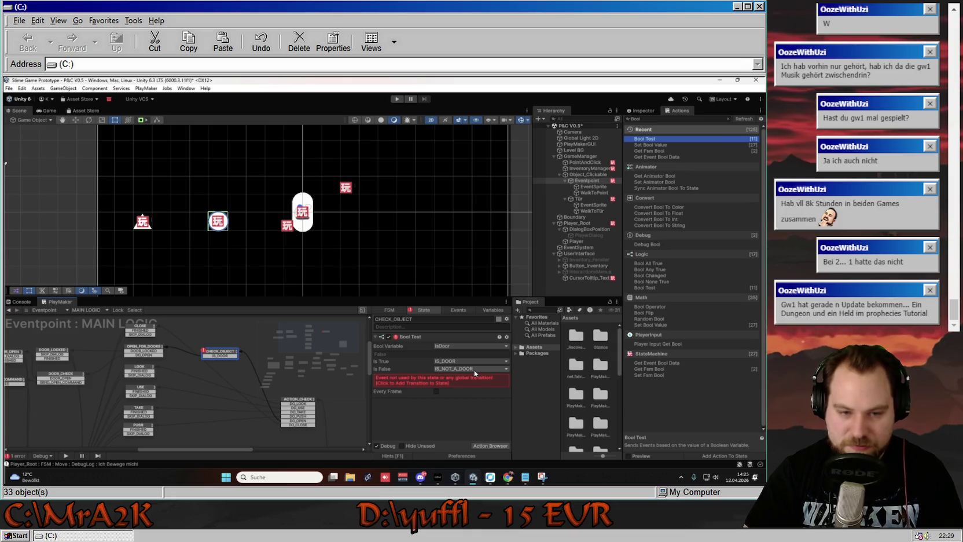
{"action": "left_click", "coordinate": [462, 380]}
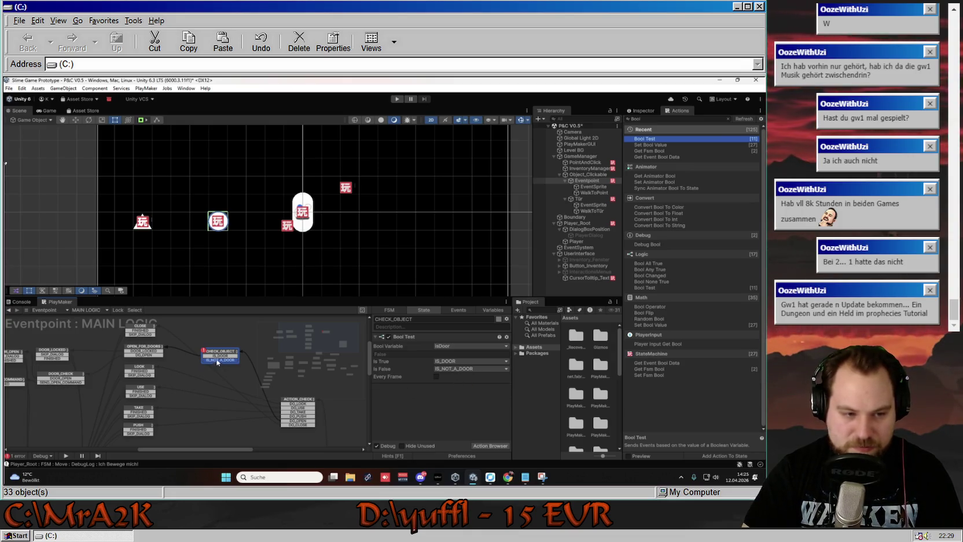
{"action": "left_click_drag", "start_coordinate": [171, 386], "coordinate": [233, 392]}
{"action": "mouse_move", "coordinate": [216, 348]}
{"action": "left_mouse_down"}
{"action": "mouse_move", "coordinate": [241, 352]}
{"action": "mouse_move", "coordinate": [231, 338]}
{"action": "left_mouse_up"}
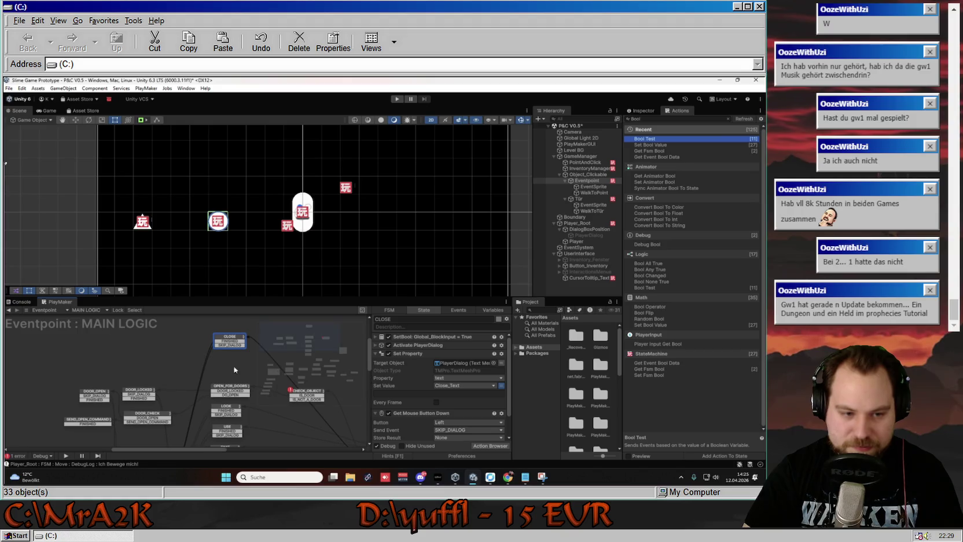
- Duplicate the OPEN_FOR_DOORS state and move the copy up in the graph
{"action": "left_click", "coordinate": [226, 372]}
{"action": "left_click", "coordinate": [226, 376]}
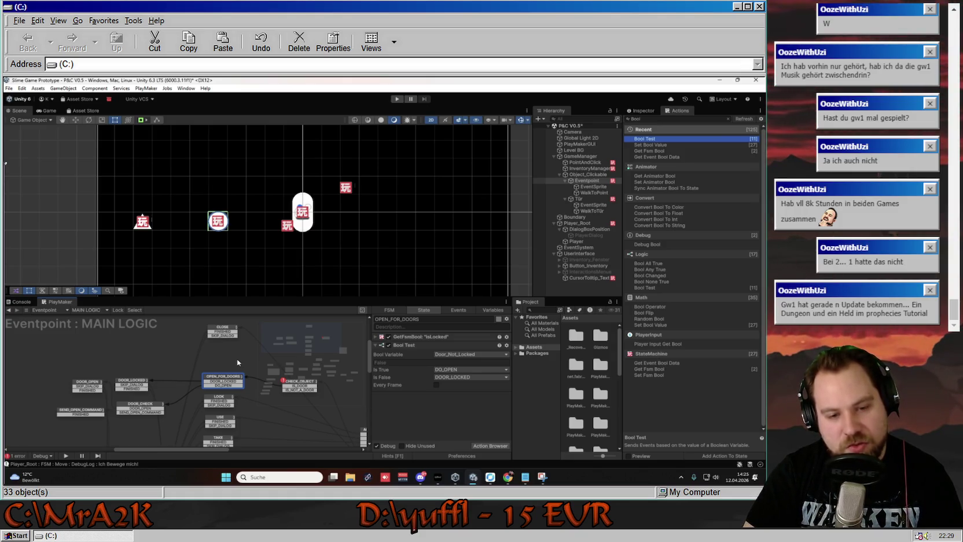
{"action": "key", "text": "ctrl+d"}
{"action": "mouse_move", "coordinate": [215, 391]}
{"action": "left_mouse_down"}
{"action": "mouse_move", "coordinate": [238, 385]}
{"action": "mouse_move", "coordinate": [246, 368]}
{"action": "mouse_move", "coordinate": [250, 391]}
{"action": "left_mouse_up"}
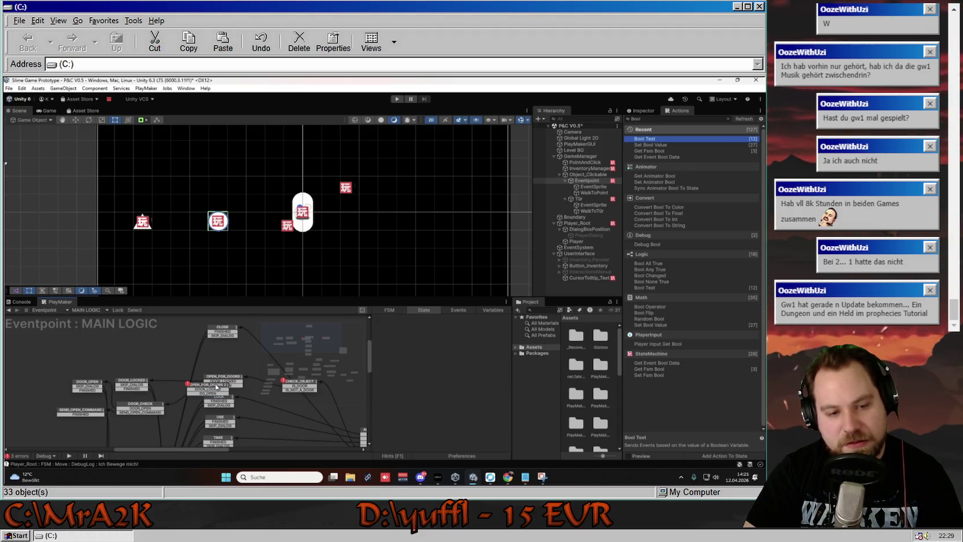
{"action": "left_click_drag", "start_coordinate": [193, 386], "coordinate": [211, 354]}
- Rename the duplicated state to OPEN_FOR_OBJECTS
{"action": "left_click", "coordinate": [426, 319]}
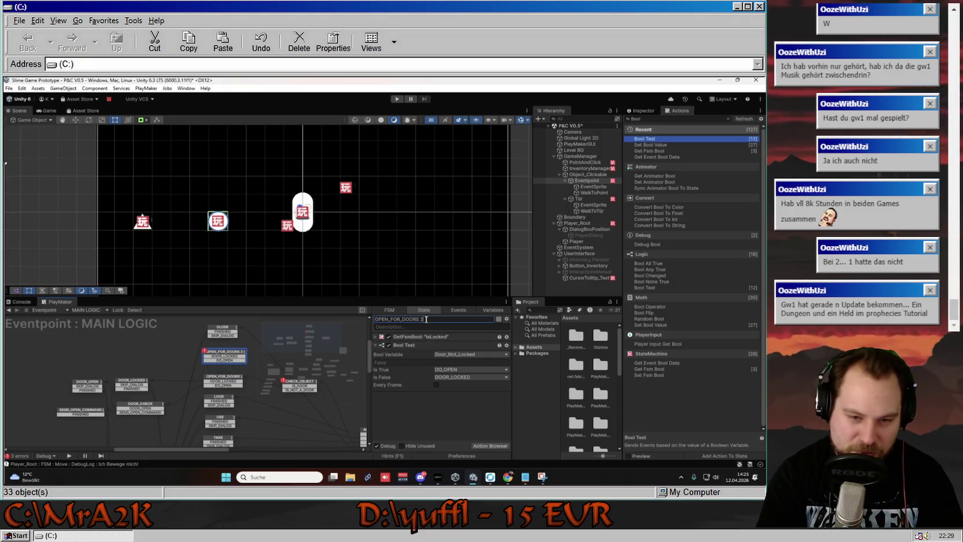
{"action": "key", "text": "BackSpace"}
{"action": "key", "text": "BackSpace"}
{"action": "key", "text": "BackSpace"}
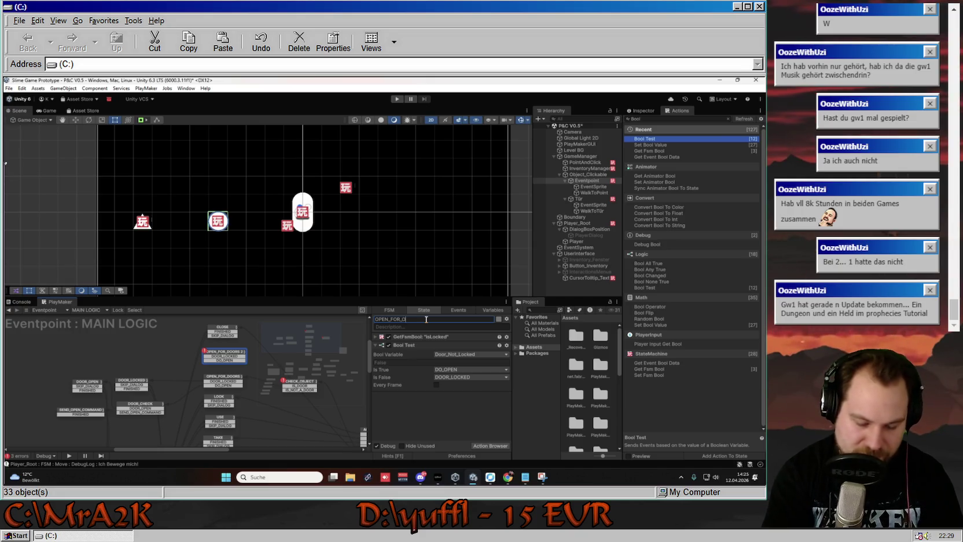
{"action": "type", "text": "OBJECTS"}
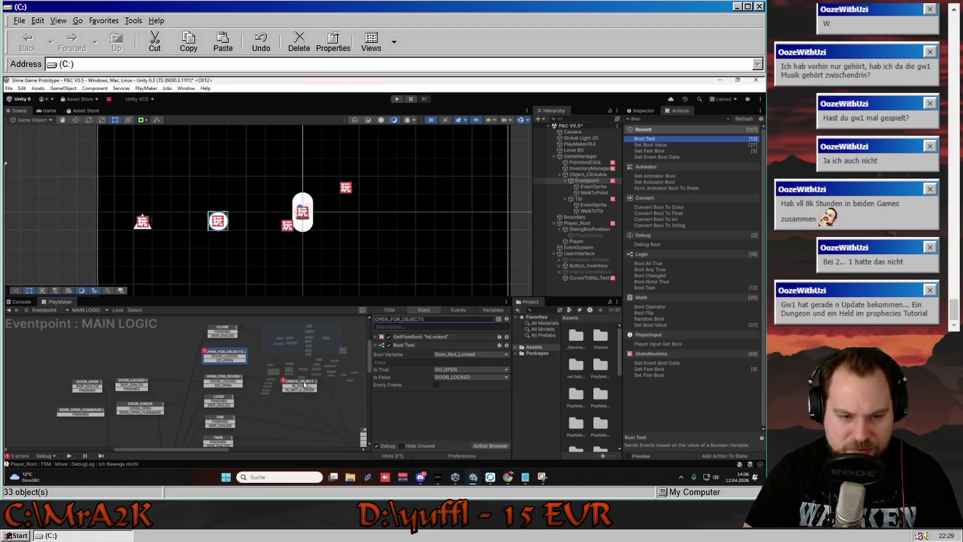
{"action": "left_click_drag", "start_coordinate": [307, 421], "coordinate": [247, 413]}
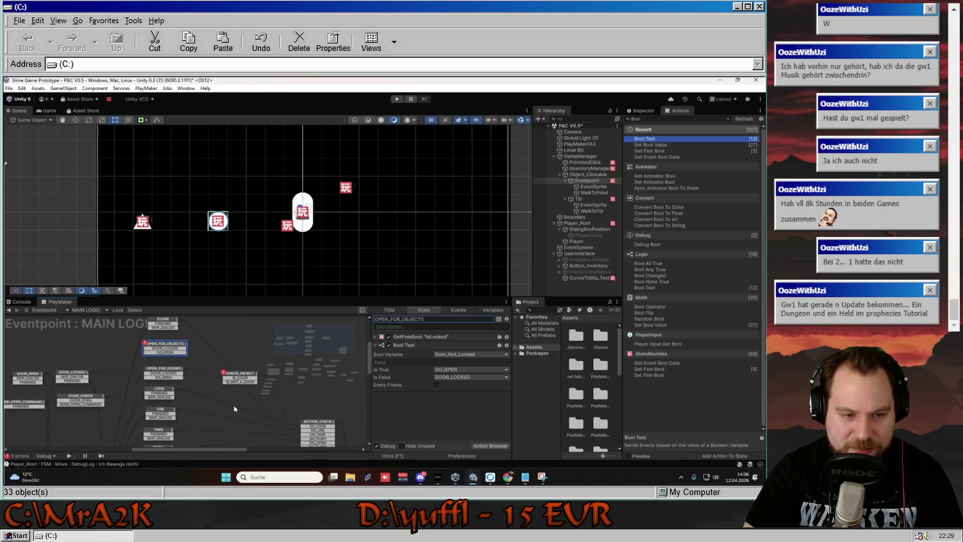
{"action": "left_click", "coordinate": [234, 377]}
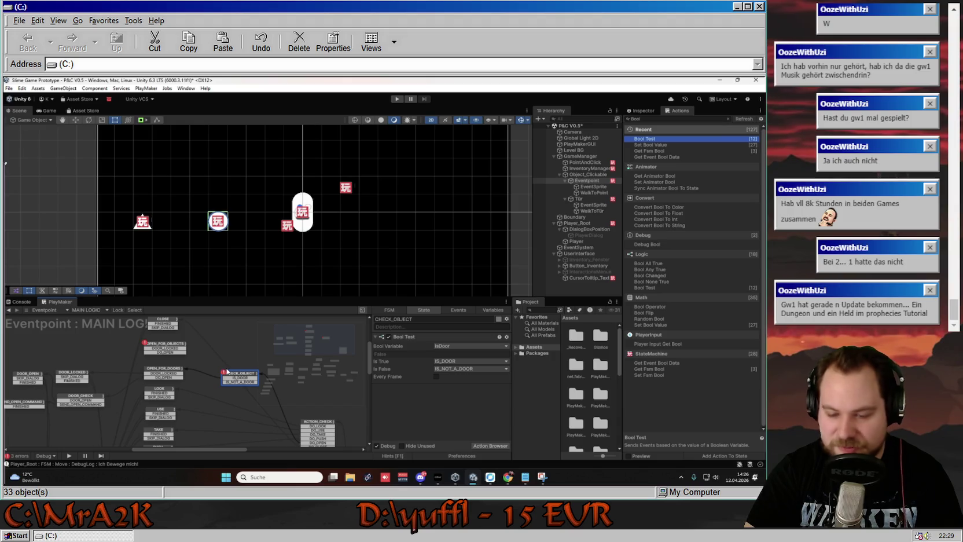
- Move CHECK_OBJECT's IS_NOT_A_DOOR transition above IS_DOOR, verify the order, then select OPEN_FOR_OBJECTS
{"action": "mouse_move", "coordinate": [739, 482]}
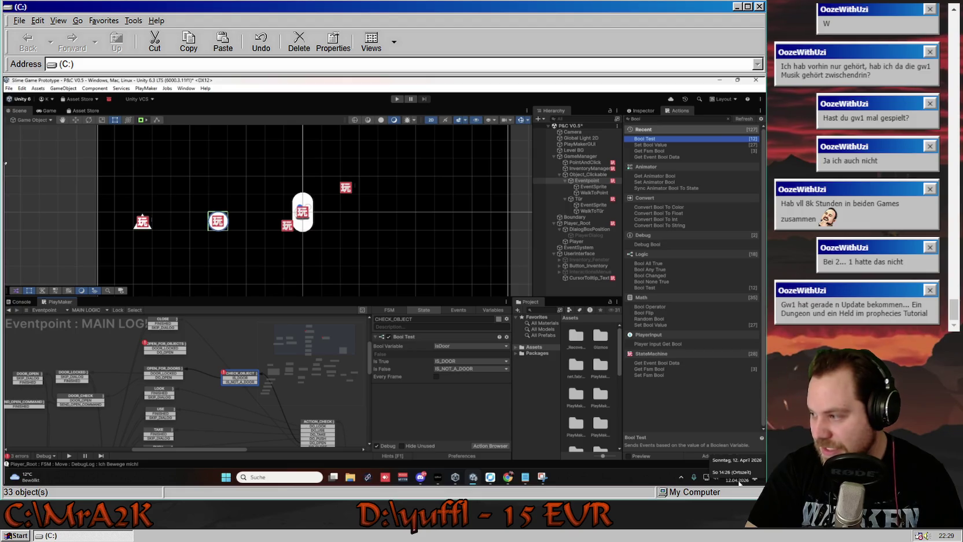
{"action": "mouse_move", "coordinate": [216, 380]}
{"action": "left_mouse_down"}
{"action": "mouse_move", "coordinate": [229, 379]}
{"action": "mouse_move", "coordinate": [213, 373]}
{"action": "left_mouse_up"}
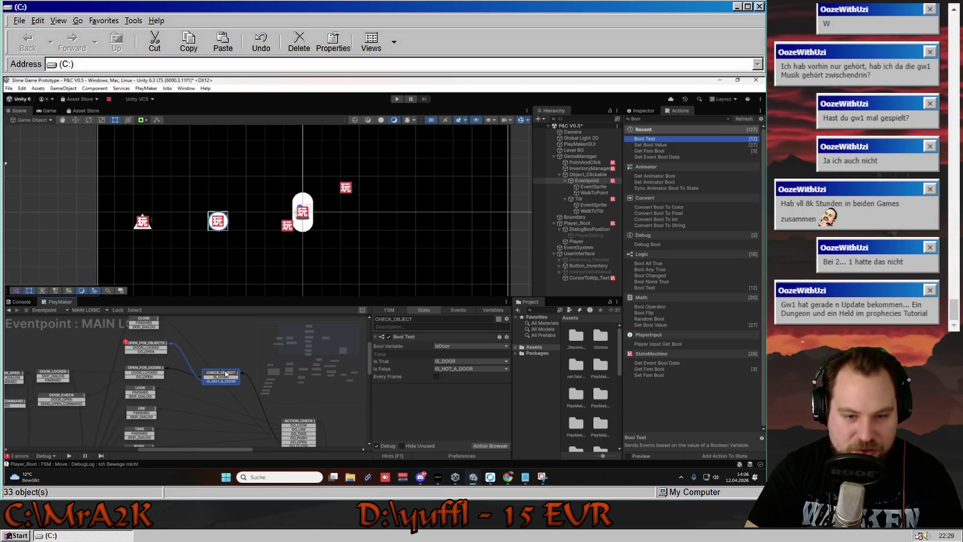
{"action": "mouse_move", "coordinate": [222, 375]}
{"action": "left_mouse_down"}
{"action": "mouse_move", "coordinate": [231, 353]}
{"action": "mouse_move", "coordinate": [225, 378]}
{"action": "left_mouse_up"}
{"action": "right_click", "coordinate": [265, 385]}
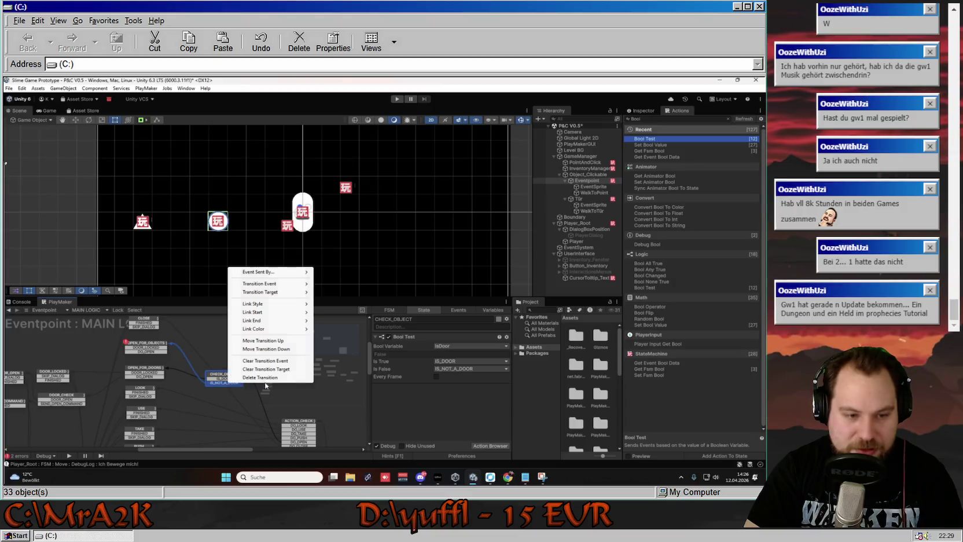
{"action": "left_click", "coordinate": [263, 341]}
{"action": "left_click", "coordinate": [219, 393]}
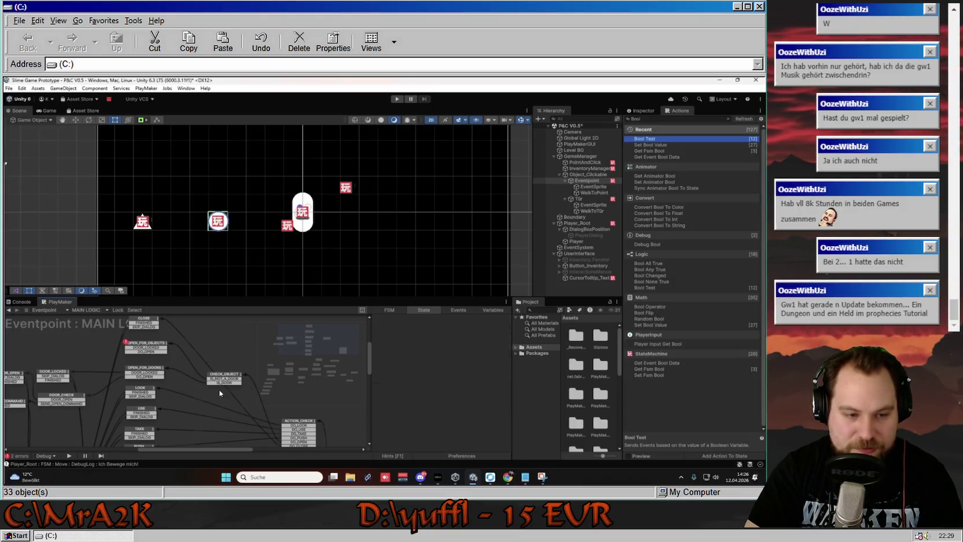
{"action": "left_click", "coordinate": [223, 375]}
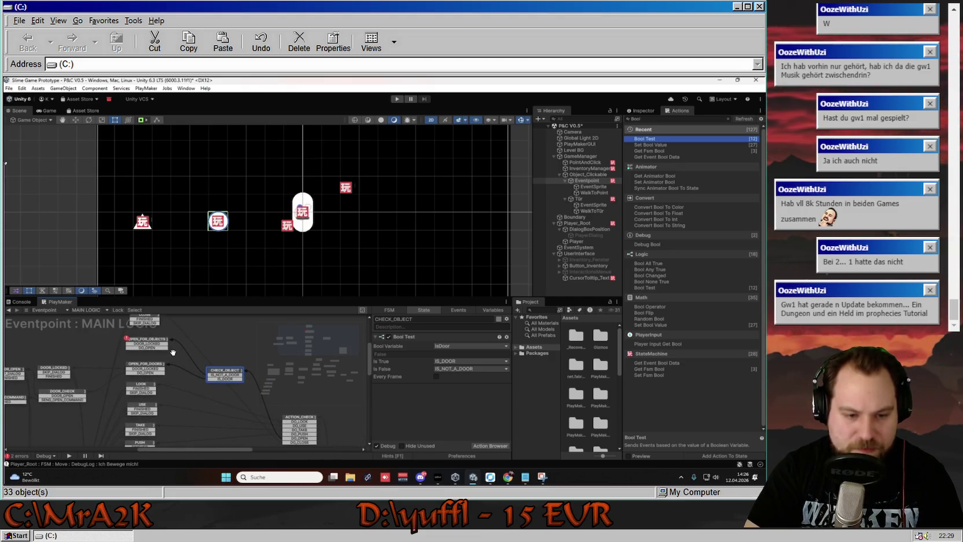
{"action": "left_click", "coordinate": [182, 357]}
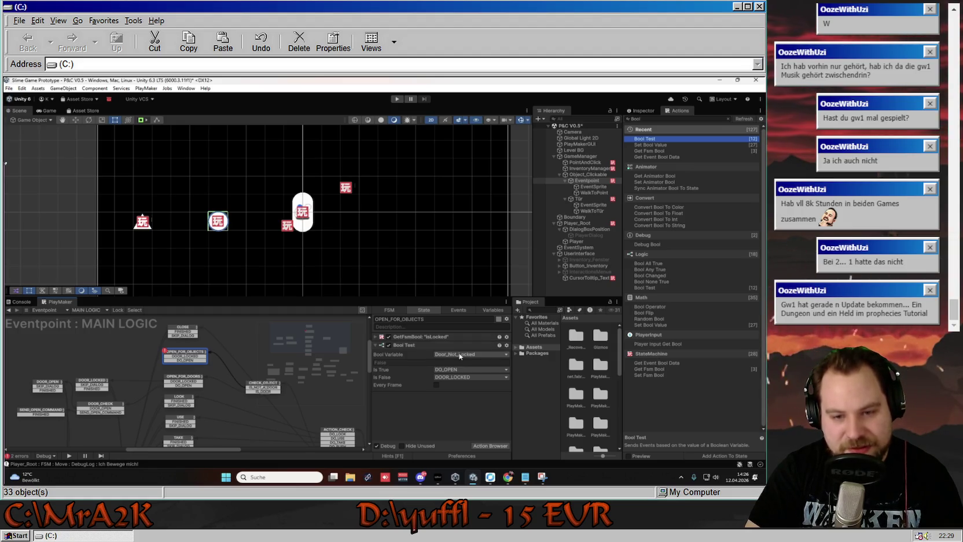
{"action": "left_click", "coordinate": [460, 355]}
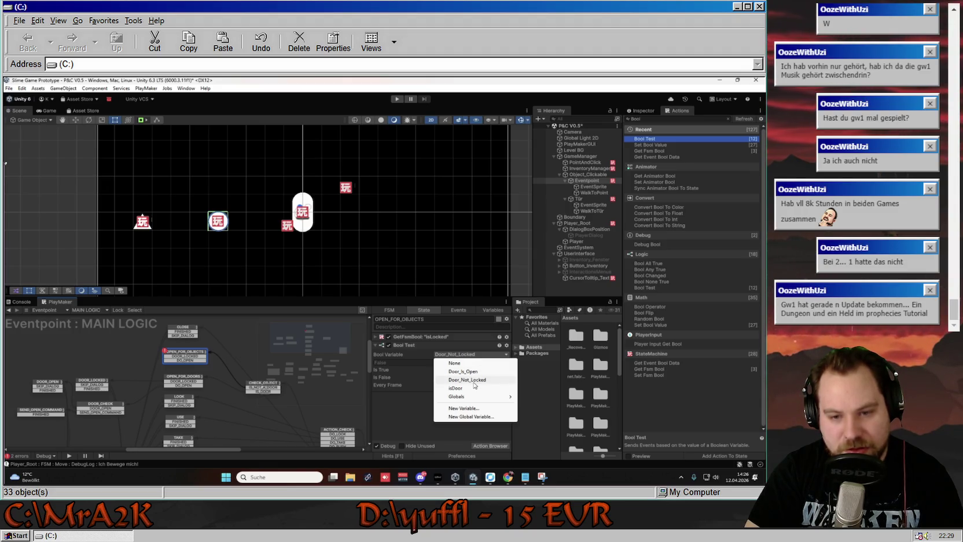
{"action": "left_click", "coordinate": [470, 355]}
{"action": "left_click", "coordinate": [470, 355]}
{"action": "left_click", "coordinate": [405, 354]}
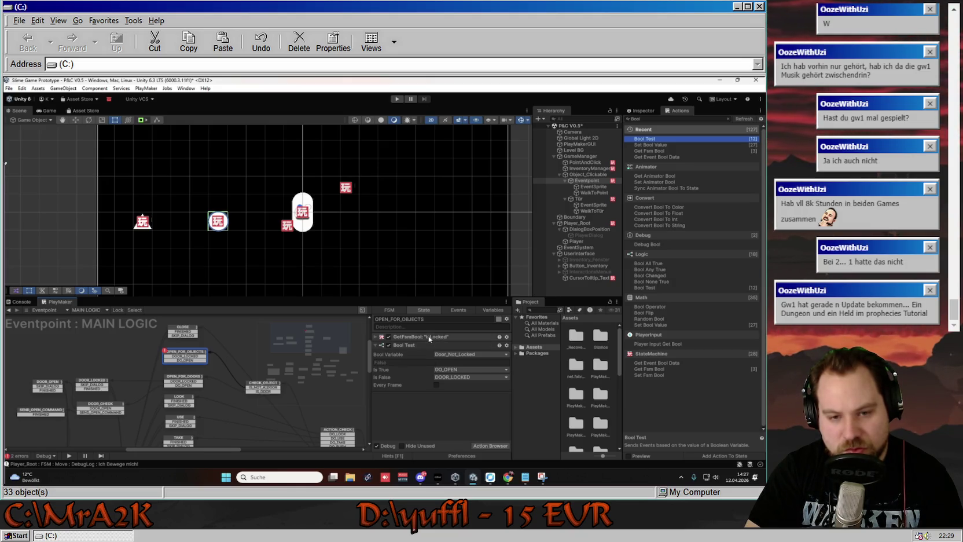
{"action": "left_click", "coordinate": [374, 337]}
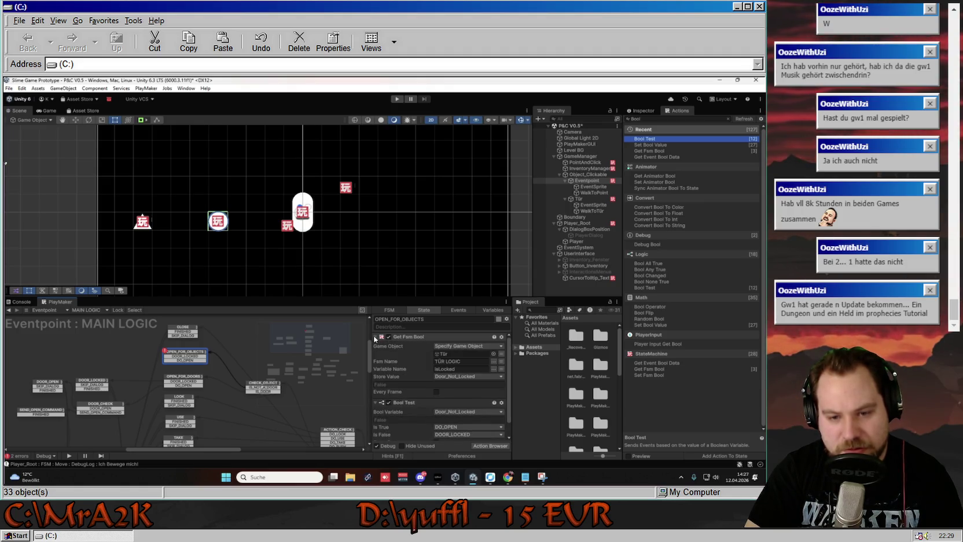
{"action": "left_click", "coordinate": [374, 337]}
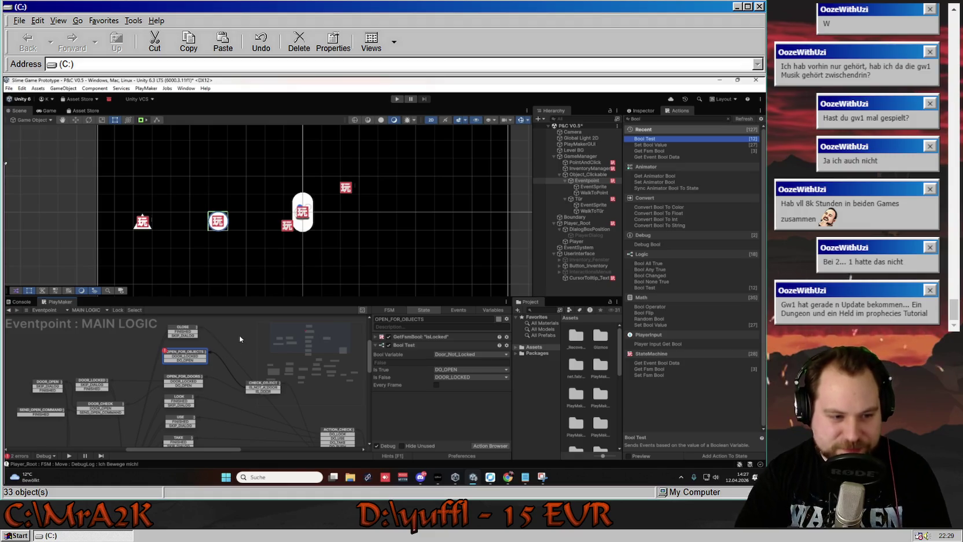
{"action": "left_click_drag", "start_coordinate": [228, 342], "coordinate": [253, 344]}
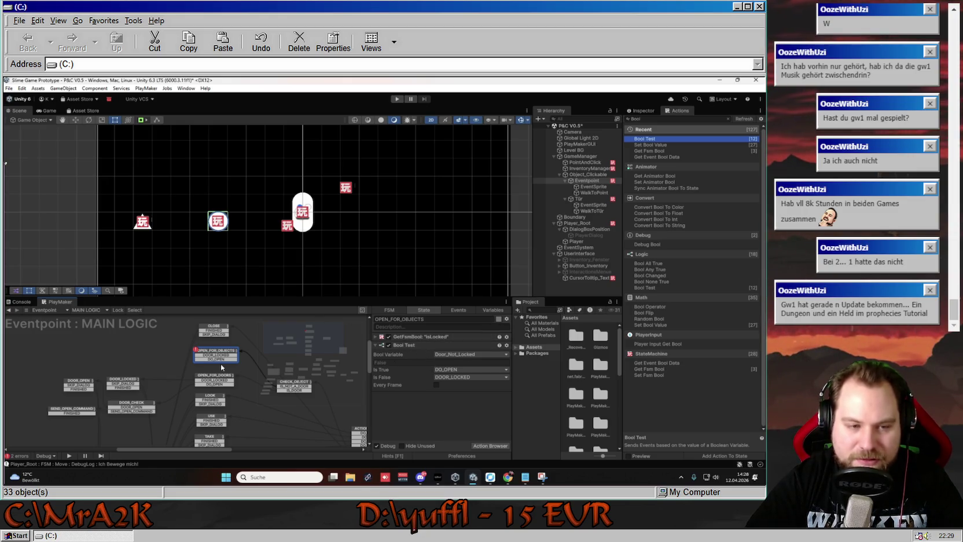
- Box-select DOOR_OPEN, DOOR_LOCKED, DOOR_CHECK and SEND_OPEN_COMMAND and nudge them slightly right
{"action": "left_click_drag", "start_coordinate": [140, 386], "coordinate": [176, 357]}
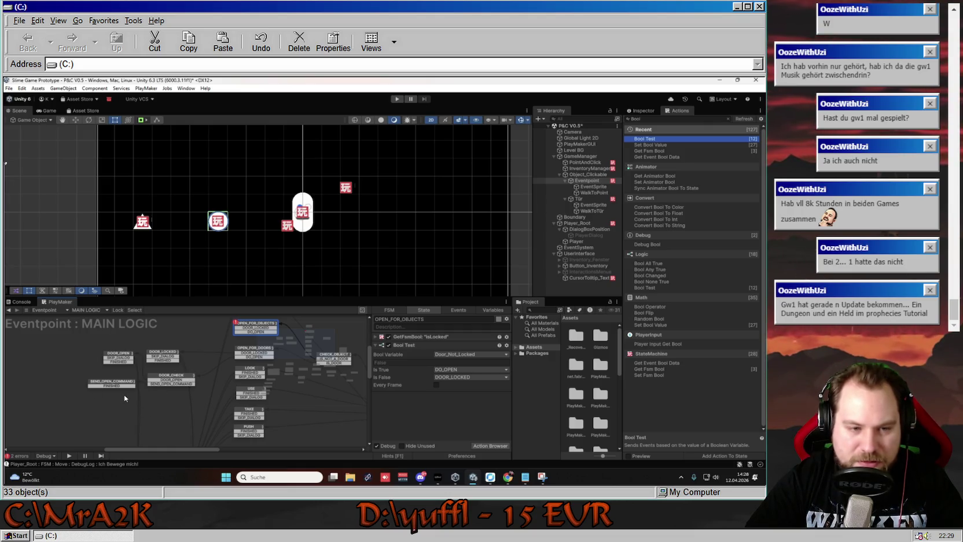
{"action": "mouse_move", "coordinate": [220, 340]}
{"action": "left_mouse_down"}
{"action": "mouse_move", "coordinate": [189, 350]}
{"action": "mouse_move", "coordinate": [172, 383]}
{"action": "mouse_move", "coordinate": [163, 342]}
{"action": "mouse_move", "coordinate": [128, 339]}
{"action": "mouse_move", "coordinate": [229, 376]}
{"action": "left_mouse_up"}
{"action": "scroll", "coordinate": [173, 380], "scroll_direction": "down", "scroll_amount": 1}
{"action": "scroll", "coordinate": [124, 340], "scroll_direction": "up", "scroll_amount": 1}
{"action": "mouse_move", "coordinate": [127, 337]}
{"action": "left_mouse_down"}
{"action": "mouse_move", "coordinate": [221, 374]}
{"action": "mouse_move", "coordinate": [207, 377]}
{"action": "mouse_move", "coordinate": [203, 403]}
{"action": "left_mouse_up"}
{"action": "left_click", "coordinate": [216, 351]}
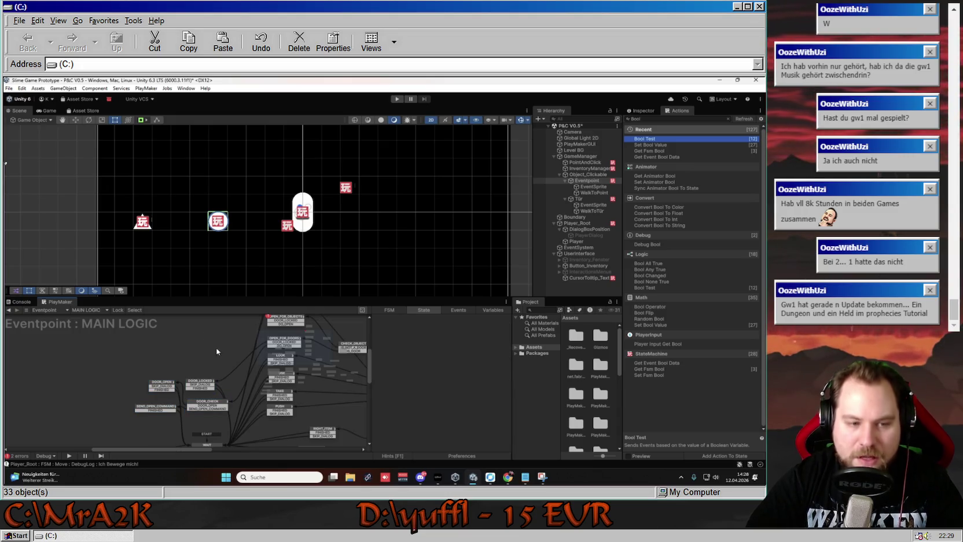
{"action": "left_click_drag", "start_coordinate": [226, 353], "coordinate": [157, 356]}
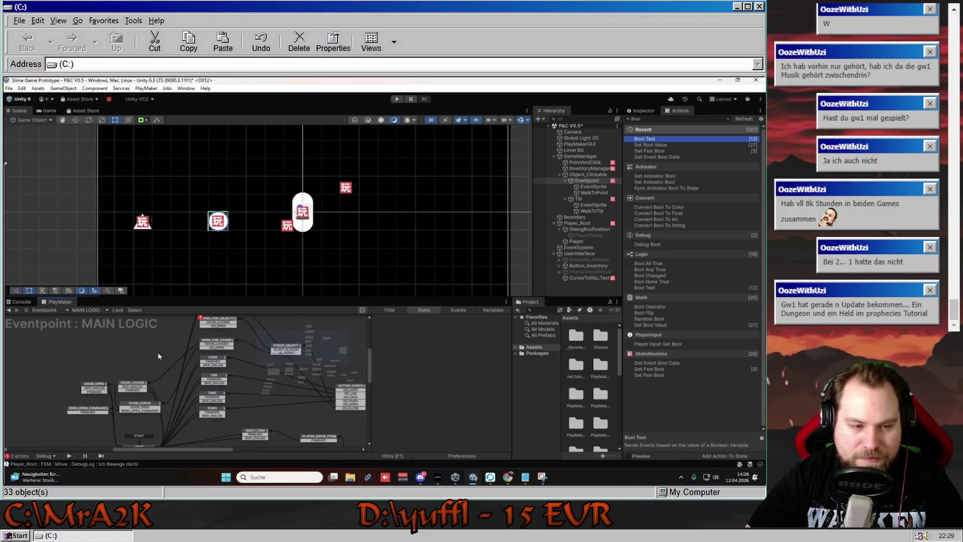
{"action": "mouse_move", "coordinate": [53, 374]}
{"action": "left_mouse_down"}
{"action": "mouse_move", "coordinate": [168, 431]}
{"action": "mouse_move", "coordinate": [90, 367]}
{"action": "mouse_move", "coordinate": [129, 373]}
{"action": "left_mouse_up"}
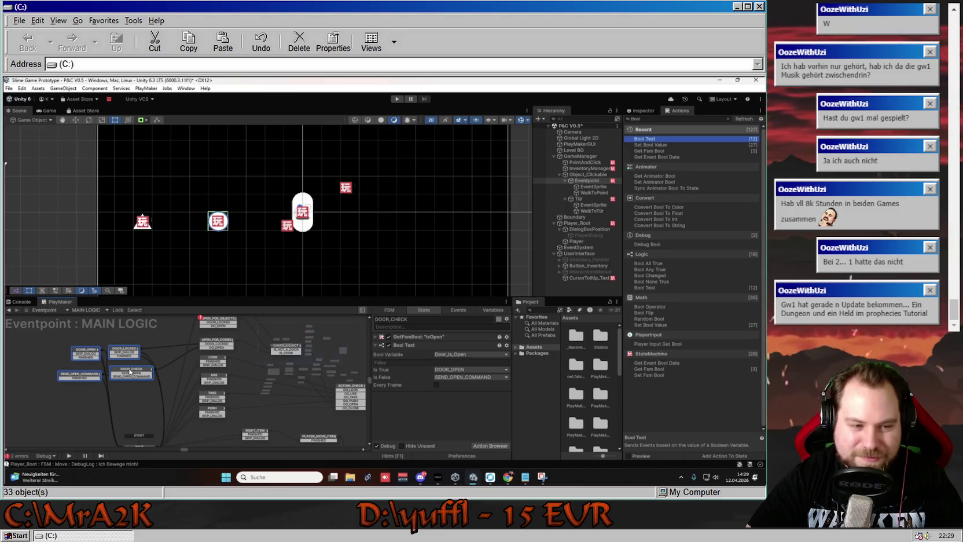
{"action": "left_click", "coordinate": [162, 358]}
{"action": "scroll", "coordinate": [174, 363], "scroll_direction": "up", "scroll_amount": 3}
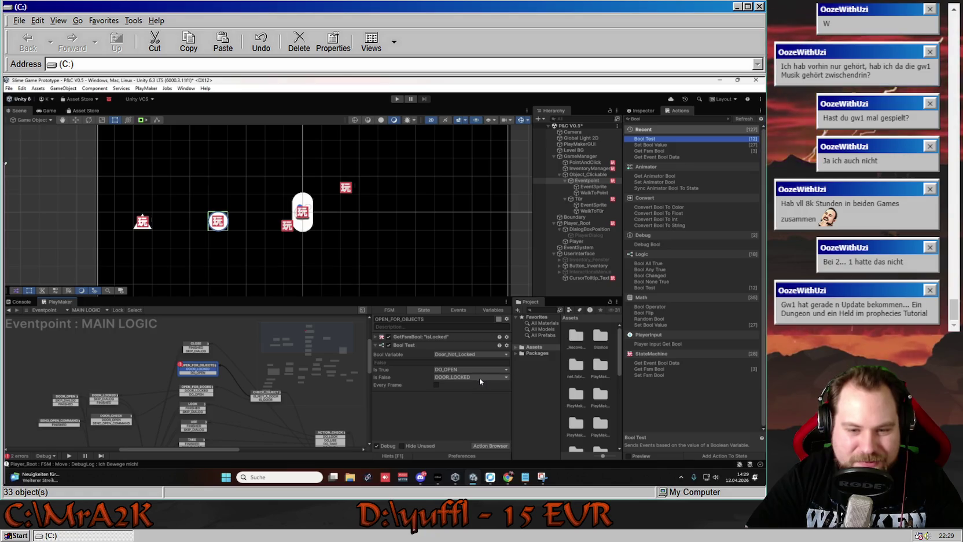
- Make the Bool Test's false result send a newly created OBJECT_LOCKED event
{"action": "left_click", "coordinate": [480, 377]}
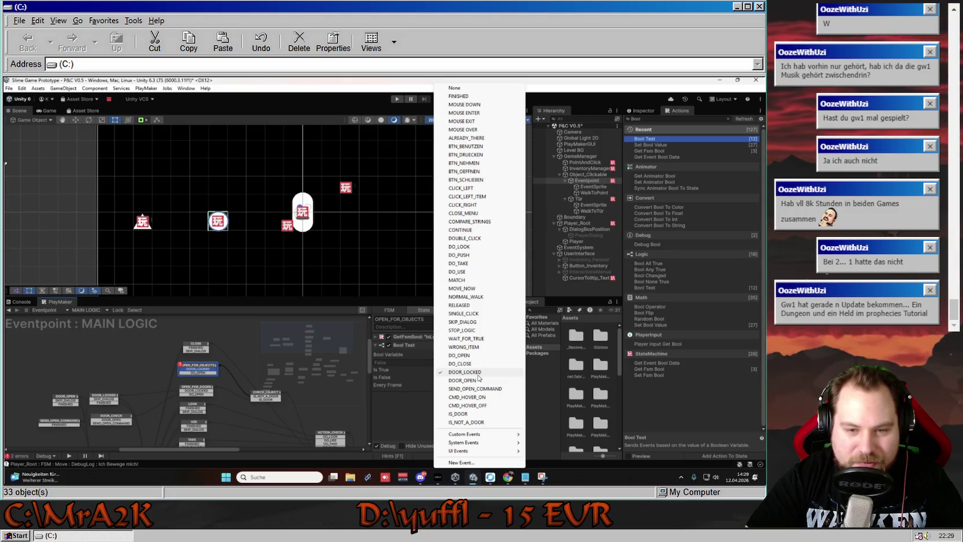
{"action": "left_click", "coordinate": [463, 462]}
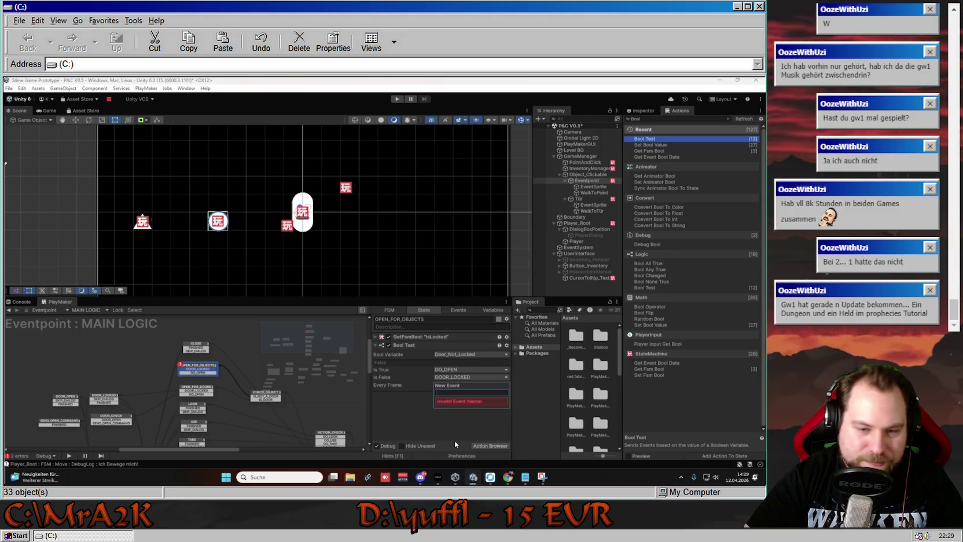
{"action": "type", "text": "Ob"}
{"action": "key", "text": "BackSpace"}
{"action": "key", "text": "BackSpace"}
{"action": "key", "text": "BackSpace"}
{"action": "type", "text": "BJ"}
{"action": "type", "text": "ECT_"}
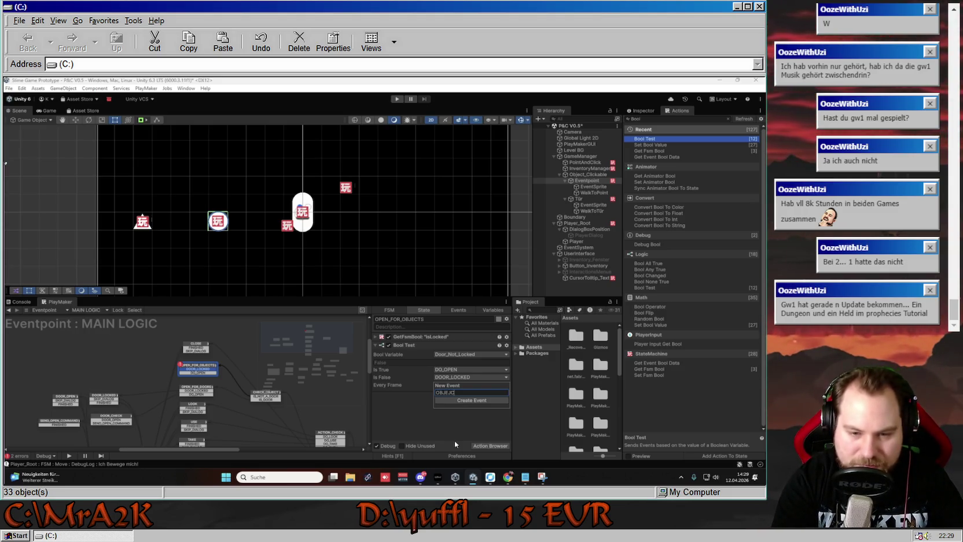
{"action": "type", "text": "LOCKED"}
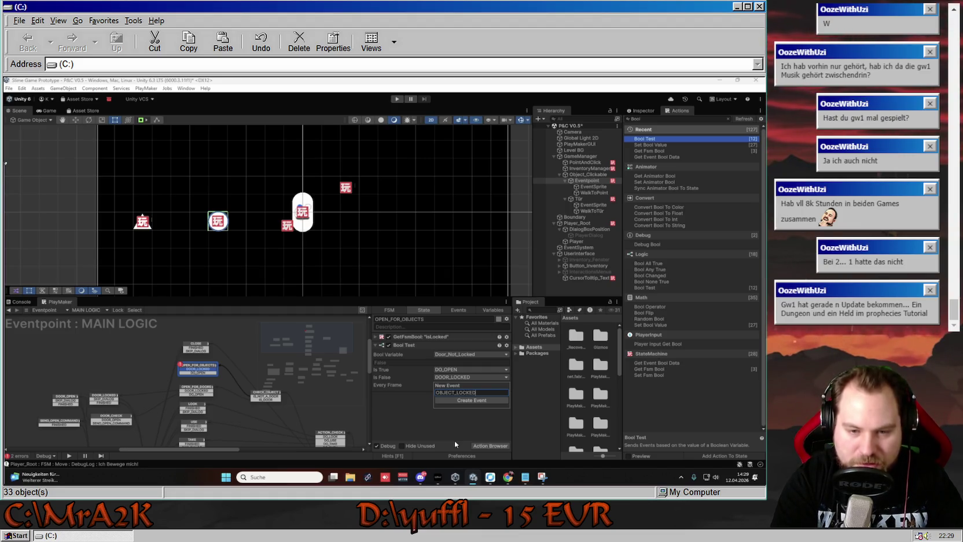
{"action": "key", "text": "Return"}
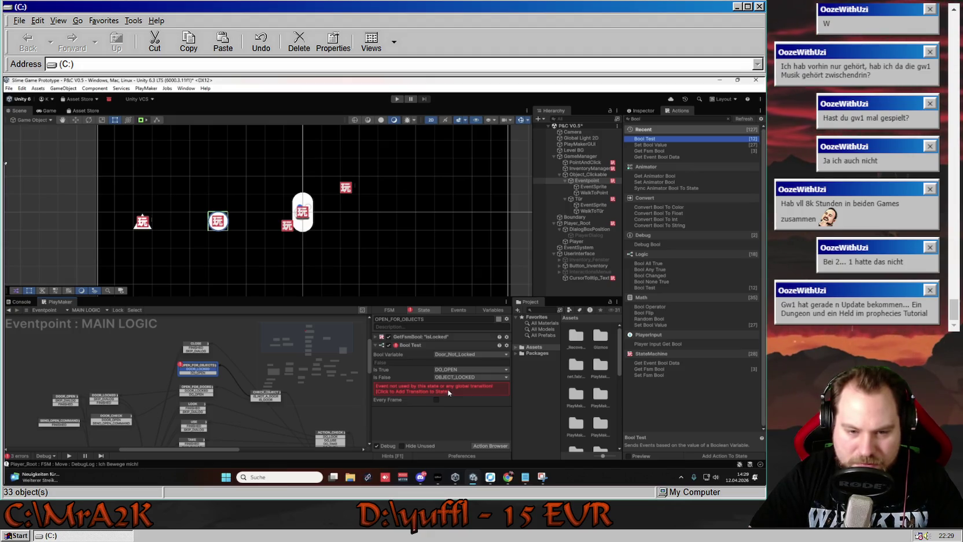
- Add the OBJECT_LOCKED transition to OPEN_FOR_OBJECTS, then remove a transition from it
{"action": "left_click", "coordinate": [449, 392]}
{"action": "right_click", "coordinate": [196, 376]}
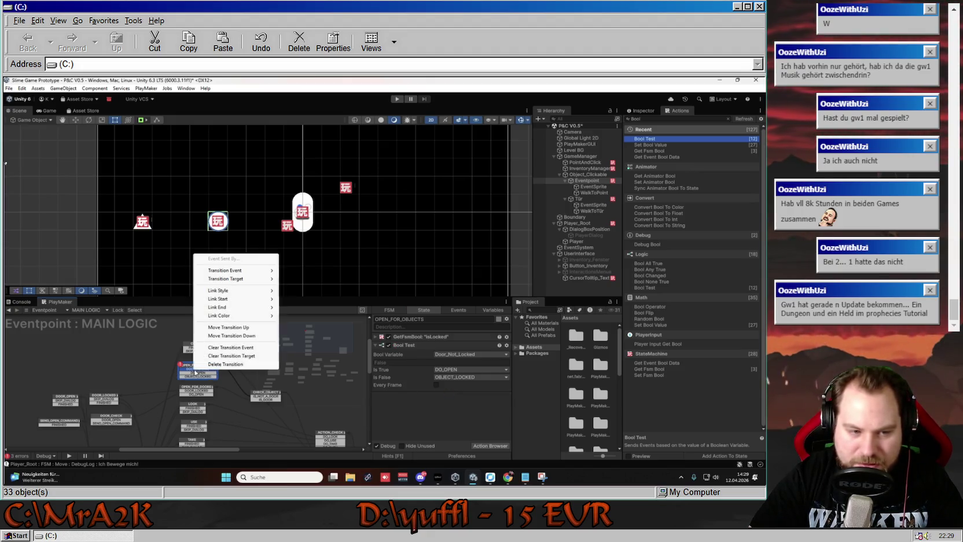
{"action": "left_click", "coordinate": [240, 365]}
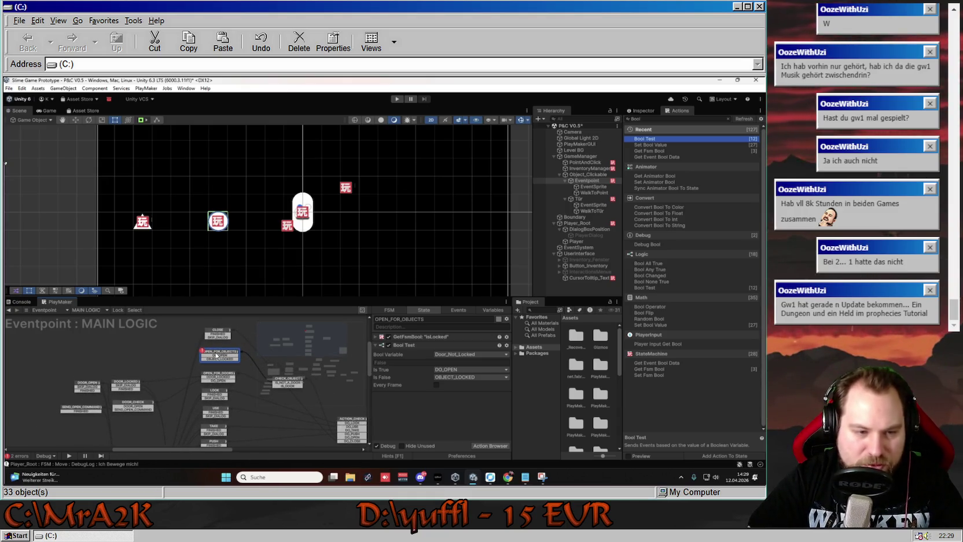
- Copy and paste the four door states, placing the duplicates above the originals
{"action": "left_click_drag", "start_coordinate": [45, 373], "coordinate": [157, 429]}
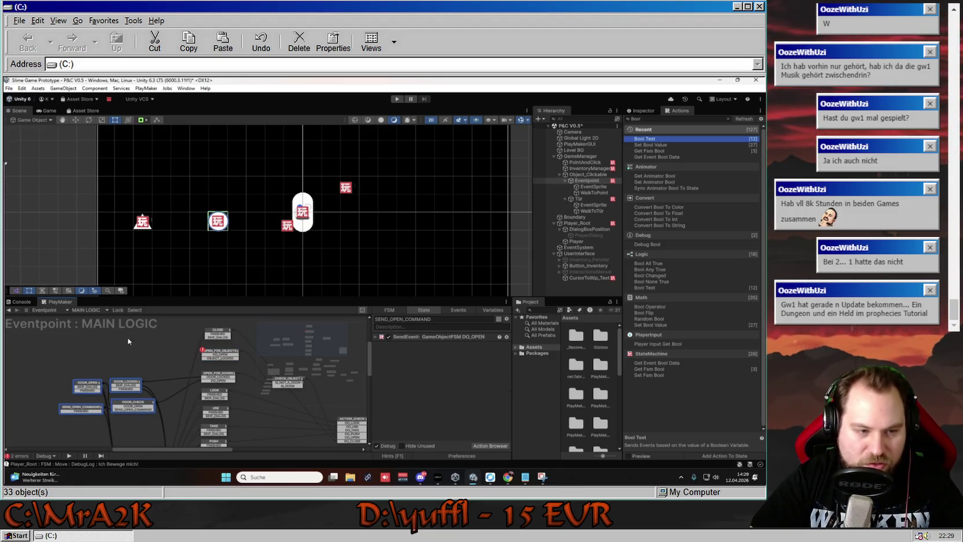
{"action": "key", "text": "ctrl+c"}
{"action": "key", "text": "ctrl+v"}
{"action": "left_click_drag", "start_coordinate": [255, 389], "coordinate": [150, 346]}
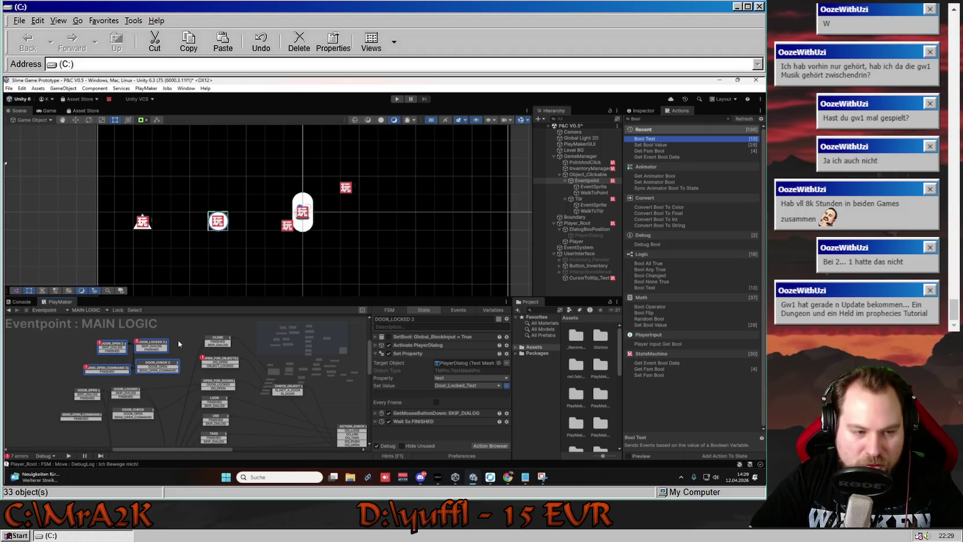
- Rename DOOR_LOCKED 2 to OBJECT_LOCKED
{"action": "left_click", "coordinate": [178, 344]}
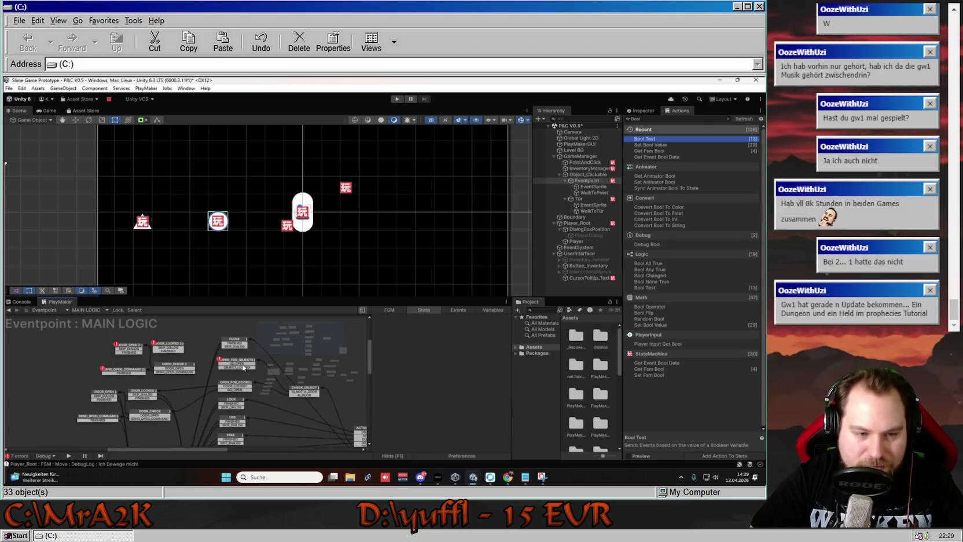
{"action": "left_click", "coordinate": [242, 367]}
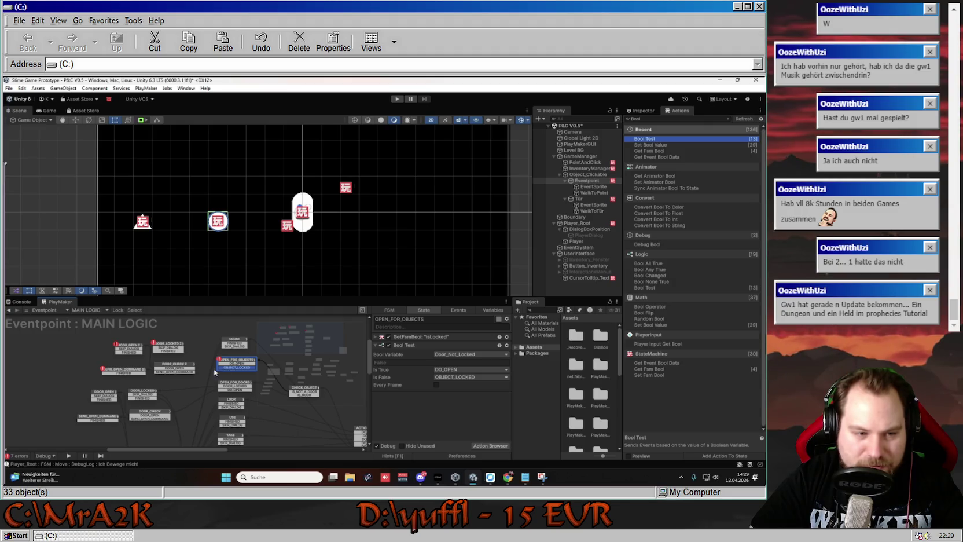
{"action": "left_click", "coordinate": [168, 346]}
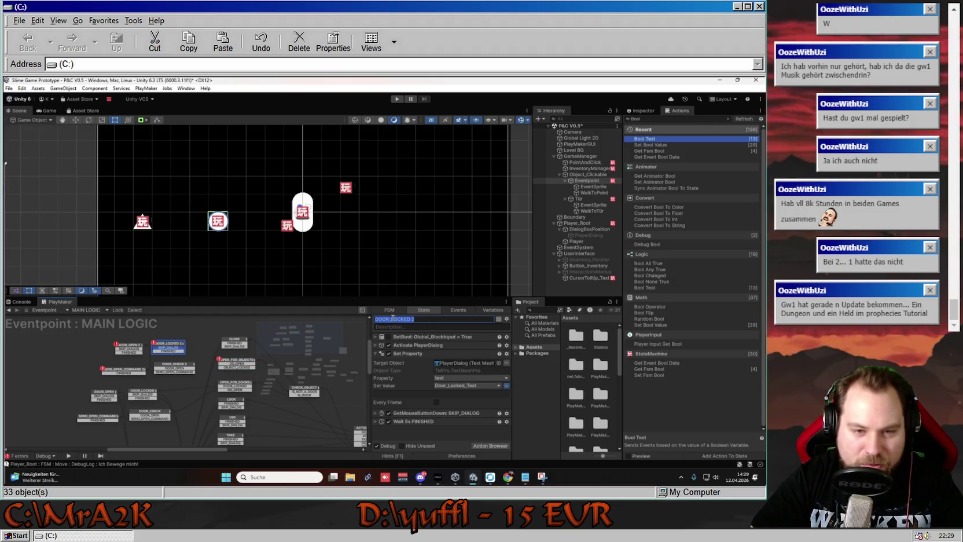
{"action": "left_click", "coordinate": [424, 320]}
{"action": "key", "text": "BackSpace"}
{"action": "key", "text": "BackSpace"}
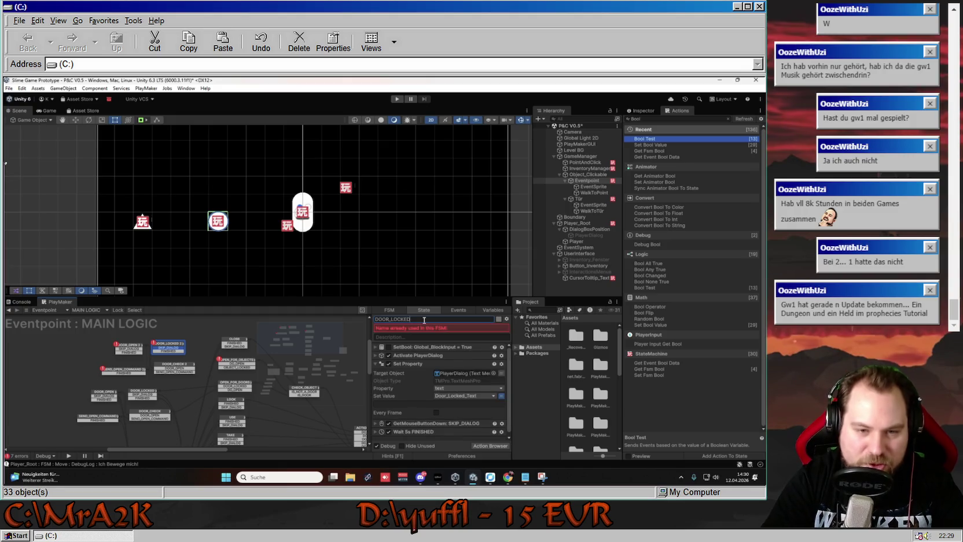
{"action": "key", "text": "BackSpace"}
{"action": "key", "text": "BackSpace"}
{"action": "key", "text": "BackSpace"}
{"action": "type", "text": "OBJECT_"}
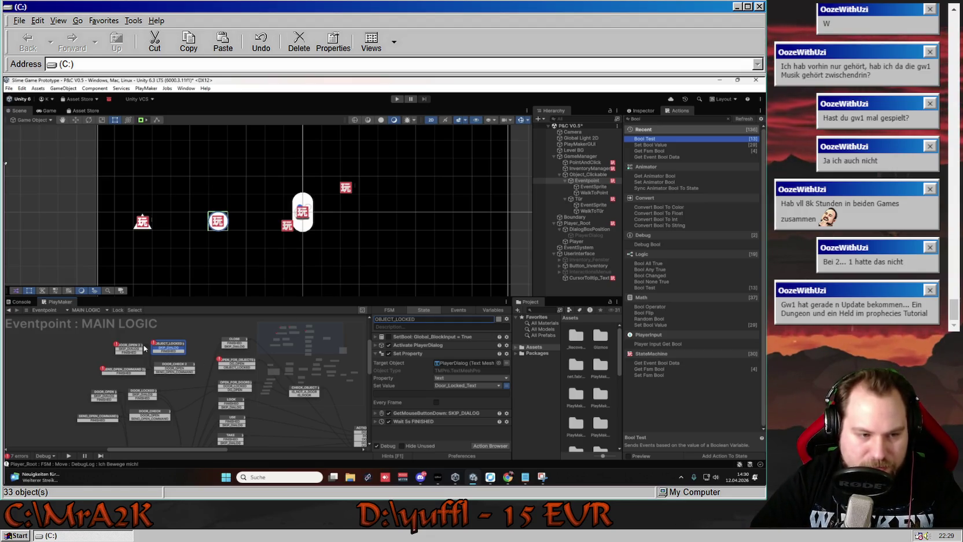
- Rename DOOR_CHECK 2 to OBJECT_CHECK
{"action": "left_click", "coordinate": [174, 364]}
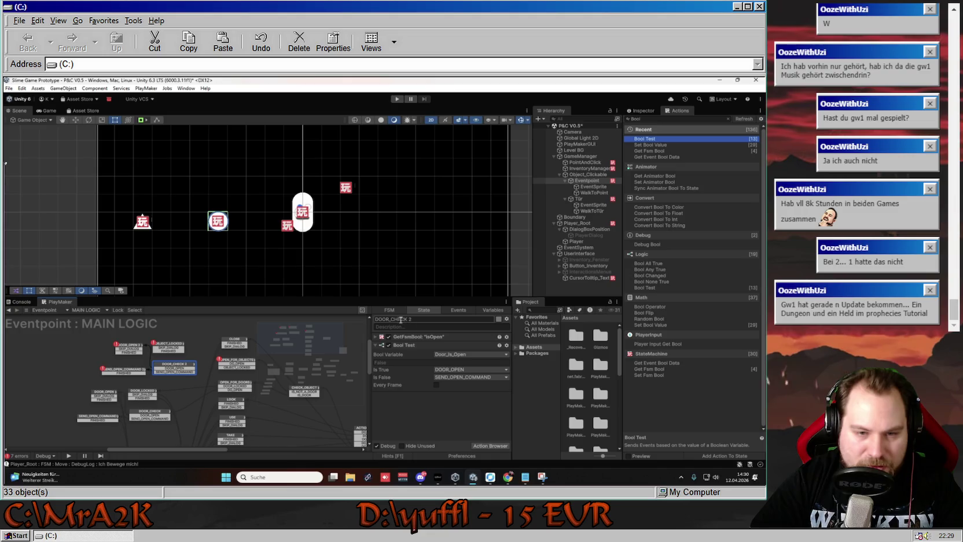
{"action": "left_click", "coordinate": [400, 320]}
{"action": "left_click", "coordinate": [395, 320]}
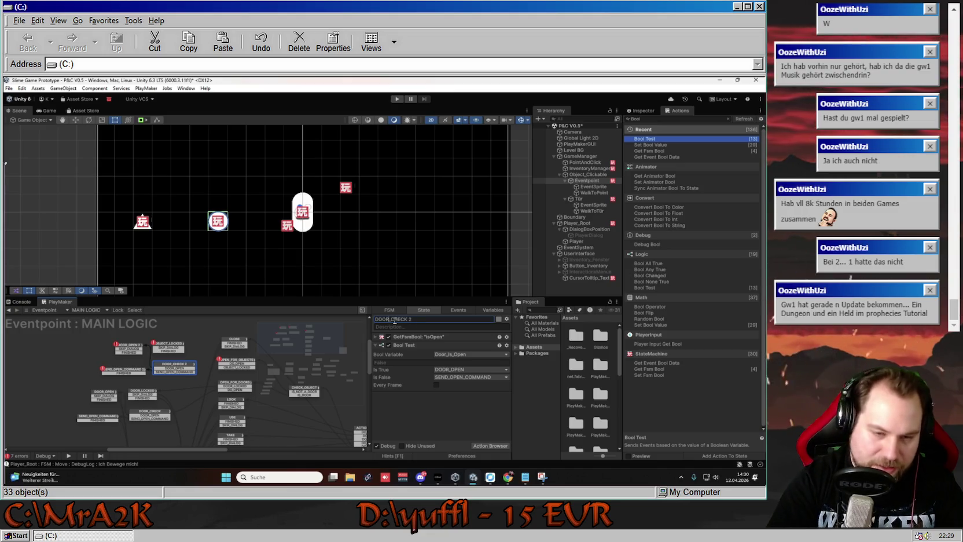
{"action": "type", "text": "OBJE"}
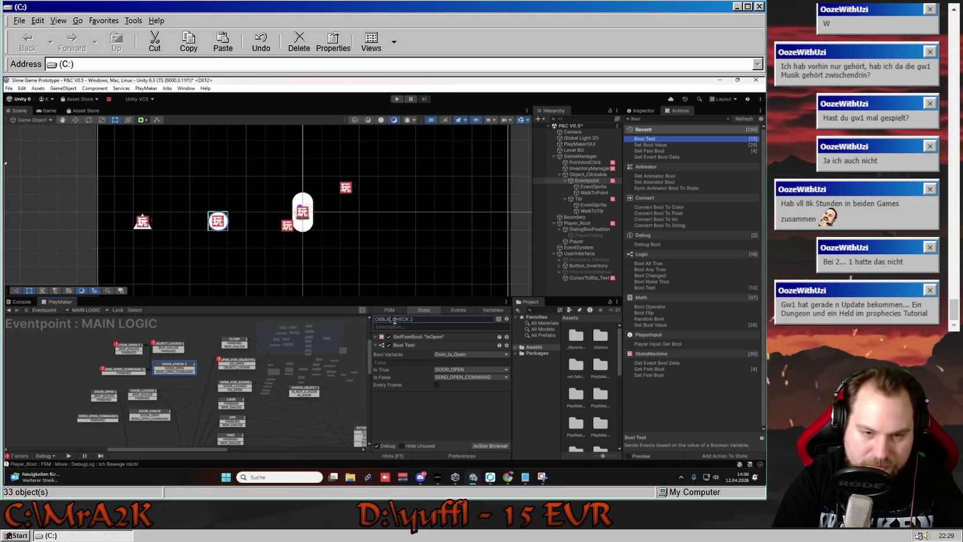
{"action": "type", "text": "CT"}
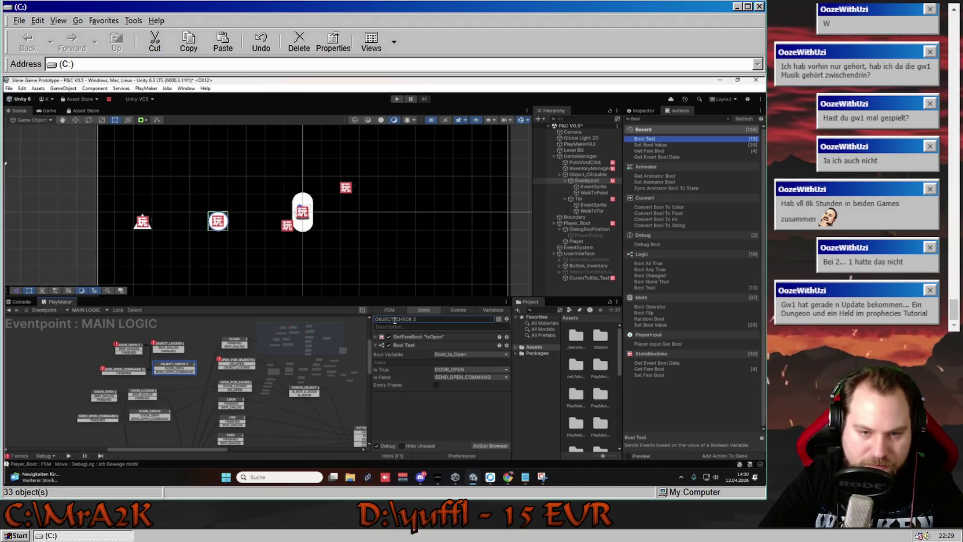
{"action": "left_click", "coordinate": [419, 319]}
{"action": "key", "text": "BackSpace"}
{"action": "key", "text": "BackSpace"}
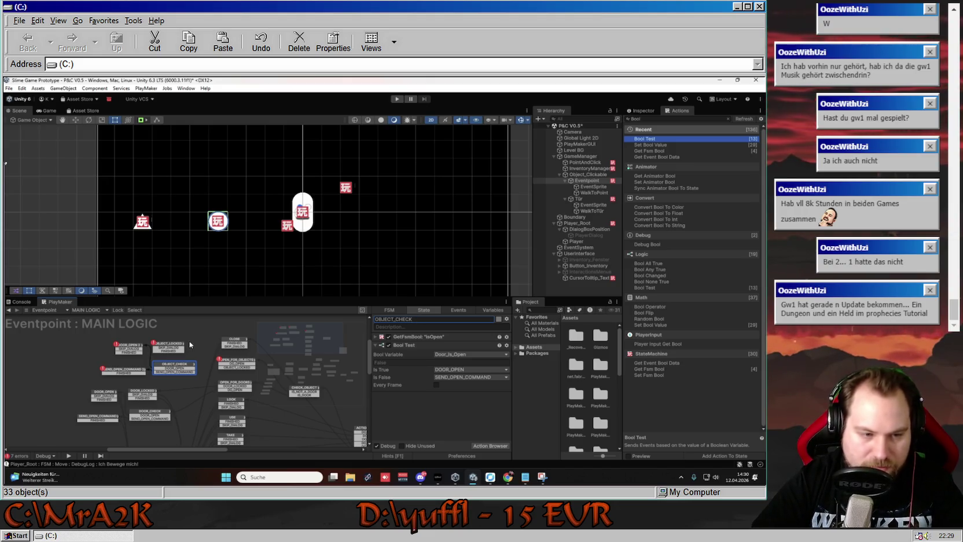
- Start renaming DOOR_OPEN 2 to OBJECT_OPEN 2
{"action": "left_click", "coordinate": [181, 345]}
{"action": "left_click", "coordinate": [118, 348]}
{"action": "left_click", "coordinate": [391, 319]}
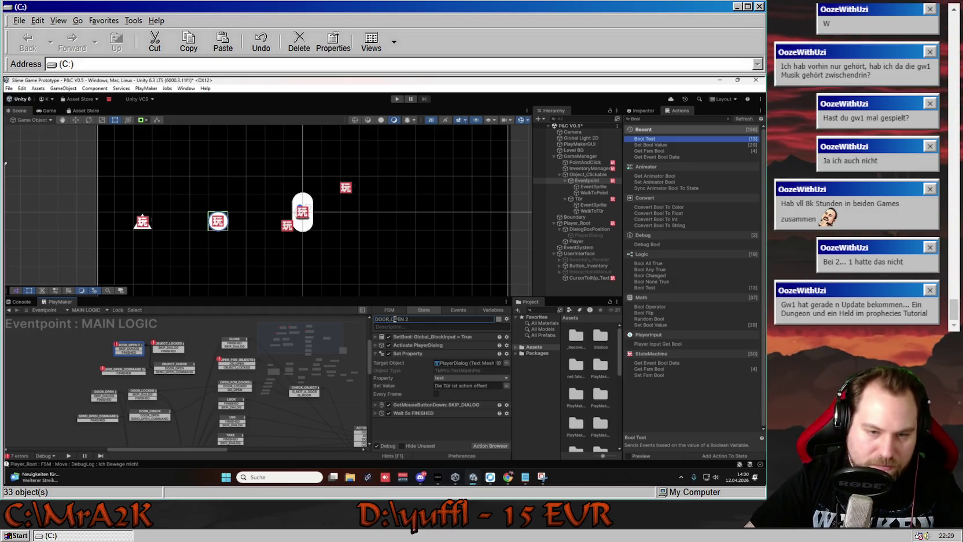
{"action": "key", "text": "ctrl+a"}
{"action": "type", "text": "CLOPEN"}
{"action": "type", "text": "L"}
{"action": "type", "text": "CT"}
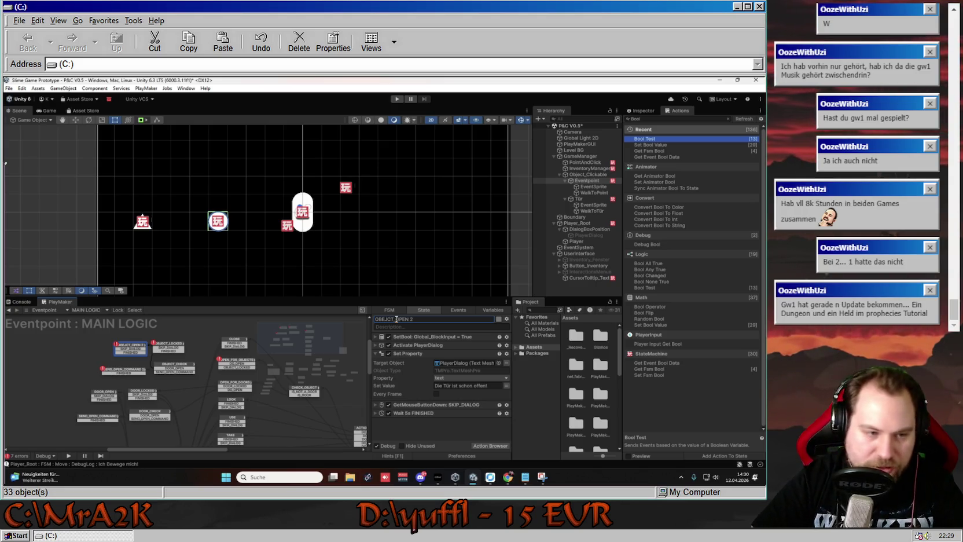
- Expand SEND_OPEN_COMMAND 2's SendEvent to confirm DO_OPEN goes to TÜR LOGIC, then select Tür
{"action": "left_click", "coordinate": [117, 371]}
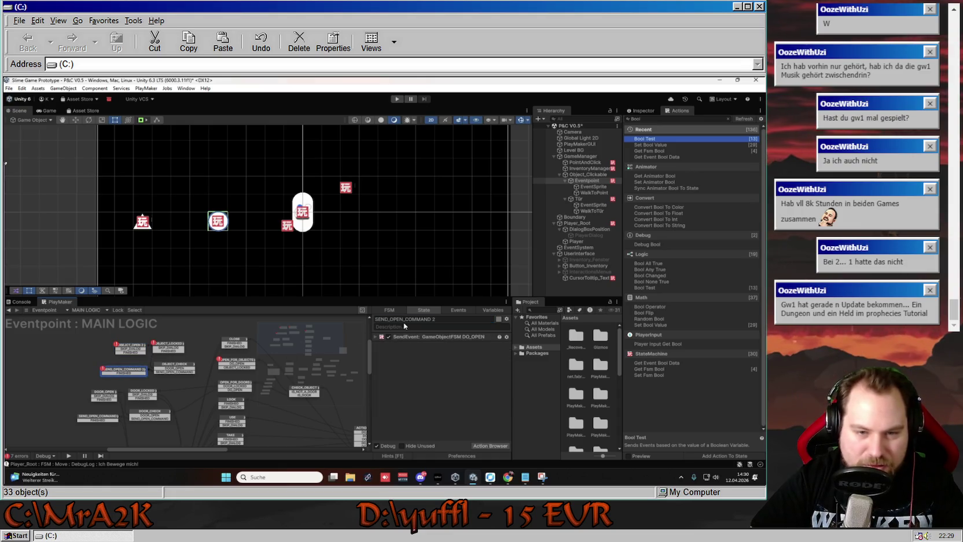
{"action": "left_click", "coordinate": [451, 339]}
{"action": "left_click", "coordinate": [376, 337]}
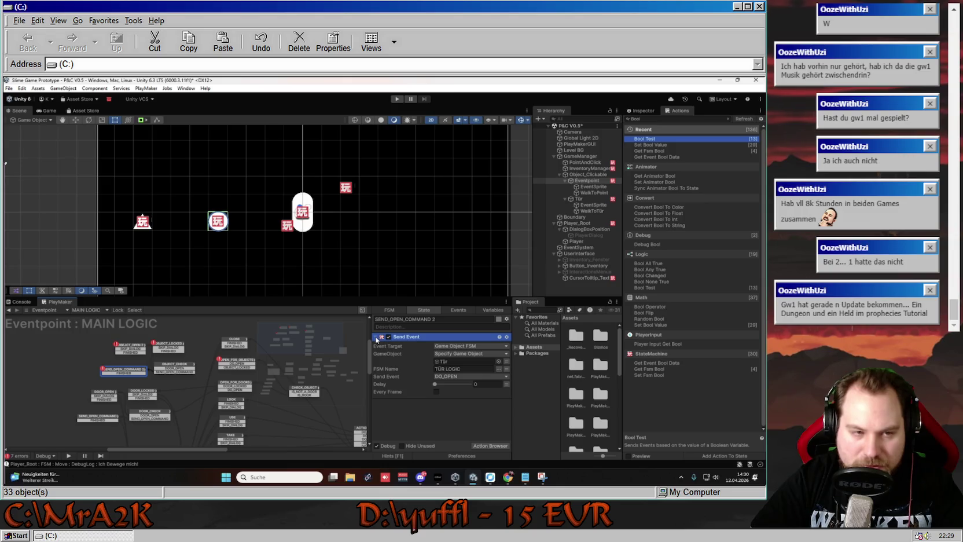
{"action": "left_click", "coordinate": [578, 198]}
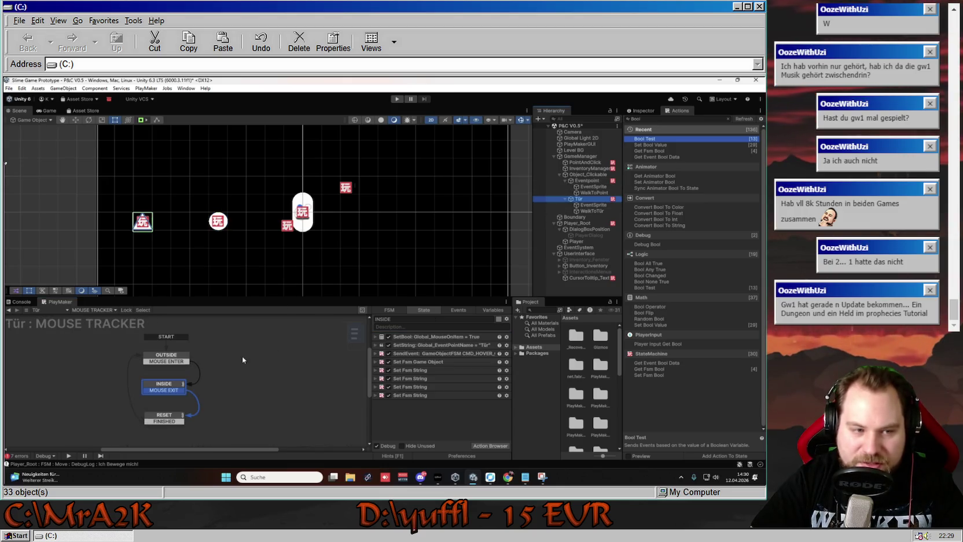
- Switch Tür to TÜR LOGIC, keep UNLOCKING's Bool Variable on isLocked, and list the variables
{"action": "left_click", "coordinate": [94, 311]}
{"action": "left_click", "coordinate": [108, 327]}
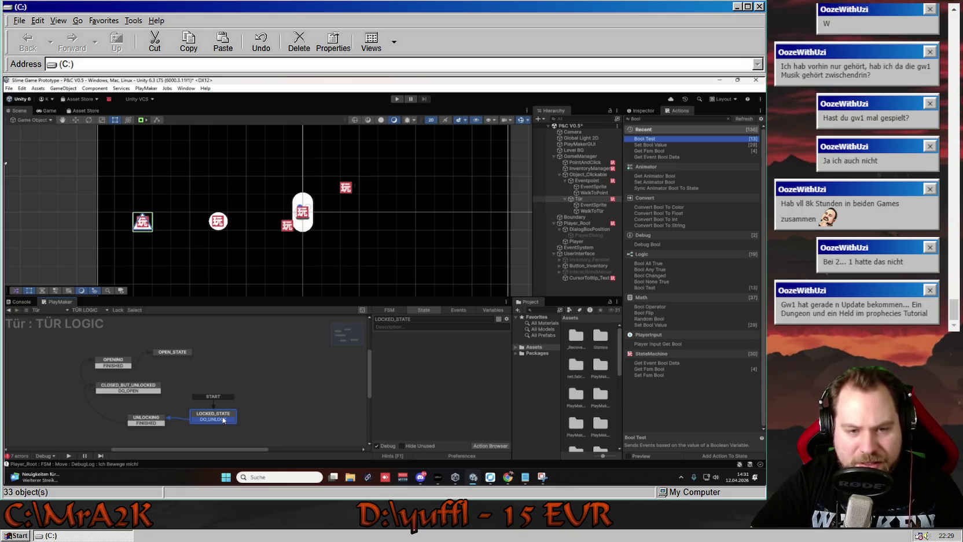
{"action": "left_click", "coordinate": [154, 421]}
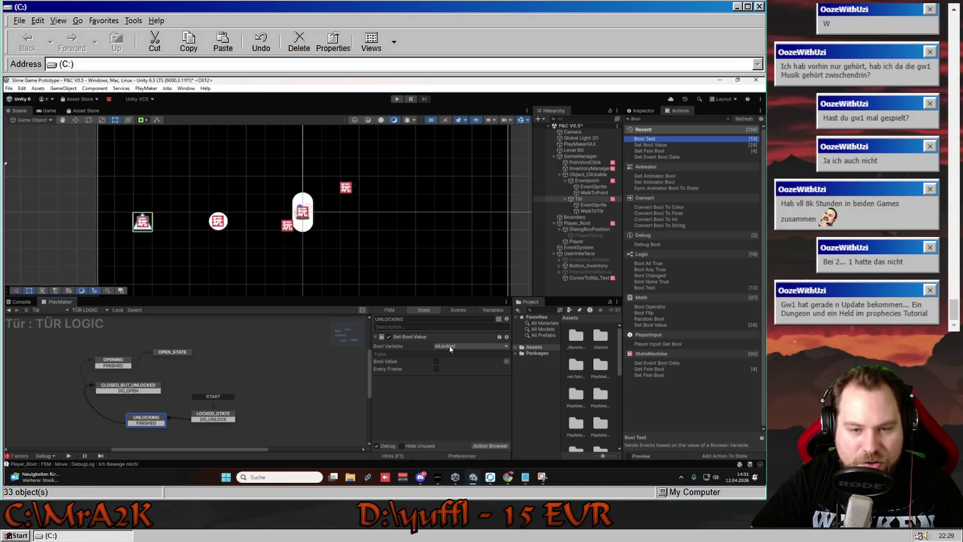
{"action": "left_click", "coordinate": [451, 348]}
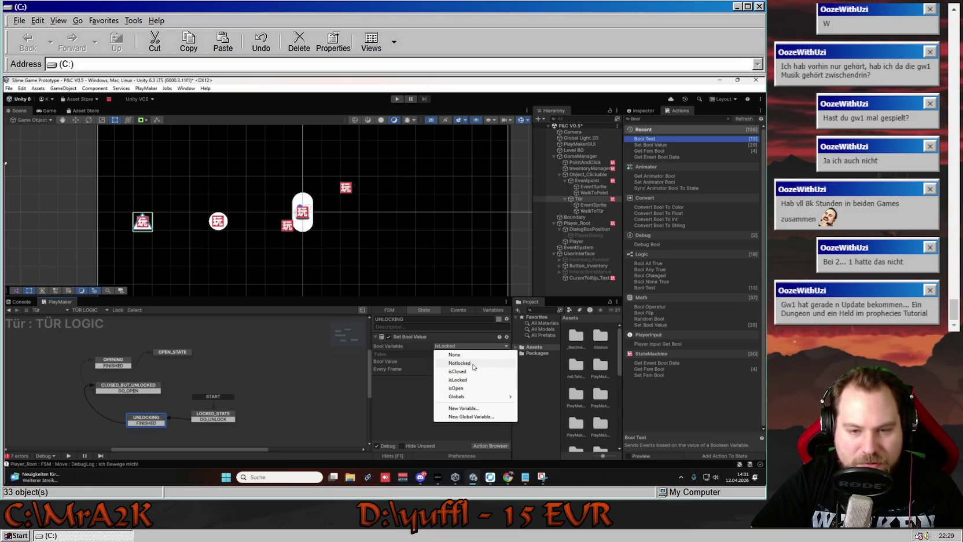
{"action": "left_click", "coordinate": [466, 363]}
{"action": "left_click", "coordinate": [461, 347]}
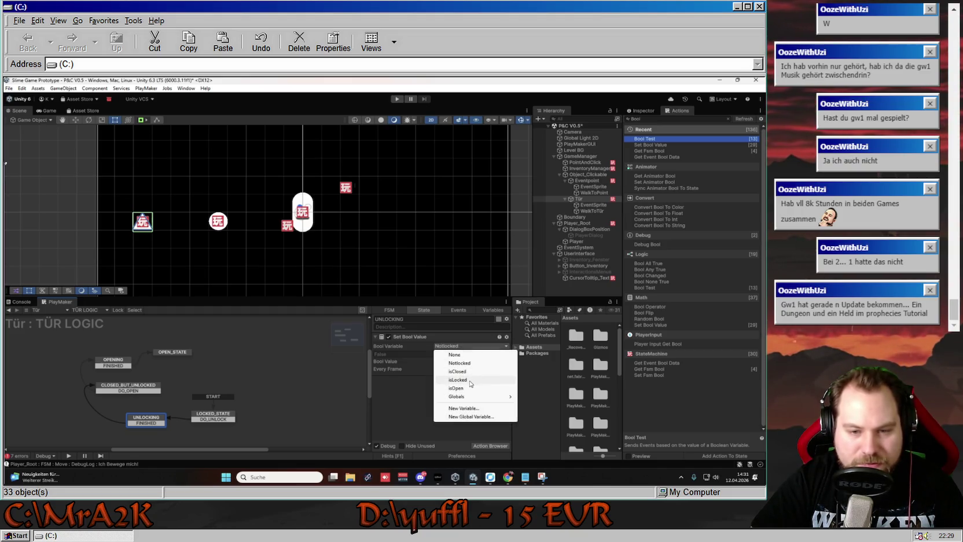
{"action": "left_click", "coordinate": [471, 381]}
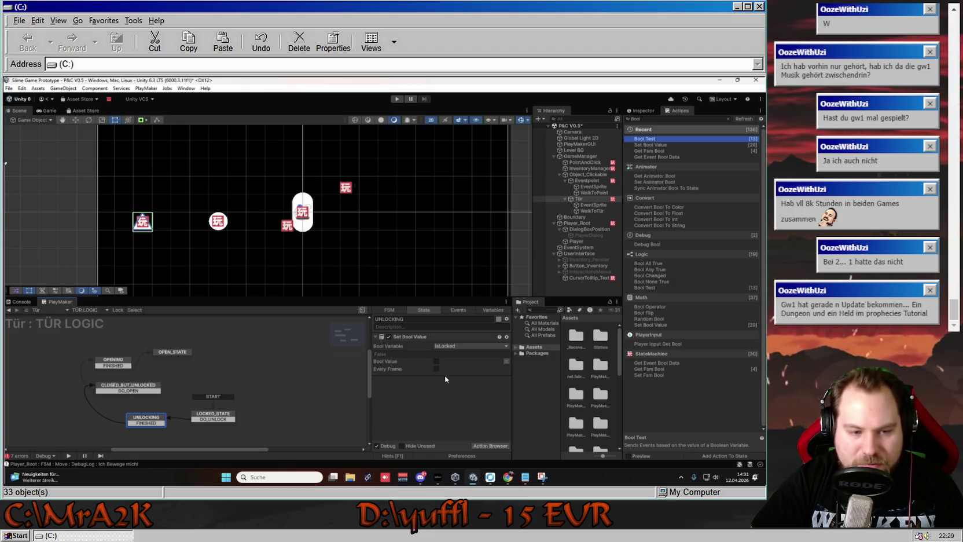
{"action": "left_click", "coordinate": [493, 310]}
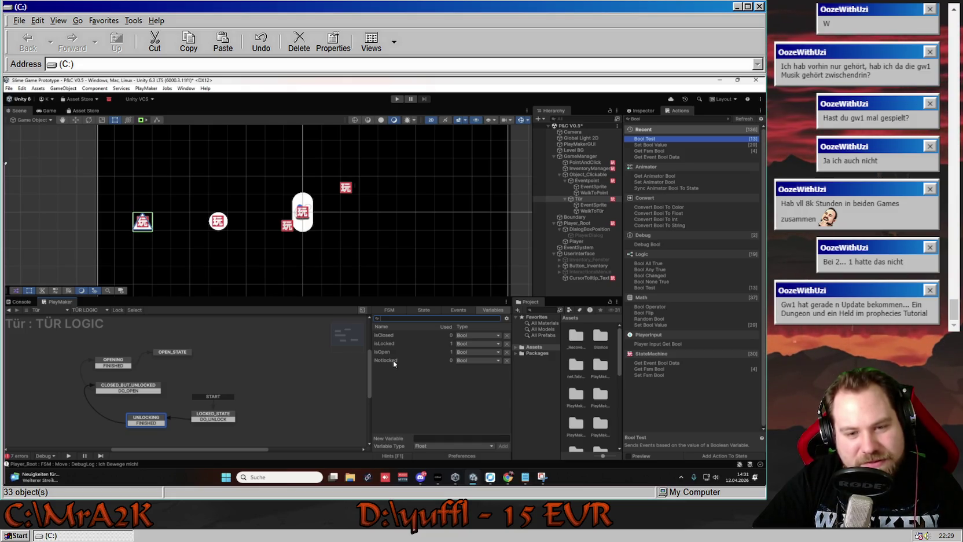
- Review the OPENING and UNLOCKING states and the isLocked, isOpen, isClosed and NotLocked variables
{"action": "left_click", "coordinate": [136, 388]}
{"action": "left_click", "coordinate": [122, 366]}
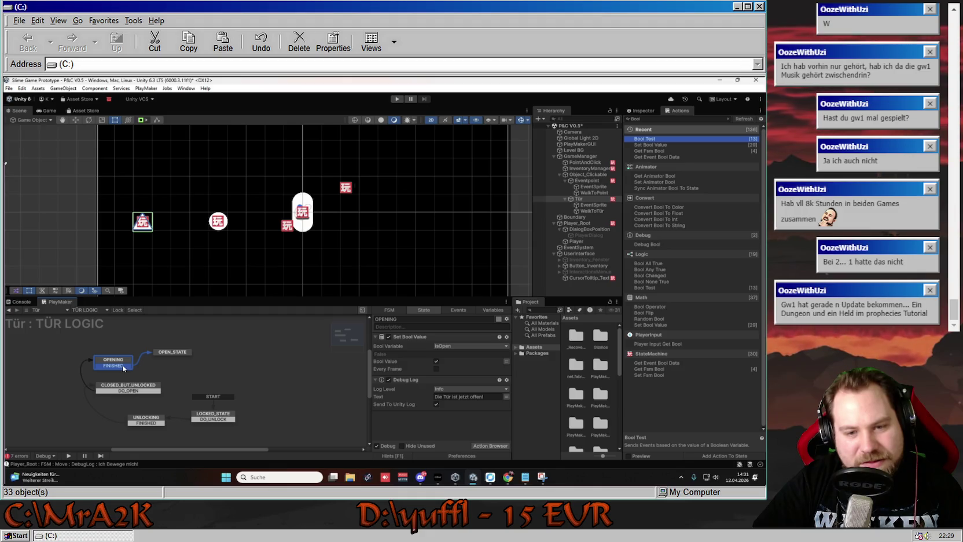
{"action": "left_click", "coordinate": [153, 422]}
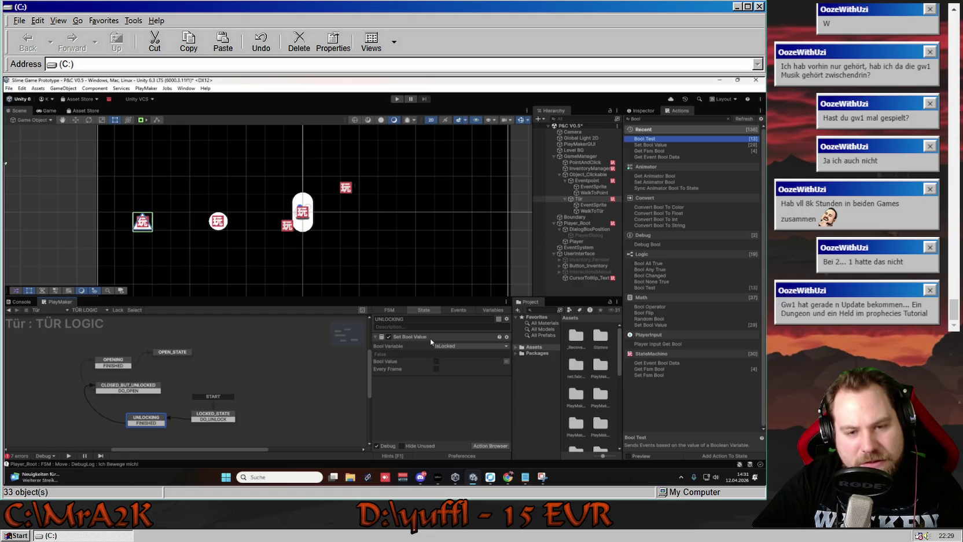
{"action": "left_click", "coordinate": [497, 310]}
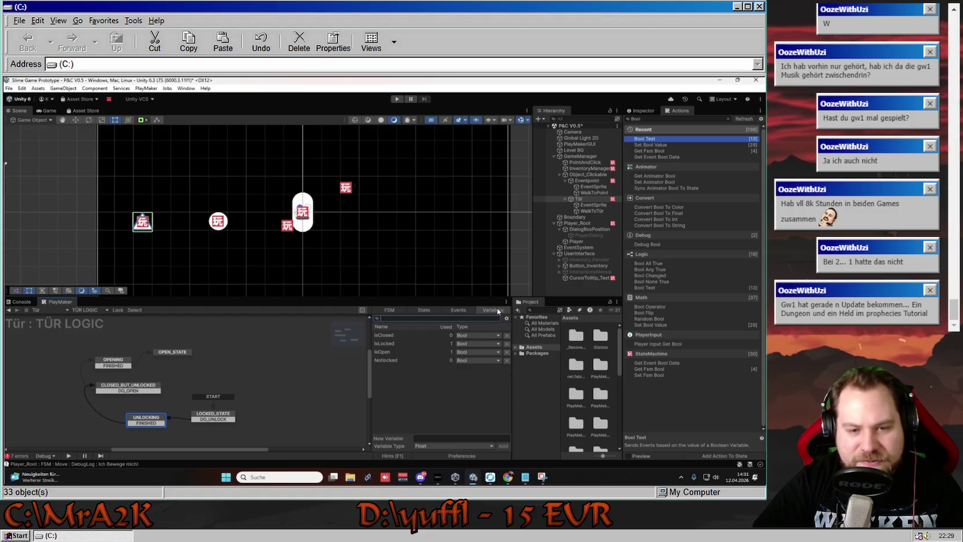
{"action": "left_click", "coordinate": [391, 345]}
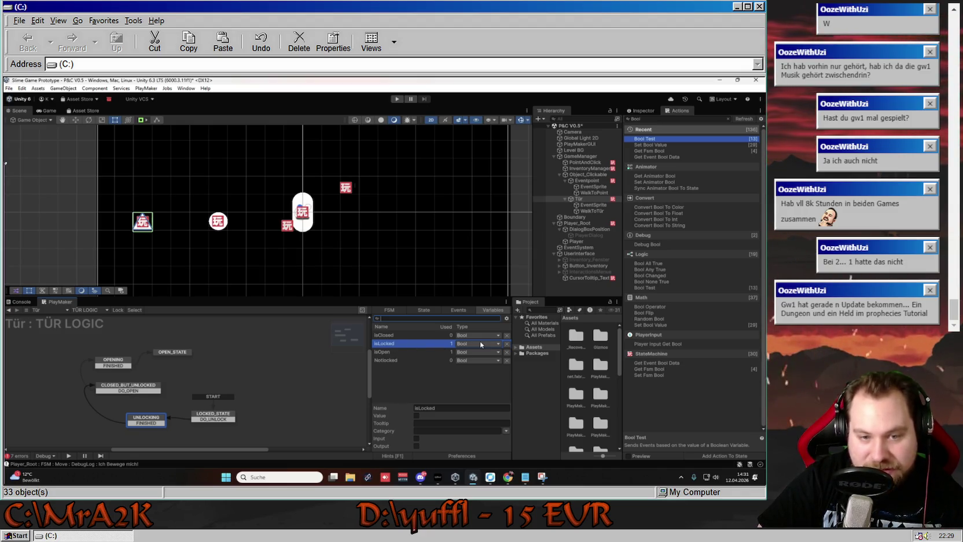
{"action": "left_click", "coordinate": [419, 352]}
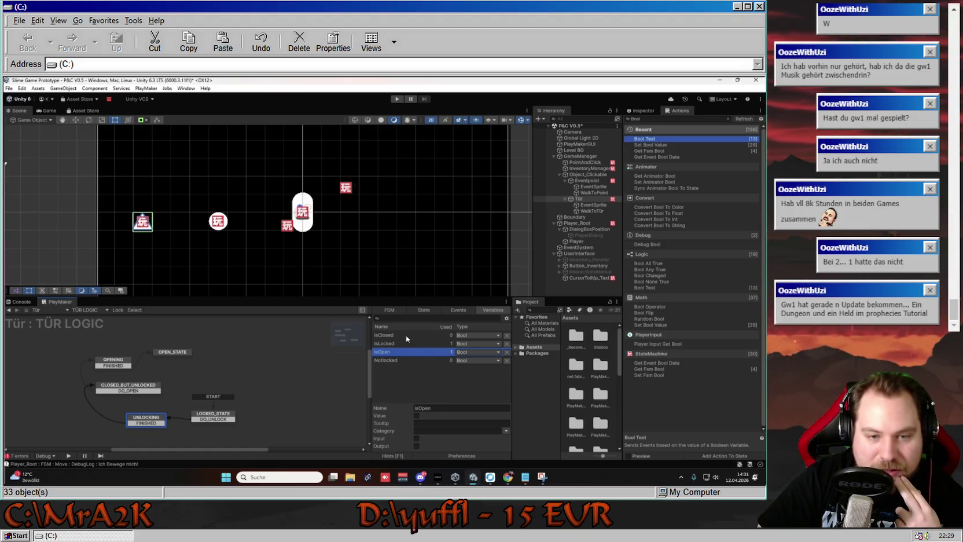
{"action": "left_click", "coordinate": [405, 334]}
{"action": "left_click", "coordinate": [410, 361]}
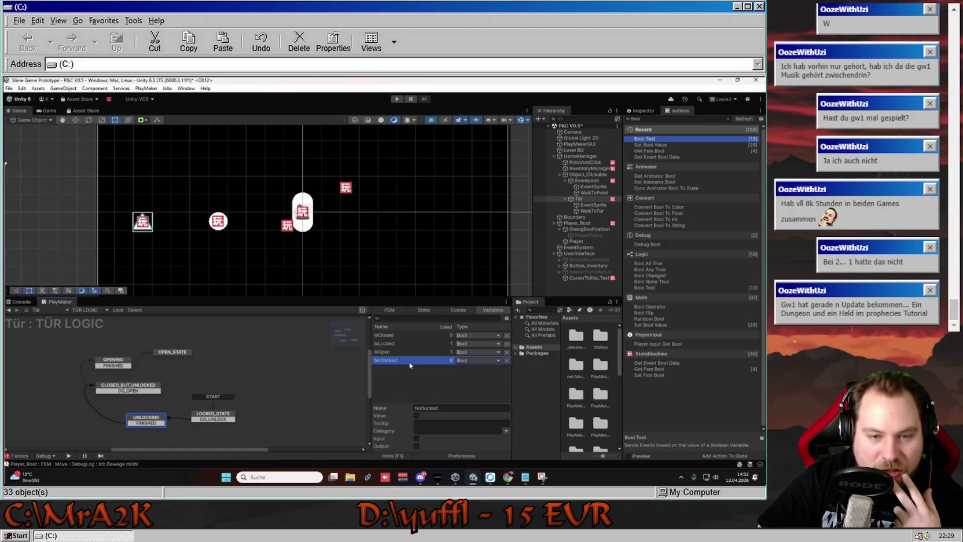
- Clear the graph selection and box-select all TÜR LOGIC states
{"action": "left_click", "coordinate": [291, 355]}
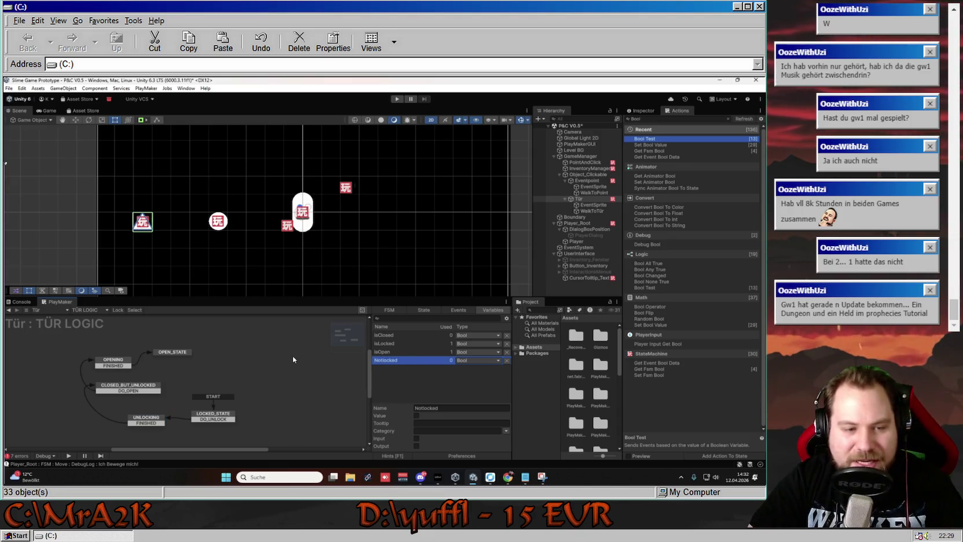
{"action": "left_click", "coordinate": [208, 416]}
{"action": "left_click", "coordinate": [265, 382]}
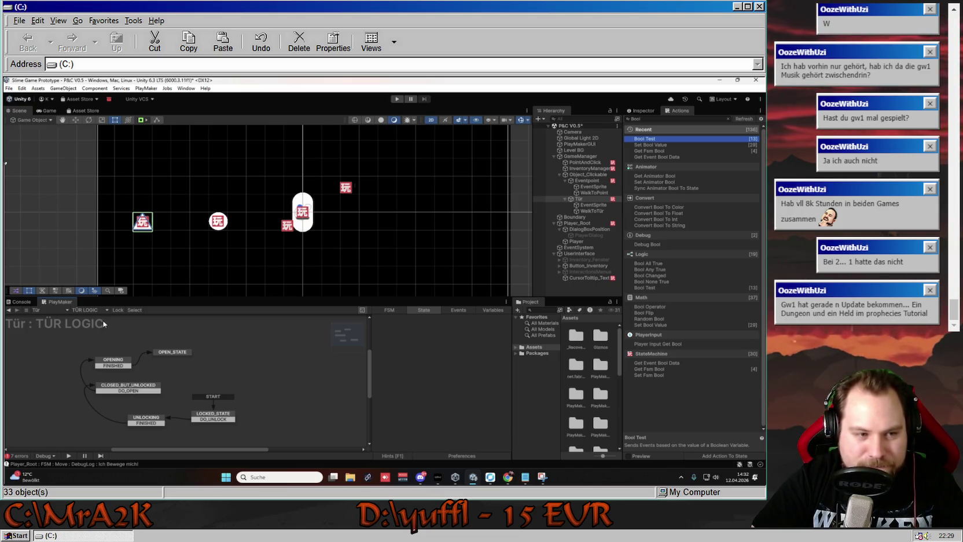
{"action": "left_click_drag", "start_coordinate": [250, 429], "coordinate": [35, 339]}
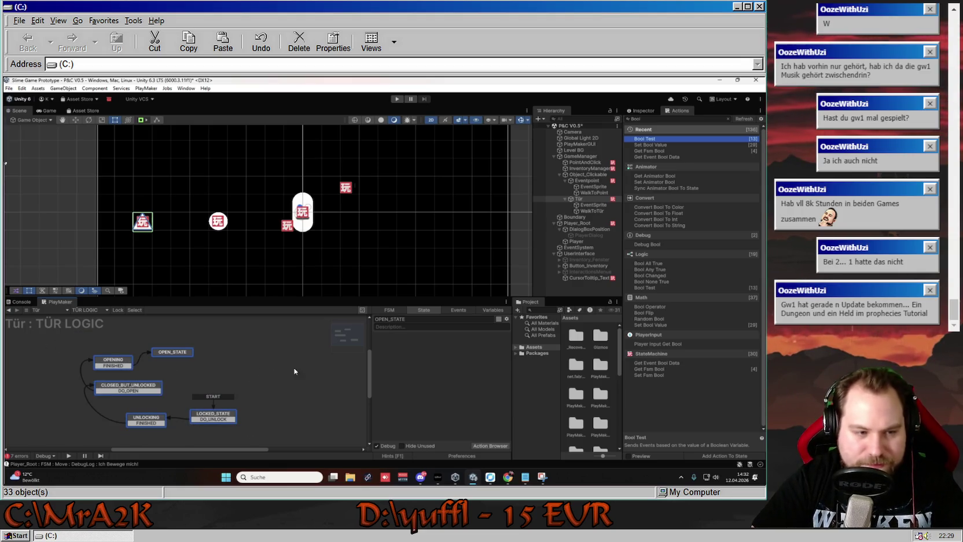
- Duplicate the Tür object as the first child of Object_Clickable
{"action": "left_click", "coordinate": [579, 198]}
{"action": "left_click", "coordinate": [565, 199]}
{"action": "left_click", "coordinate": [565, 181]}
{"action": "right_click", "coordinate": [589, 192]}
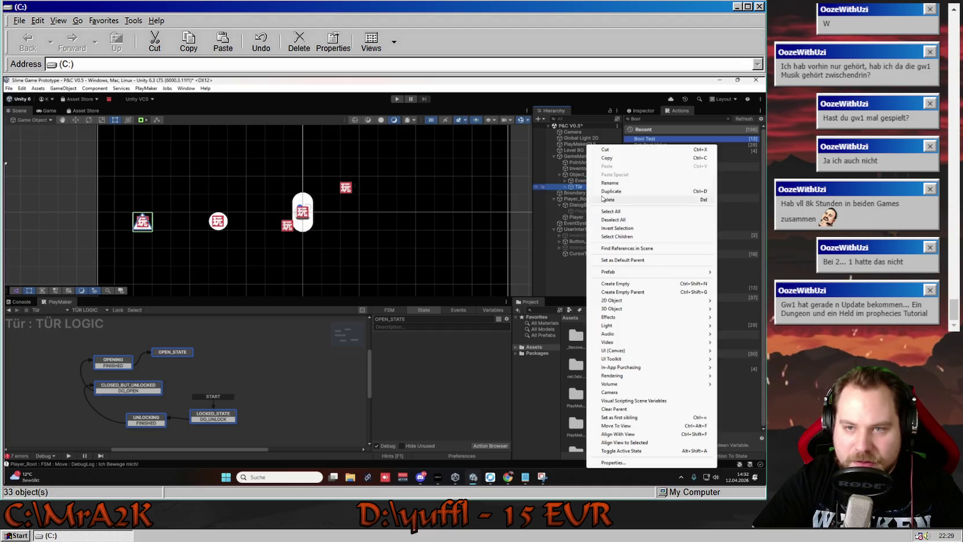
{"action": "left_click", "coordinate": [581, 175]}
{"action": "key", "text": "ctrl+v"}
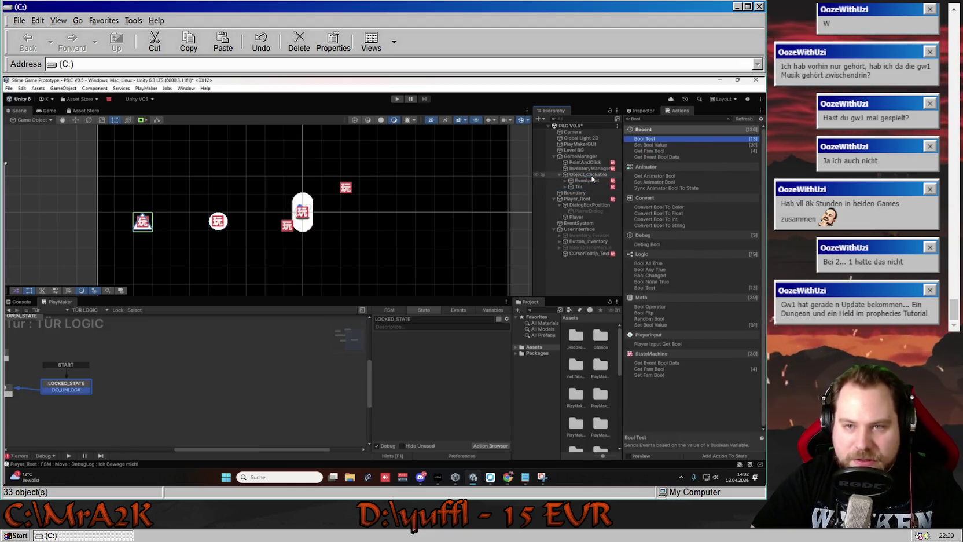
{"action": "left_click_drag", "start_coordinate": [590, 175], "coordinate": [585, 178]}
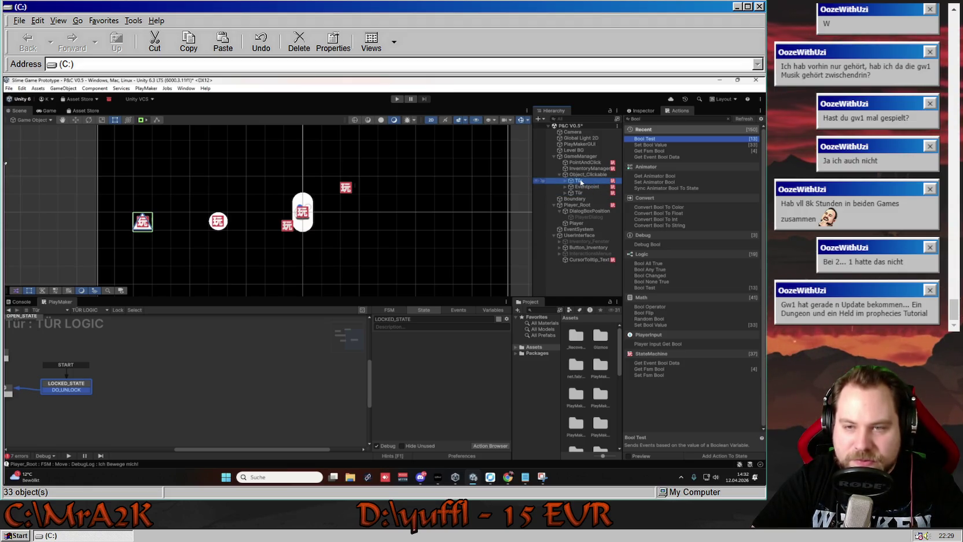
- Rename the copy to Item and place it below Tür under Object_Clickable
{"action": "right_click", "coordinate": [581, 183]}
{"action": "left_click", "coordinate": [613, 185]}
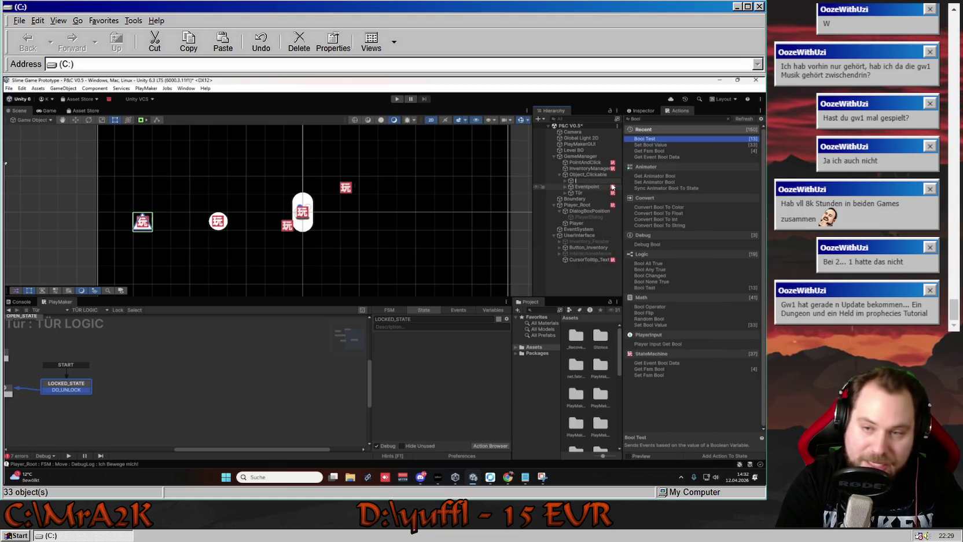
{"action": "type", "text": "Item"}
{"action": "key", "text": "Return"}
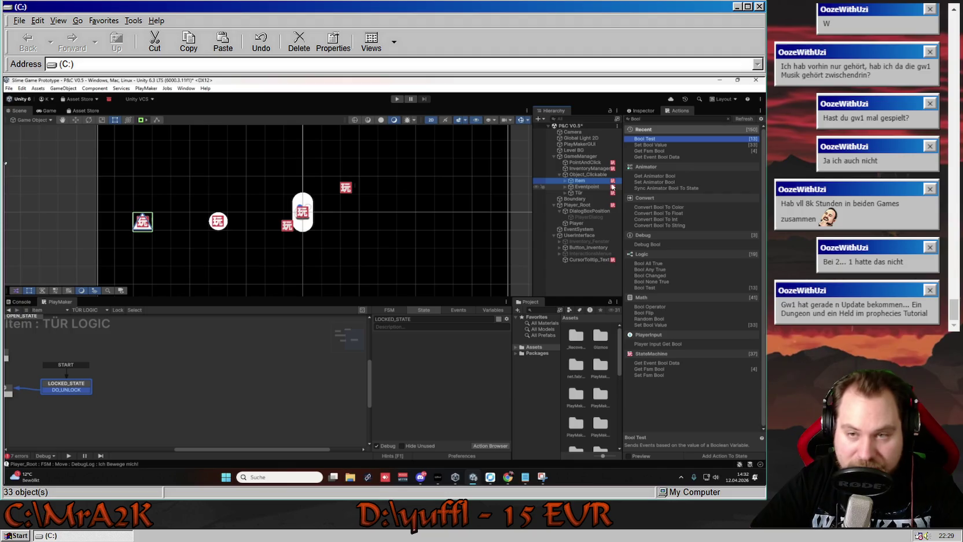
{"action": "left_click_drag", "start_coordinate": [583, 182], "coordinate": [584, 196]}
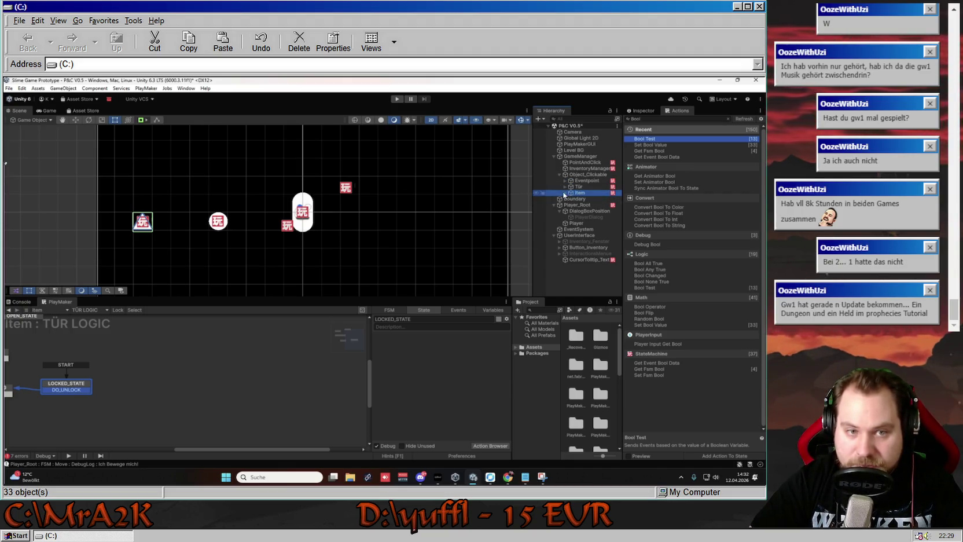
- Move Item to the right side of the scene, around position 9.21, -1.07
{"action": "left_click", "coordinate": [565, 193]}
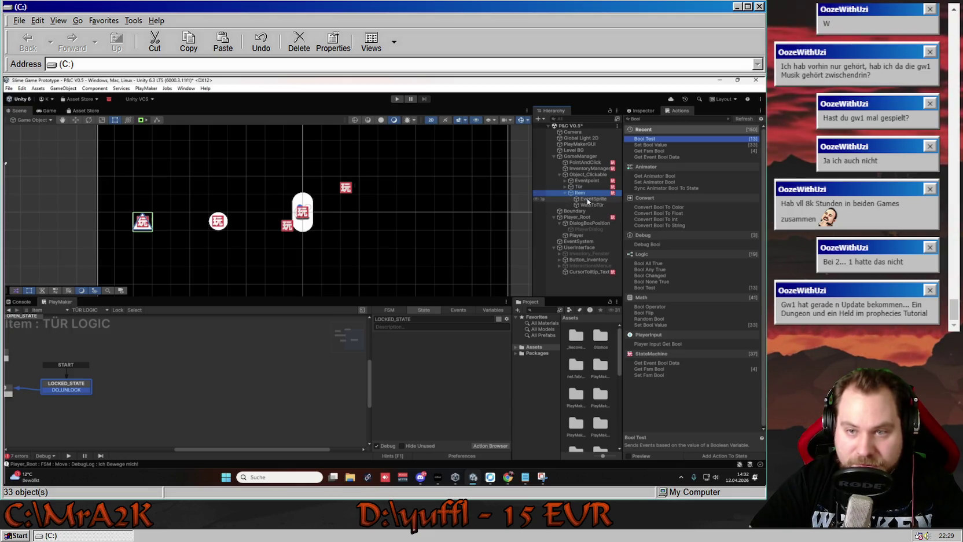
{"action": "left_click", "coordinate": [643, 110]}
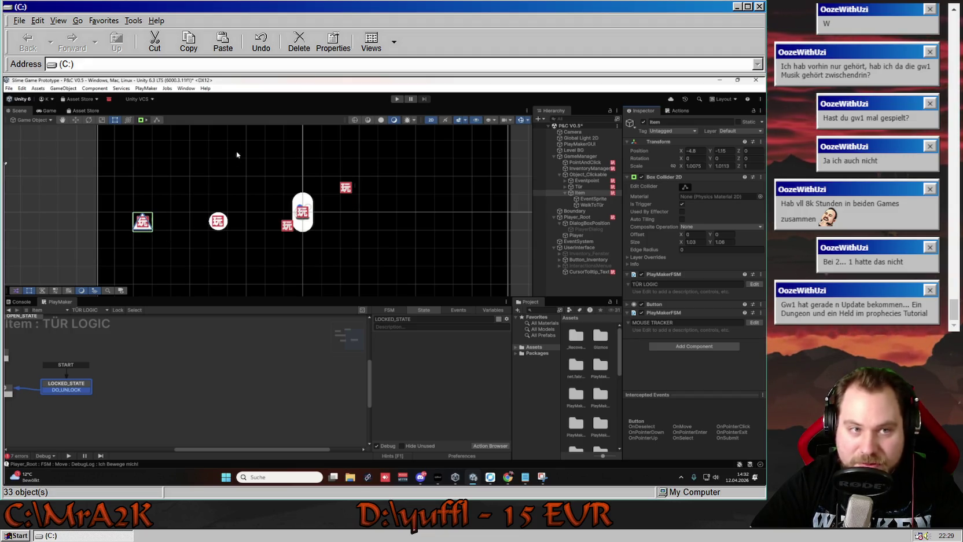
{"action": "left_click", "coordinate": [77, 120]}
{"action": "mouse_move", "coordinate": [156, 220]}
{"action": "left_mouse_down"}
{"action": "mouse_move", "coordinate": [231, 185]}
{"action": "mouse_move", "coordinate": [421, 222]}
{"action": "left_mouse_up"}
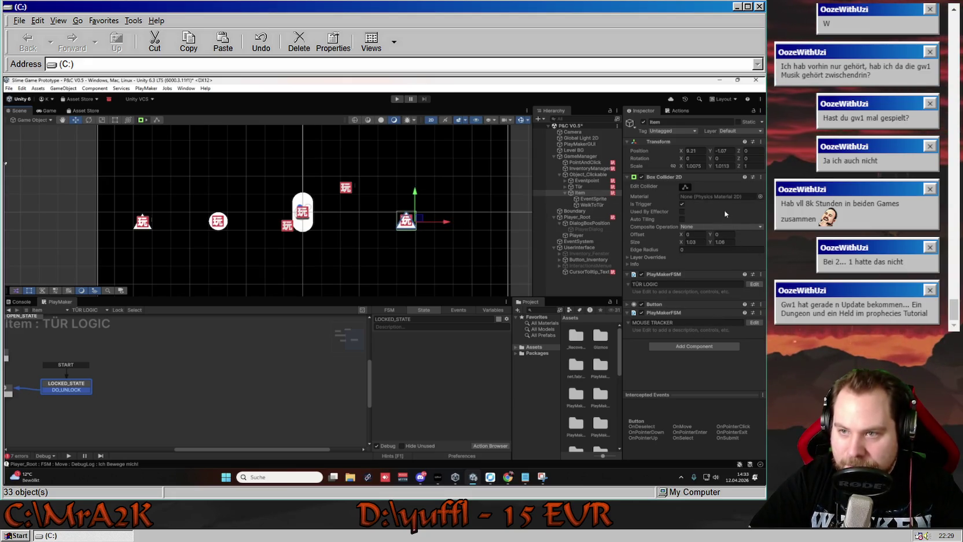
{"action": "left_click", "coordinate": [592, 199]}
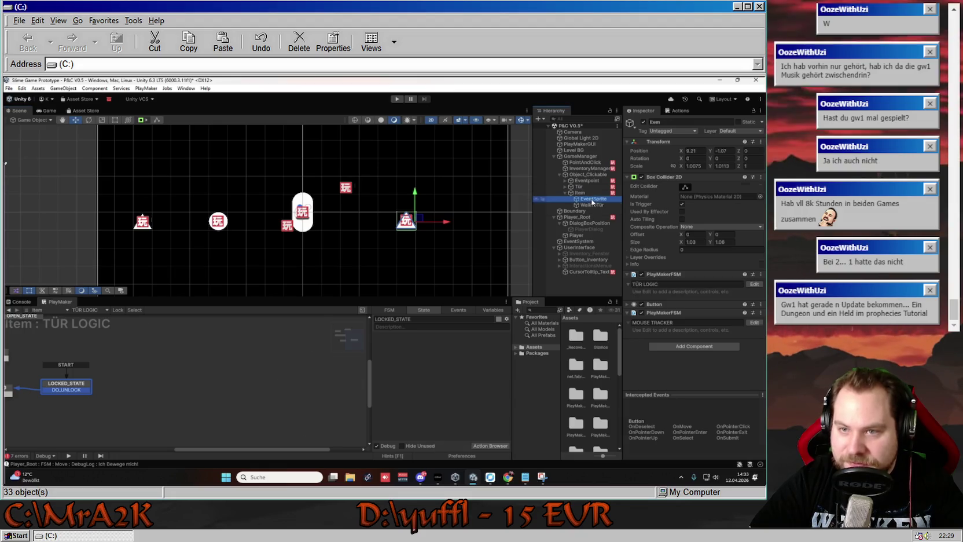
- Search 'squa' in the sprite picker and assign the Square sprite to Item's EventSprite
{"action": "left_click", "coordinate": [760, 186]}
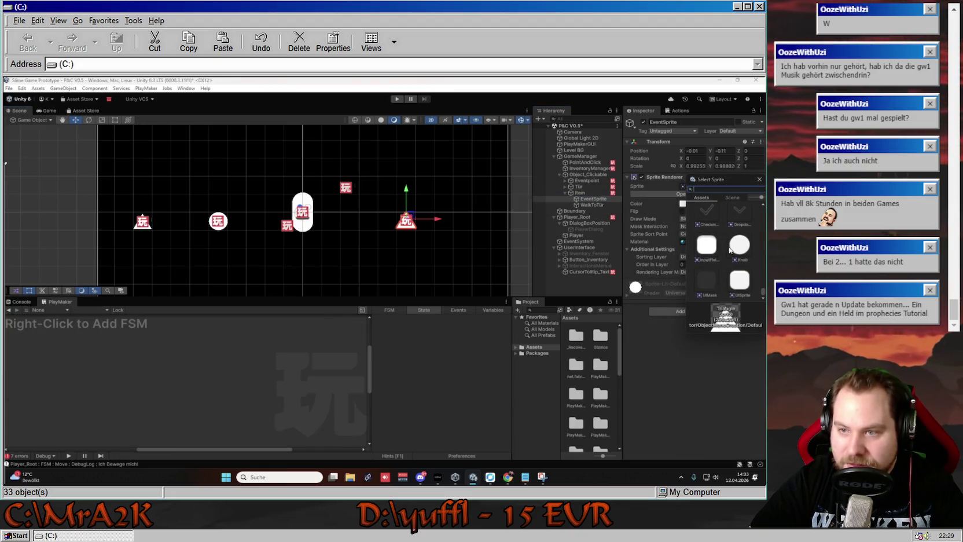
{"action": "scroll", "coordinate": [718, 266], "scroll_direction": "down", "scroll_amount": 5}
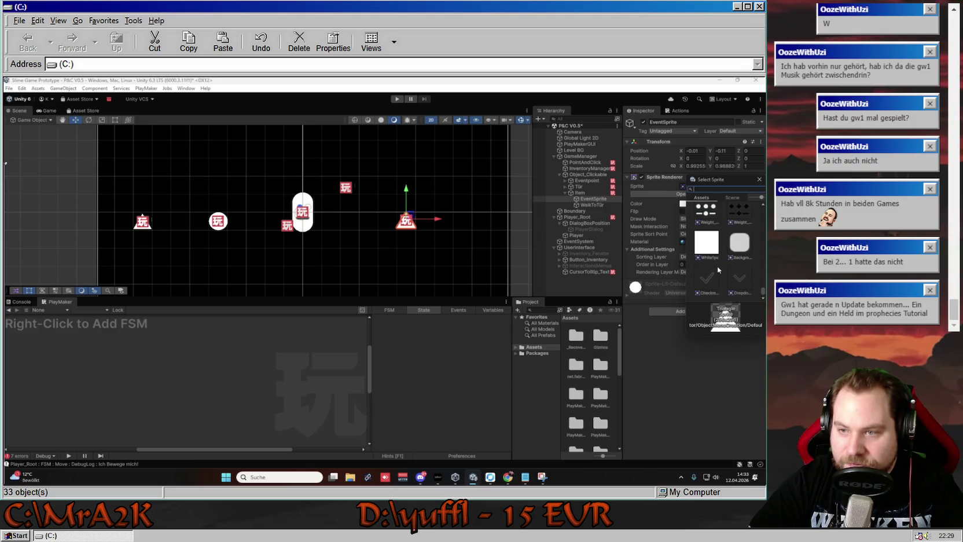
{"action": "scroll", "coordinate": [721, 267], "scroll_direction": "down", "scroll_amount": 3}
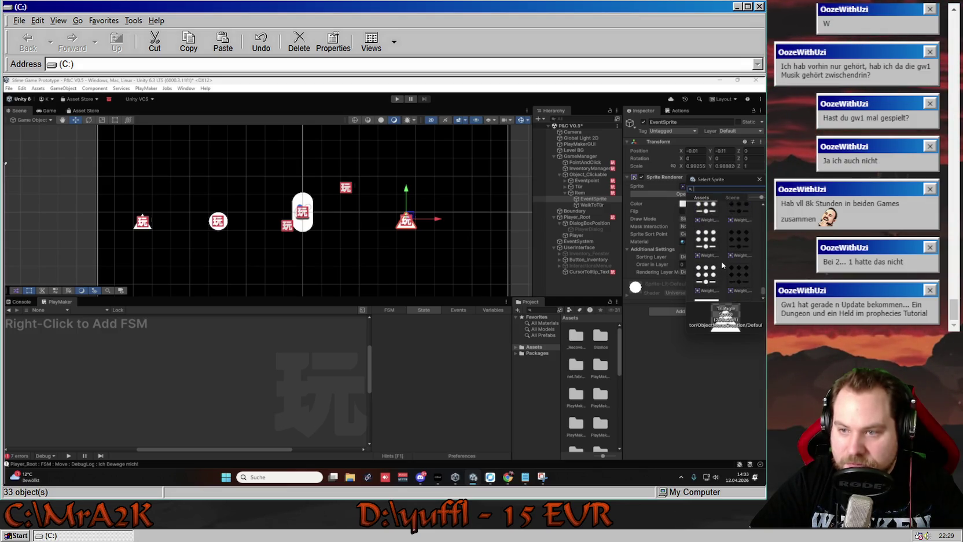
{"action": "scroll", "coordinate": [722, 265], "scroll_direction": "up", "scroll_amount": 4}
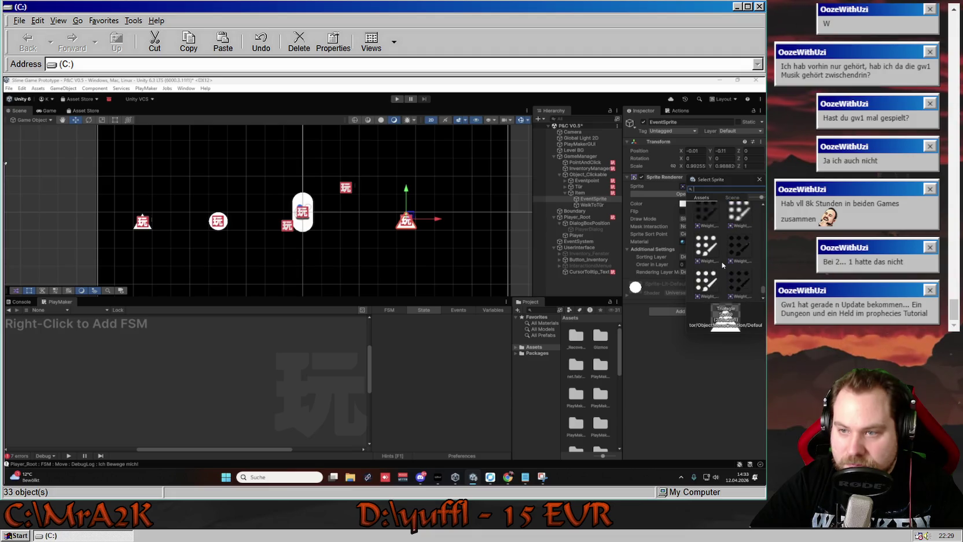
{"action": "scroll", "coordinate": [722, 265], "scroll_direction": "up", "scroll_amount": 3}
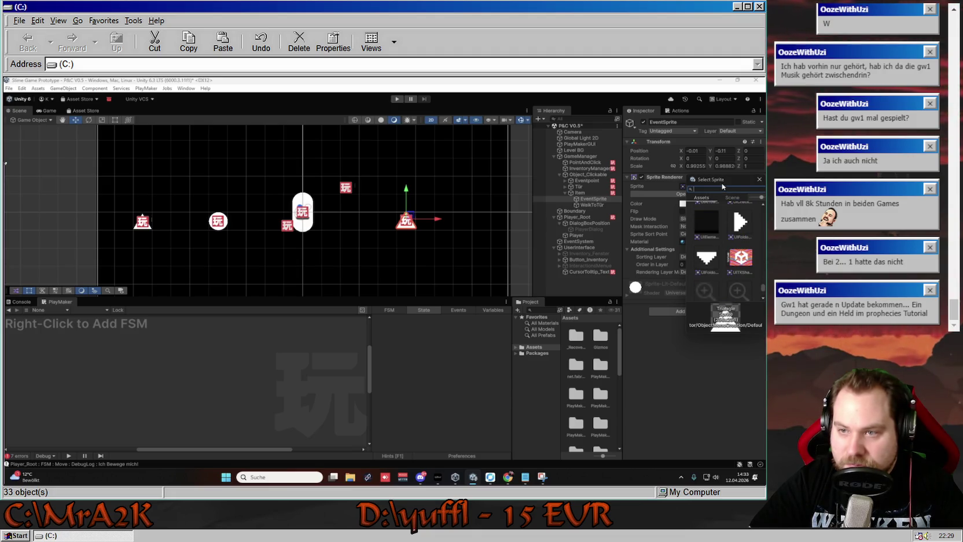
{"action": "type", "text": "squ"}
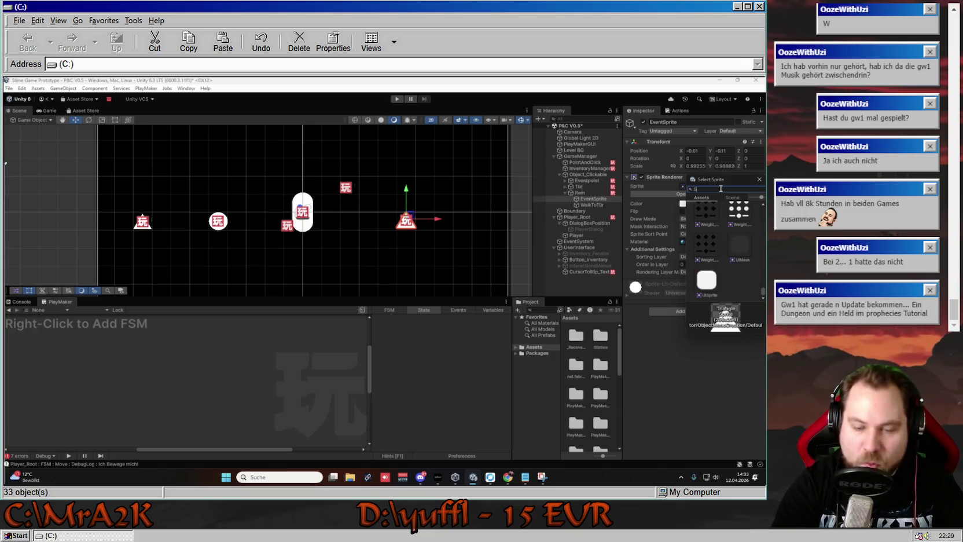
{"action": "type", "text": "are"}
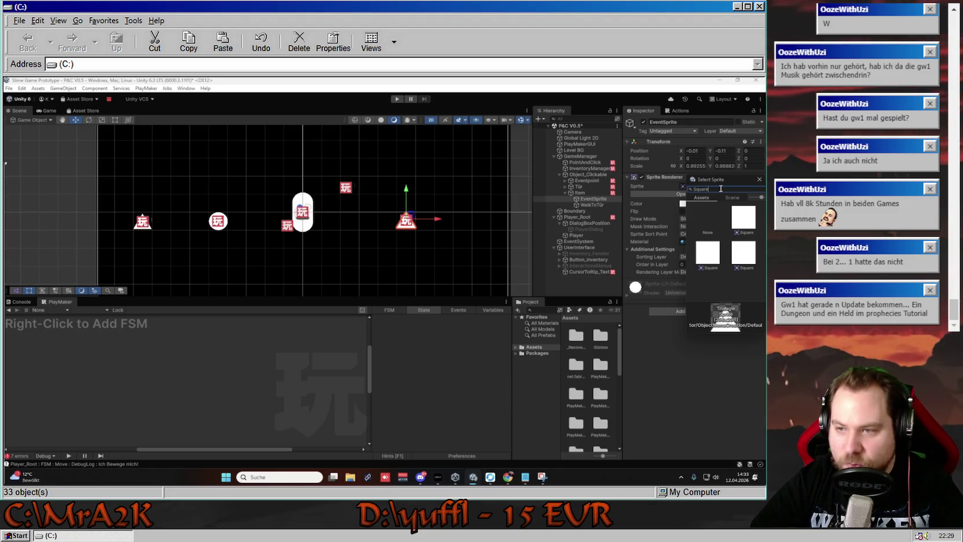
{"action": "left_click", "coordinate": [745, 220]}
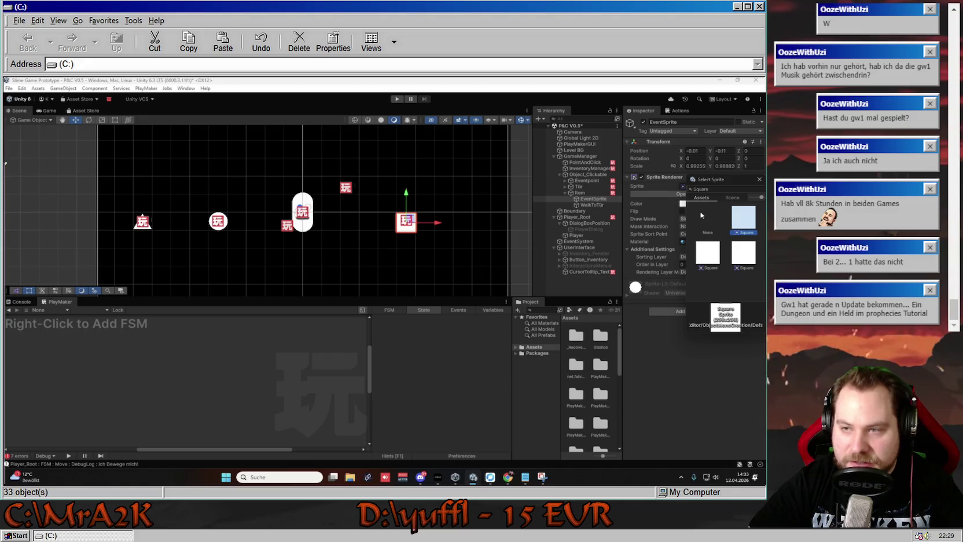
{"action": "left_click", "coordinate": [760, 179]}
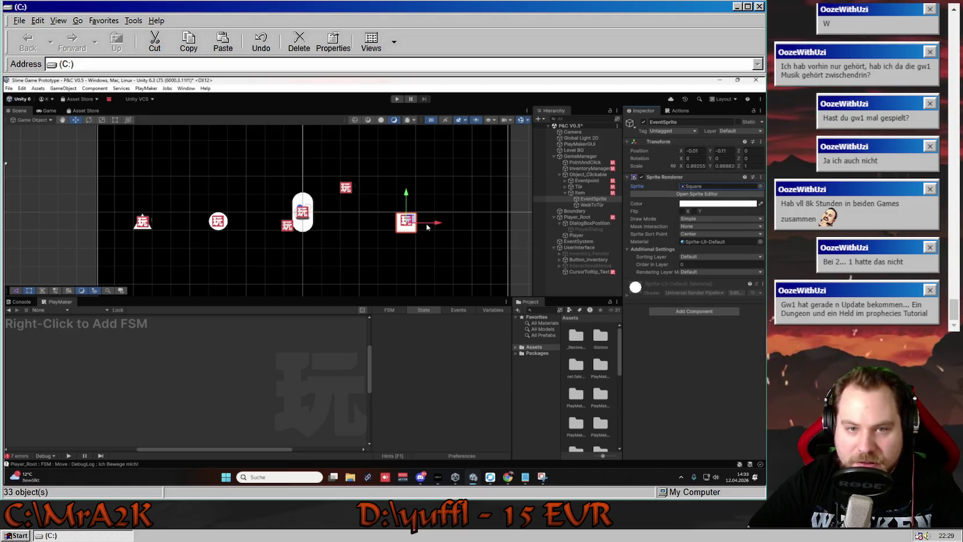
{"action": "left_click", "coordinate": [592, 204]}
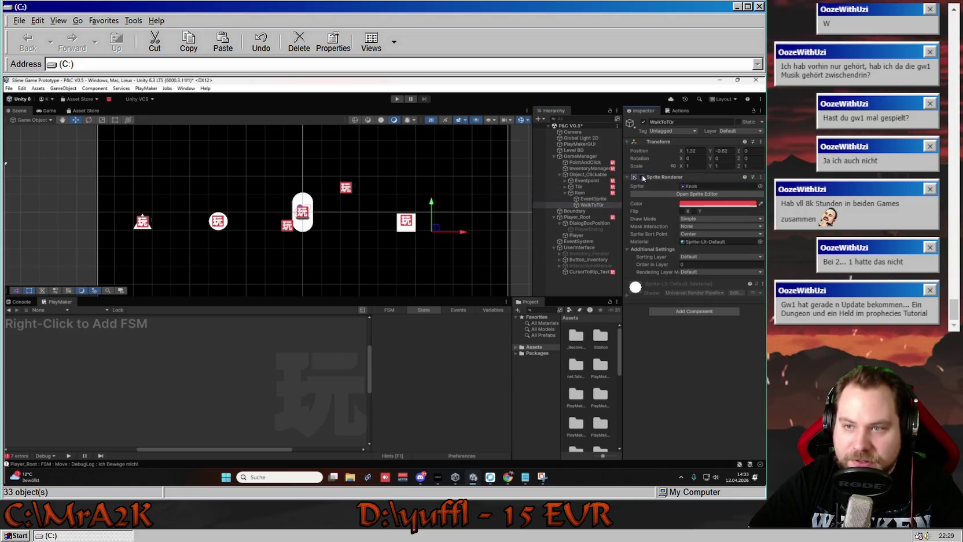
- Move WalkToTür to -1.49, -0.54 just left of the item and hide its red knob sprite
{"action": "left_click_drag", "start_coordinate": [436, 227], "coordinate": [379, 220]}
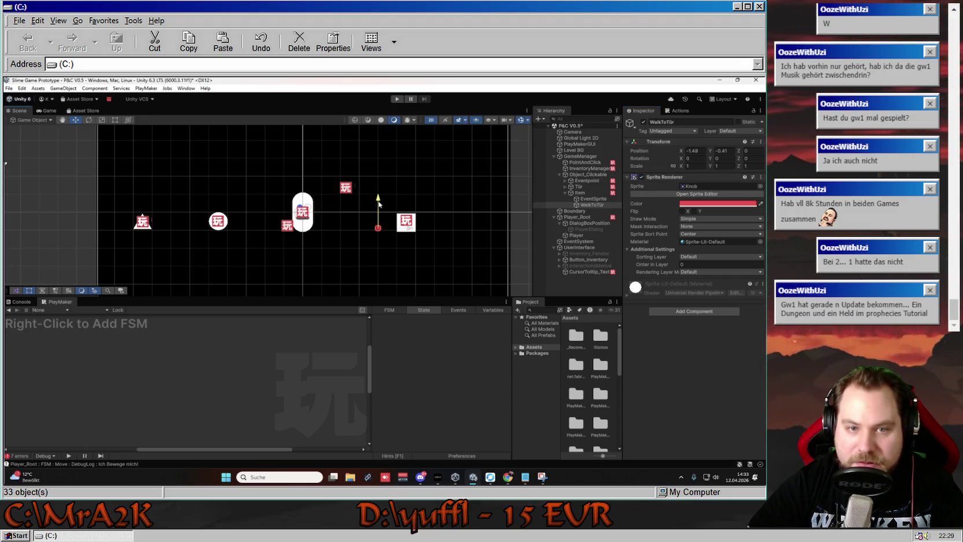
{"action": "left_click_drag", "start_coordinate": [379, 203], "coordinate": [379, 205]}
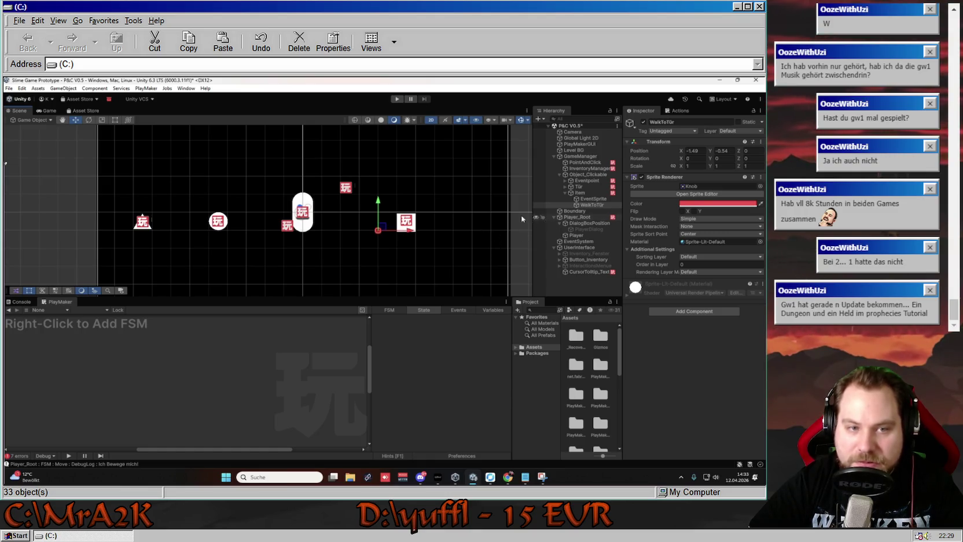
{"action": "left_click", "coordinate": [641, 176]}
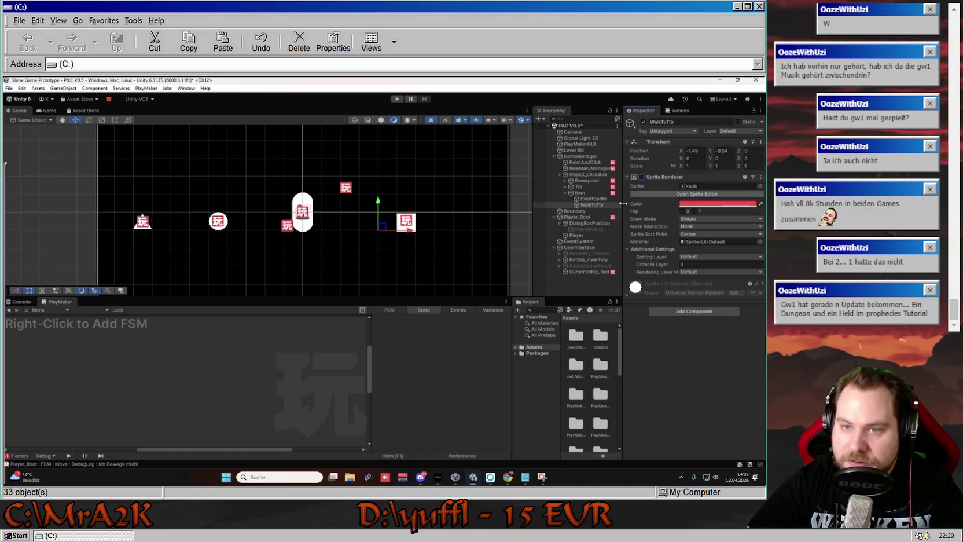
{"action": "left_click", "coordinate": [579, 193]}
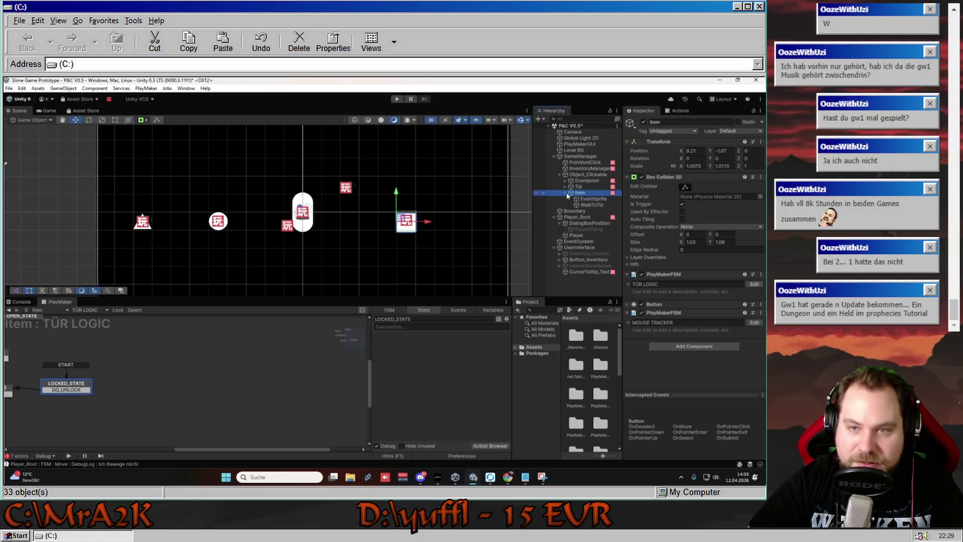
- Change the Item FSM's name field from TÜR LOGIC to LOCKED_UNLOCKED LOGIC
{"action": "left_click", "coordinate": [566, 193]}
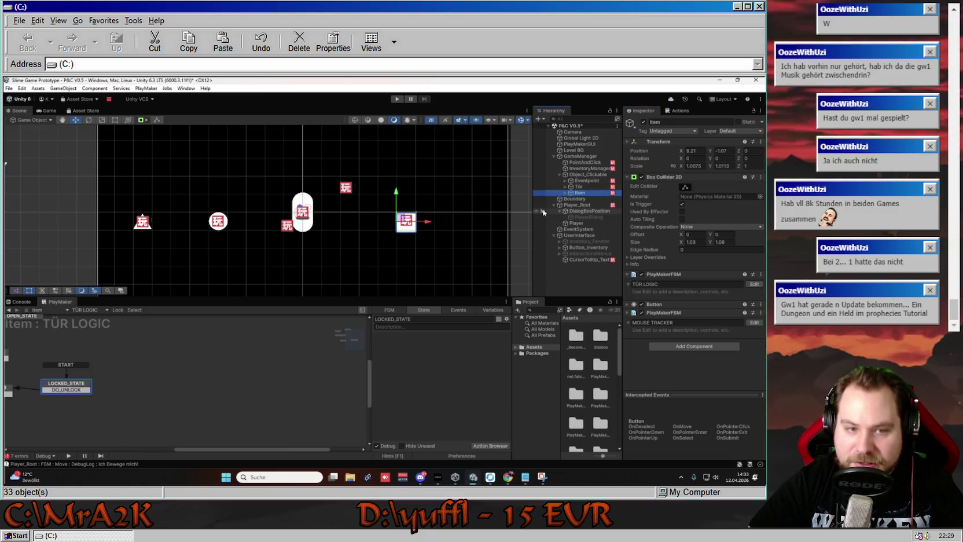
{"action": "mouse_move", "coordinate": [229, 373]}
{"action": "left_mouse_down"}
{"action": "mouse_move", "coordinate": [334, 382]}
{"action": "mouse_move", "coordinate": [344, 394]}
{"action": "left_mouse_up"}
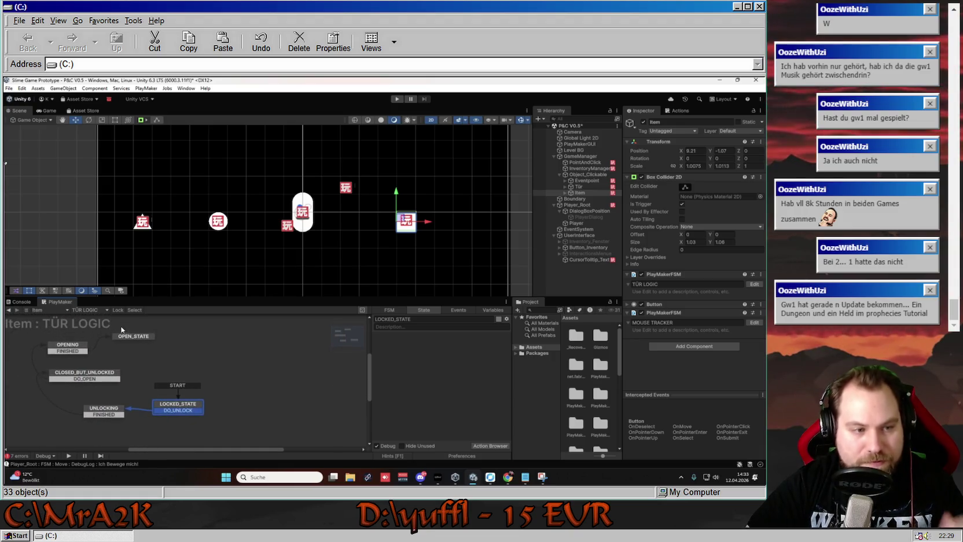
{"action": "left_click_drag", "start_coordinate": [133, 325], "coordinate": [155, 325]}
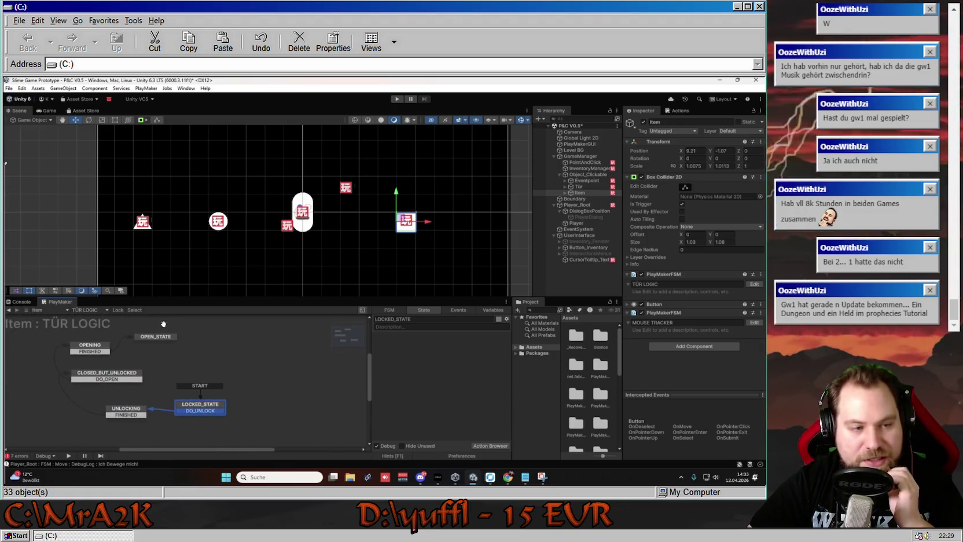
{"action": "left_click", "coordinate": [94, 311]}
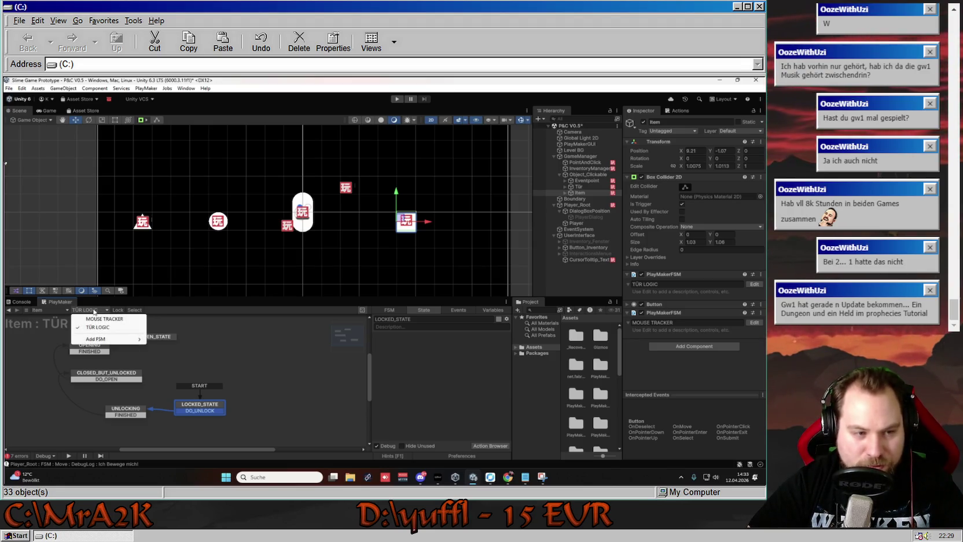
{"action": "left_click", "coordinate": [389, 311]}
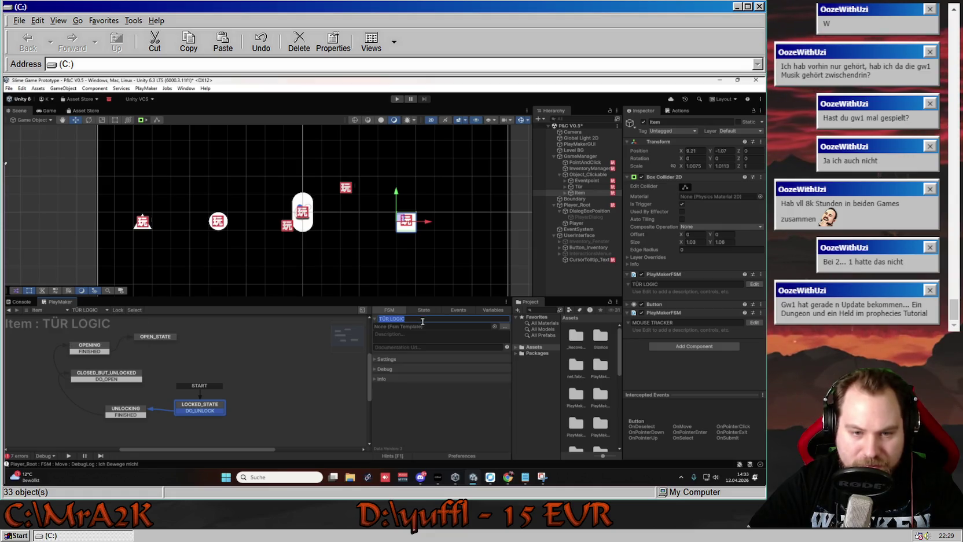
{"action": "double_click", "coordinate": [389, 319]}
{"action": "type", "text": "Lacked"}
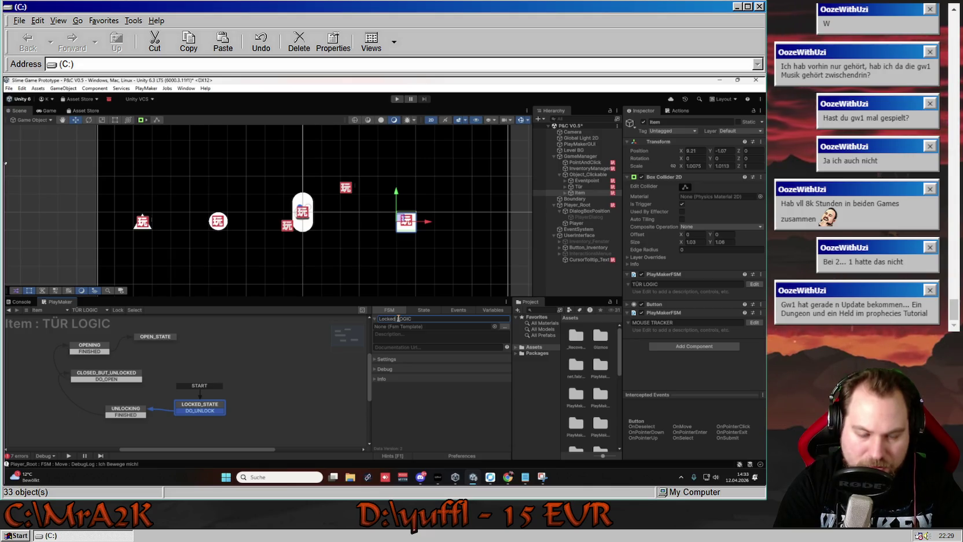
{"action": "key", "text": "BackSpace"}
{"action": "key", "text": "BackSpace"}
{"action": "key", "text": "BackSpace"}
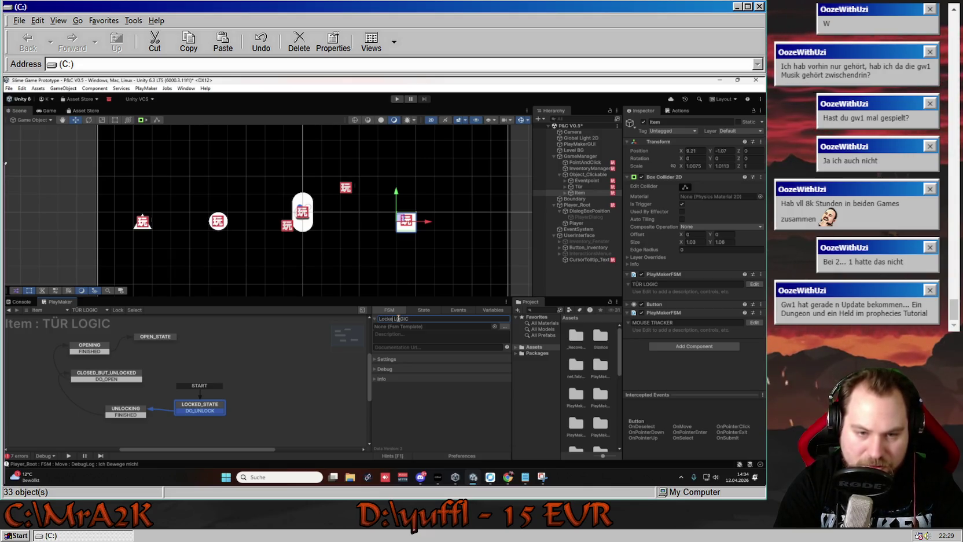
{"action": "type", "text": "LOCKED"}
{"action": "type", "text": "D"}
{"action": "type", "text": "_UNLOCKED"}
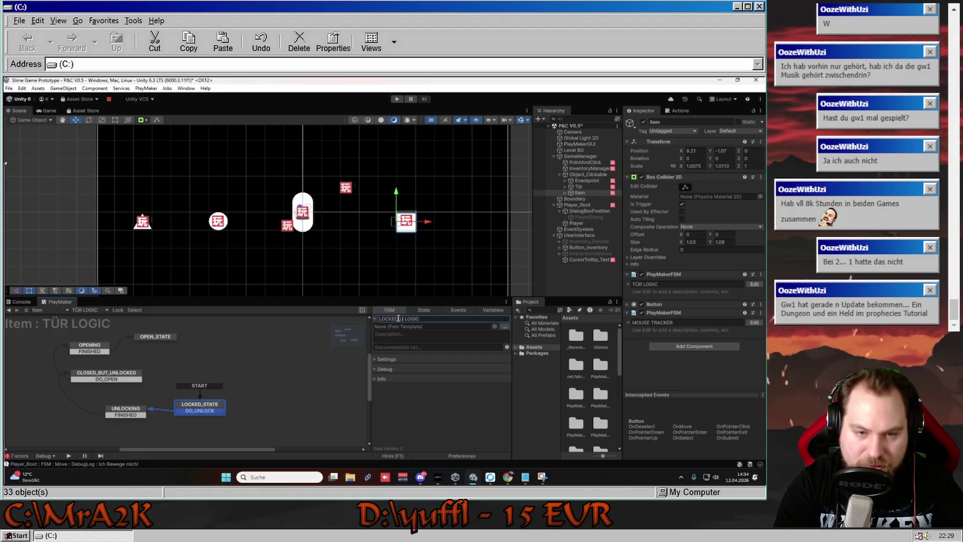
{"action": "key", "text": "Return"}
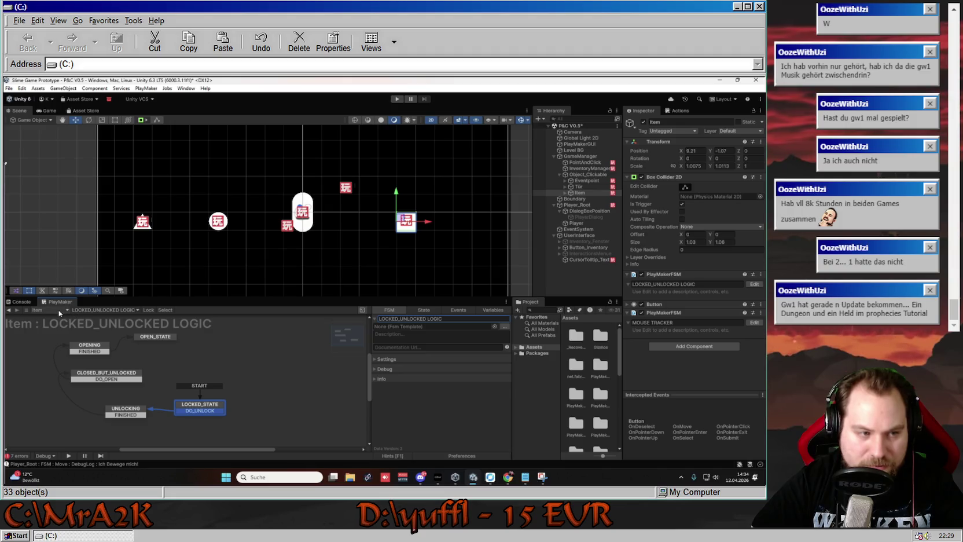
{"action": "left_click", "coordinate": [102, 309]}
- In MOUSE TRACKER's INSIDE state, set the Set String Value to Item
{"action": "left_click", "coordinate": [93, 327]}
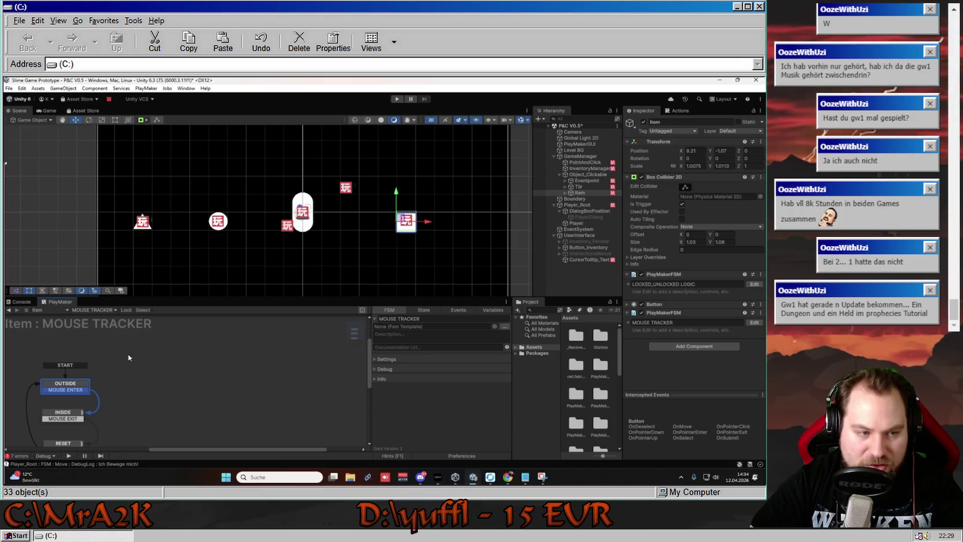
{"action": "left_click", "coordinate": [124, 380]}
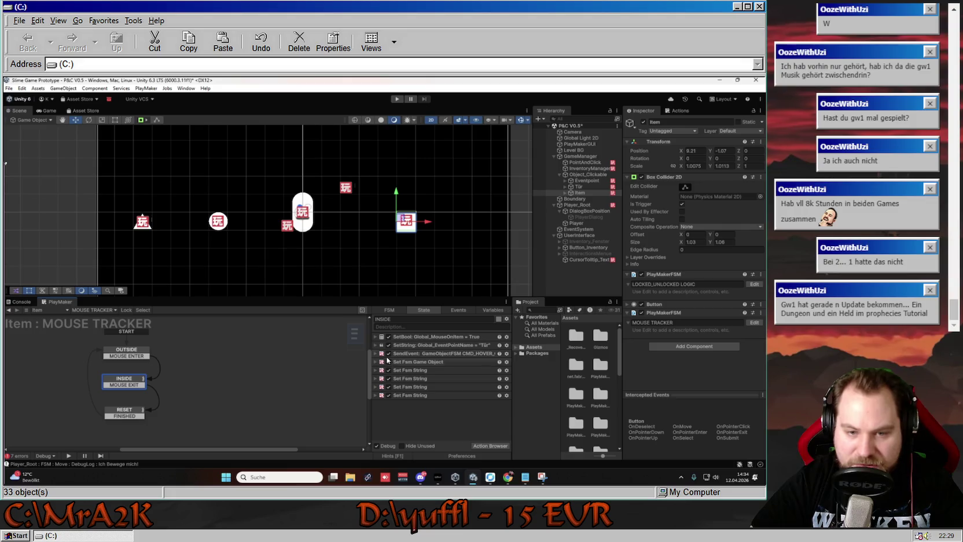
{"action": "left_click", "coordinate": [375, 370]}
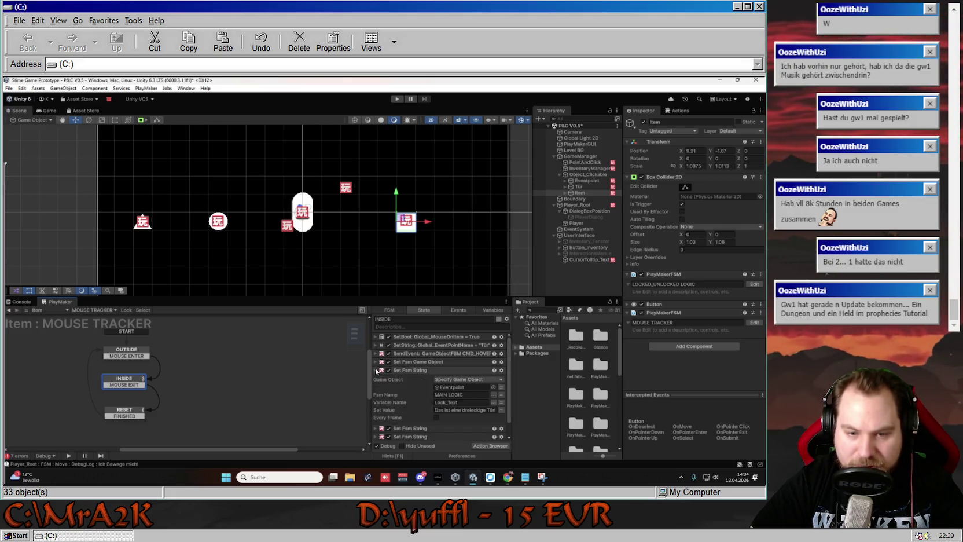
{"action": "left_click", "coordinate": [376, 370]}
{"action": "left_click", "coordinate": [375, 379]}
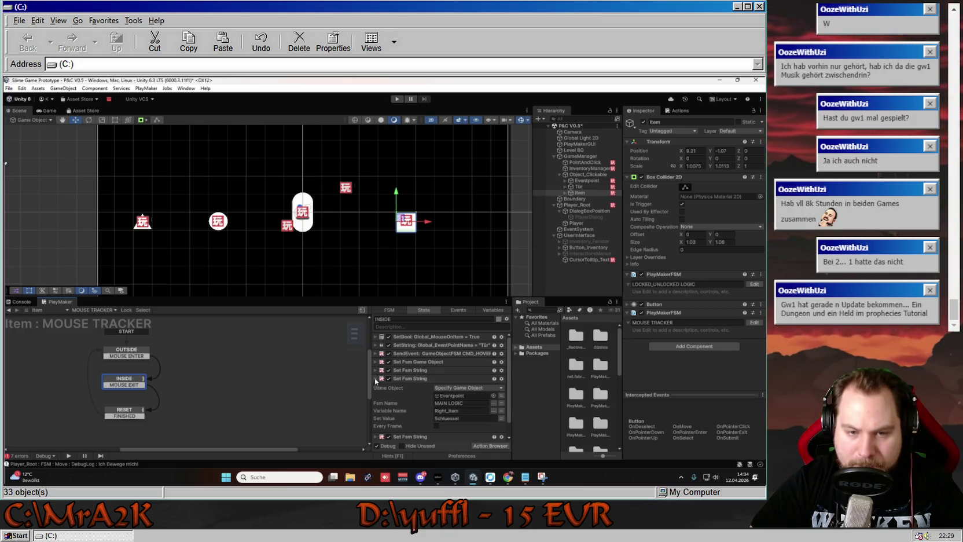
{"action": "left_click", "coordinate": [376, 378]}
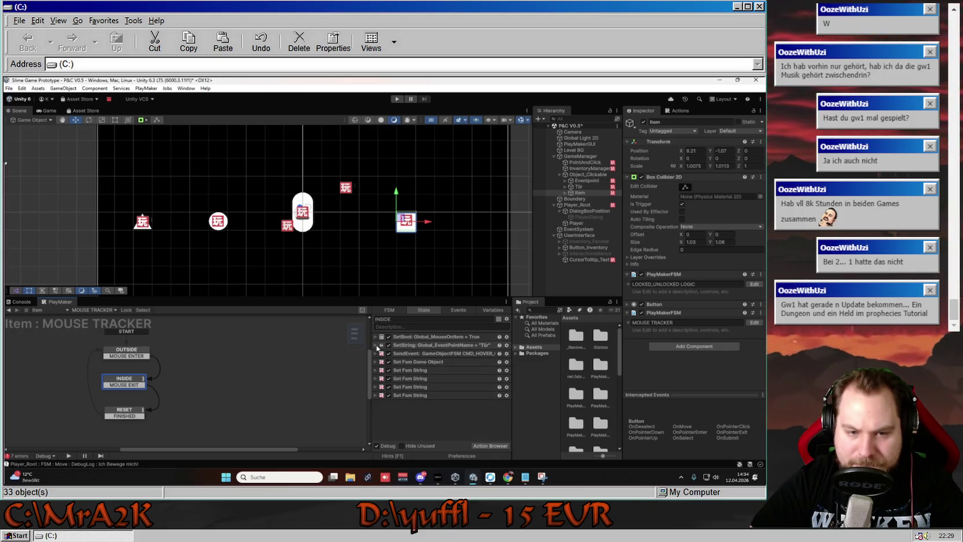
{"action": "left_click", "coordinate": [376, 345]}
{"action": "left_click", "coordinate": [411, 376]}
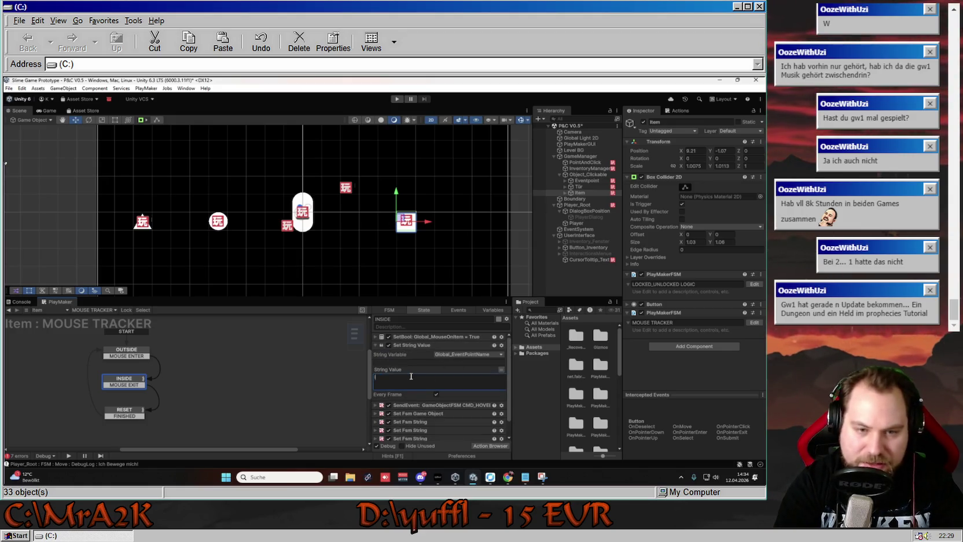
{"action": "type", "text": "Item"}
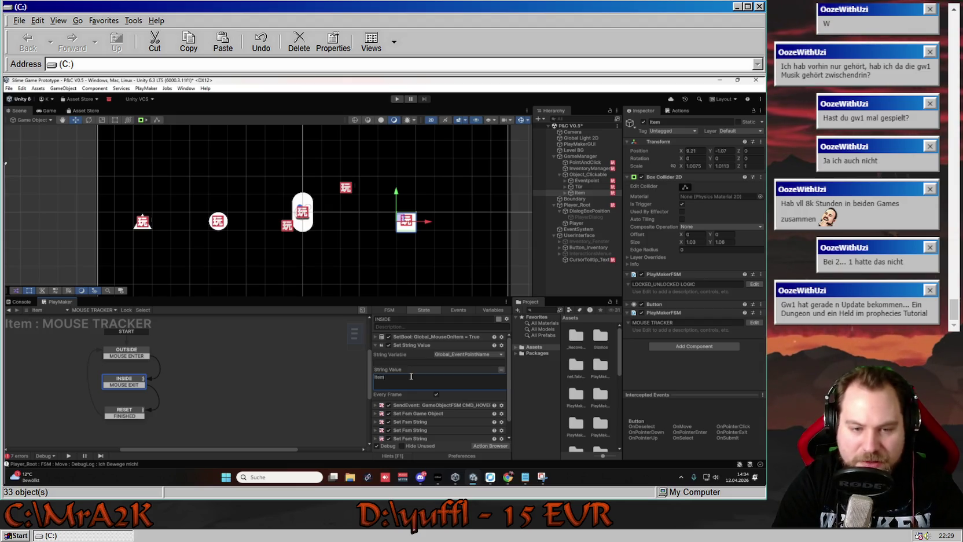
- Review the RESET state, then check INSIDE's Set Fsm Game Object WalkToPoint setting
{"action": "left_click", "coordinate": [328, 368]}
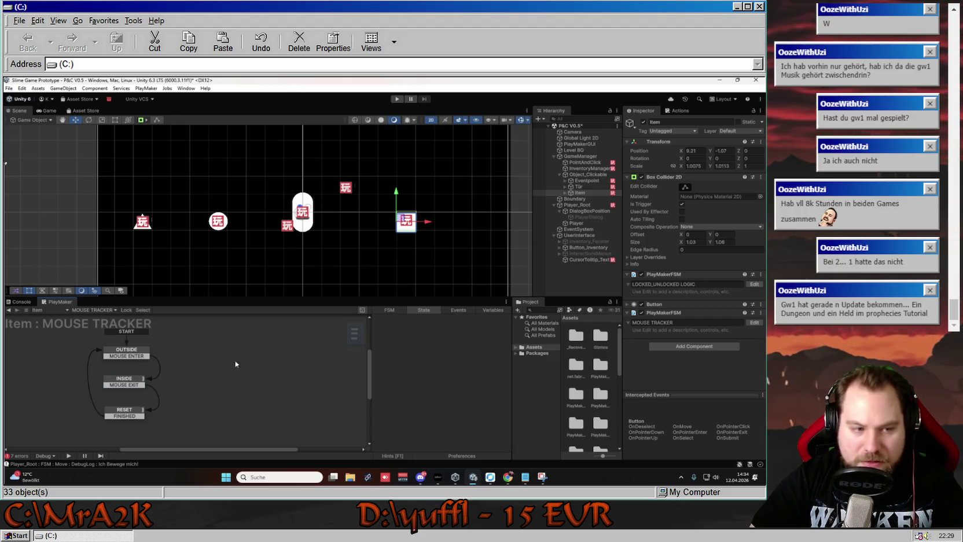
{"action": "left_click", "coordinate": [121, 414]}
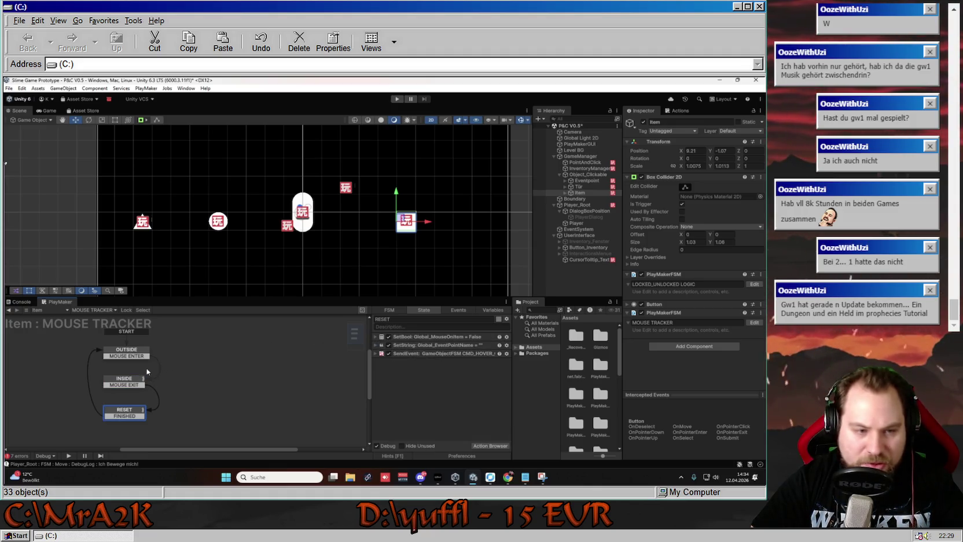
{"action": "left_click", "coordinate": [130, 380]}
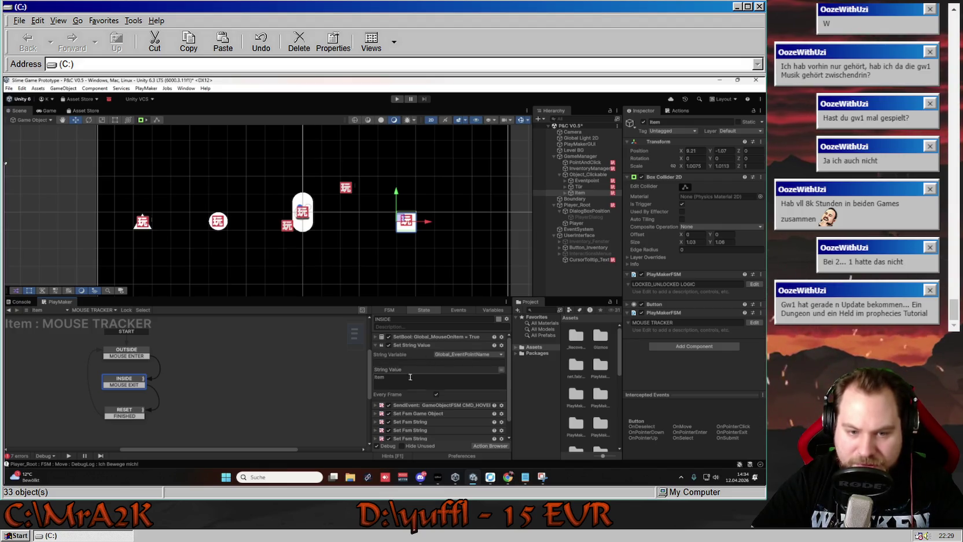
{"action": "scroll", "coordinate": [440, 376], "scroll_direction": "down", "scroll_amount": 1}
{"action": "left_click", "coordinate": [375, 394]}
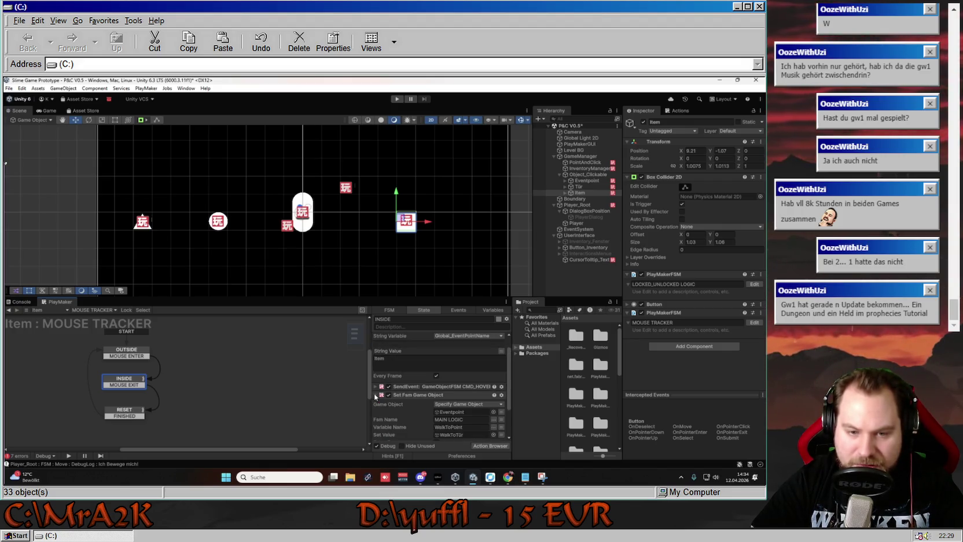
{"action": "scroll", "coordinate": [391, 401], "scroll_direction": "down", "scroll_amount": 1}
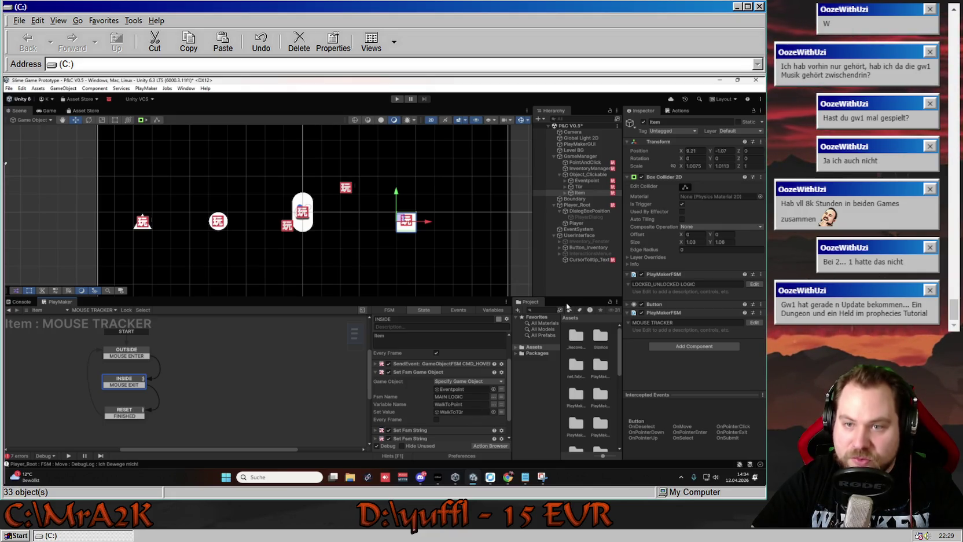
{"action": "left_click", "coordinate": [566, 193]}
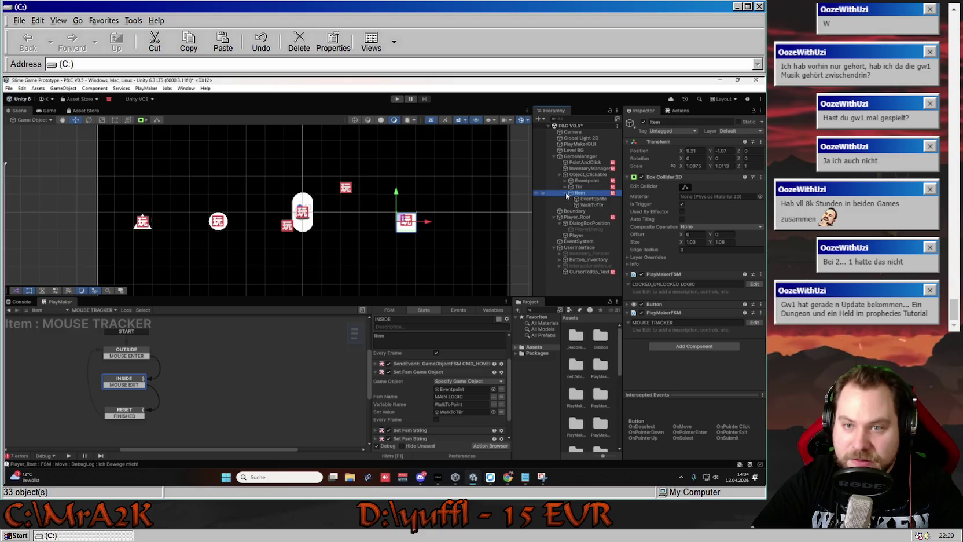
- Rename Item's child WalkToTür to WalkToItem and reselect Item
{"action": "right_click", "coordinate": [598, 207]}
{"action": "left_click", "coordinate": [625, 183]}
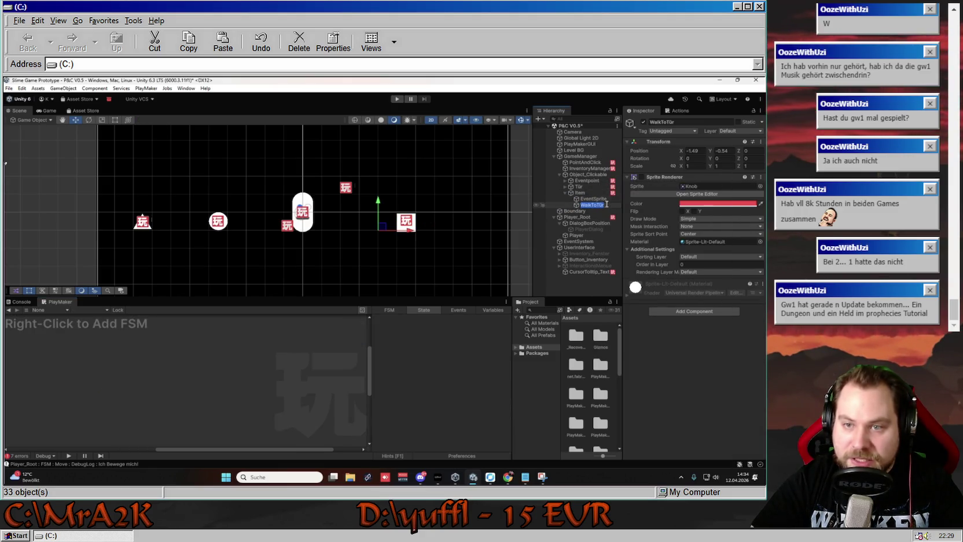
{"action": "left_click", "coordinate": [606, 204]}
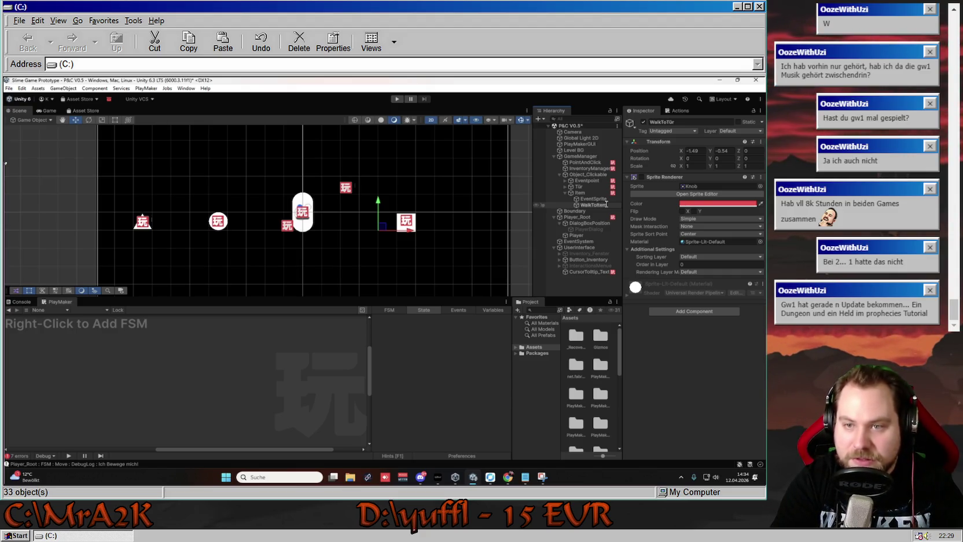
{"action": "key", "text": "Return"}
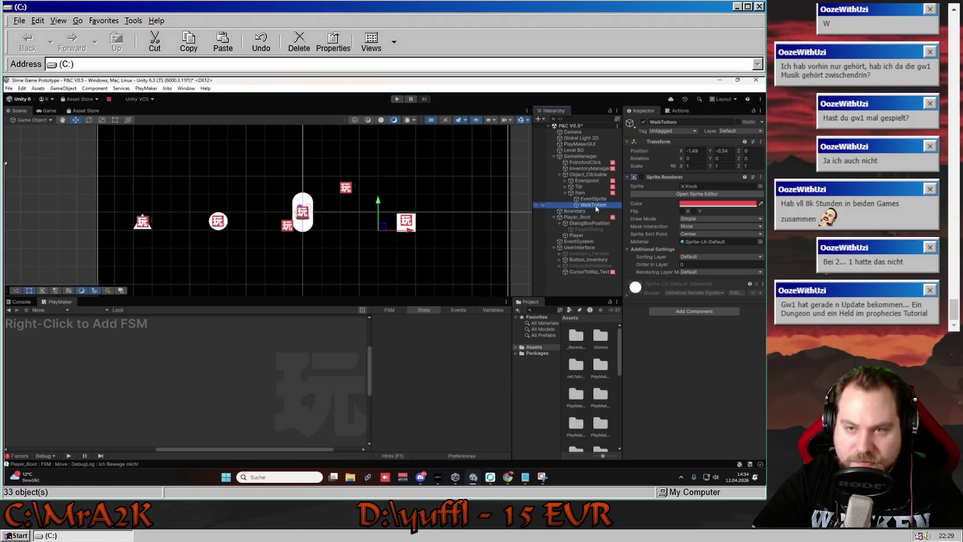
{"action": "left_click", "coordinate": [585, 193]}
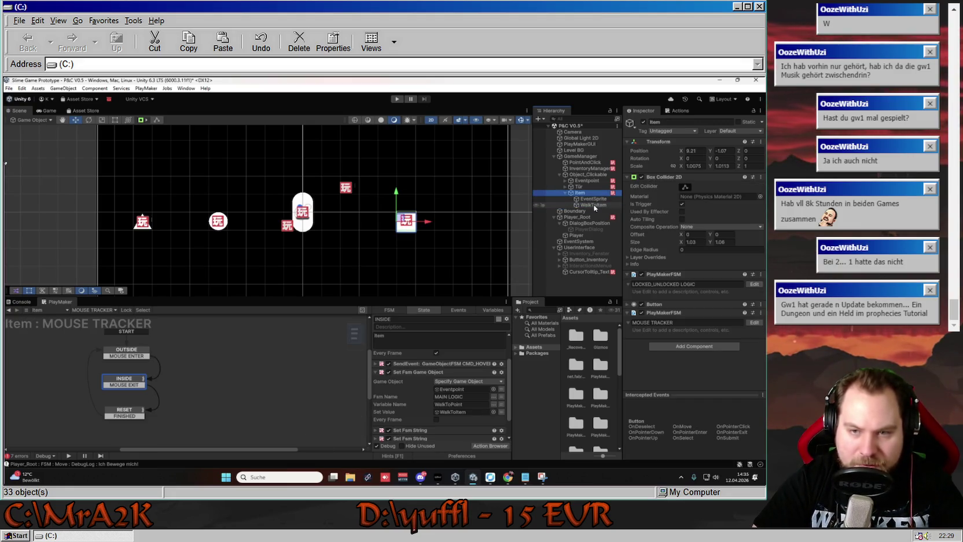
{"action": "scroll", "coordinate": [457, 376], "scroll_direction": "up", "scroll_amount": 1}
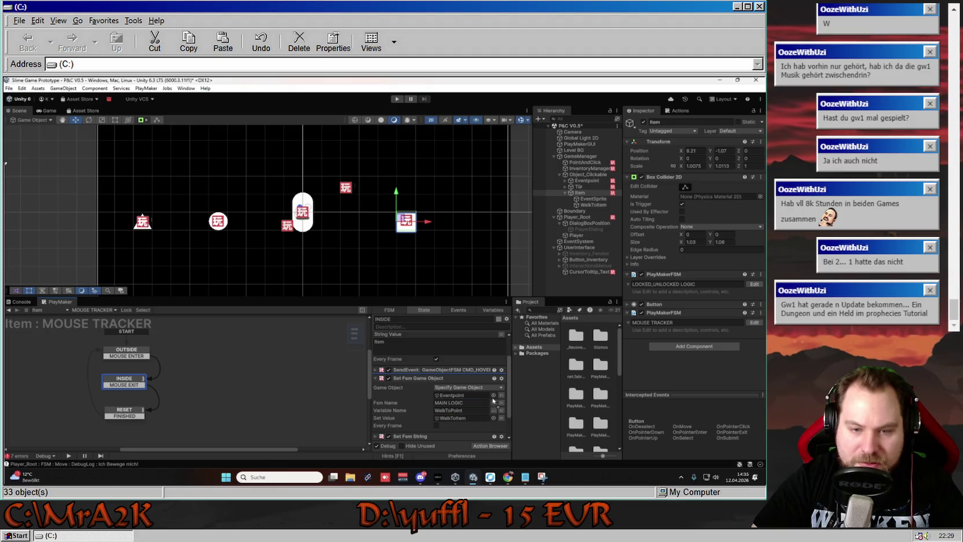
- Set Item's Look_Text to 'Hm...Ich weiß nicht was das ist. Könnte aber nützlich sein.'
{"action": "left_click", "coordinate": [581, 193]}
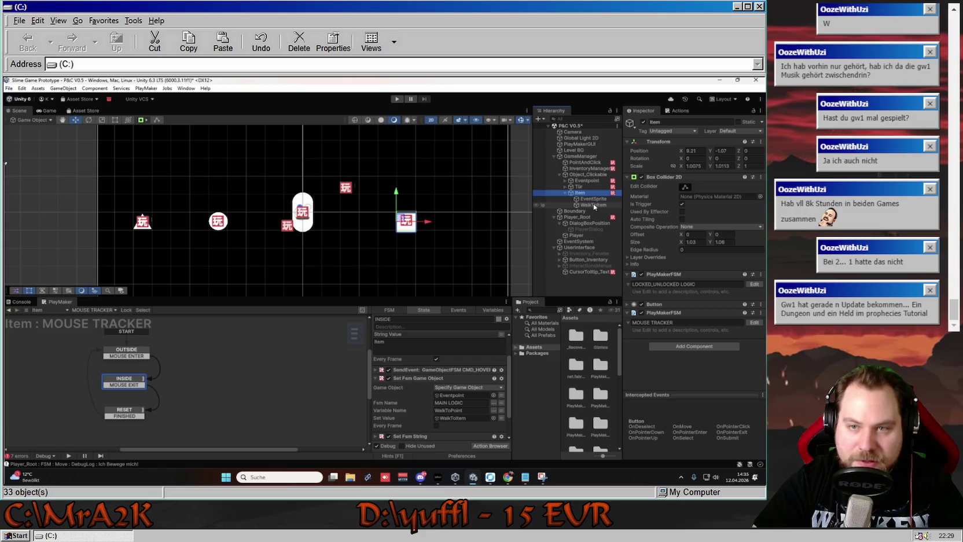
{"action": "scroll", "coordinate": [400, 406], "scroll_direction": "down", "scroll_amount": 2}
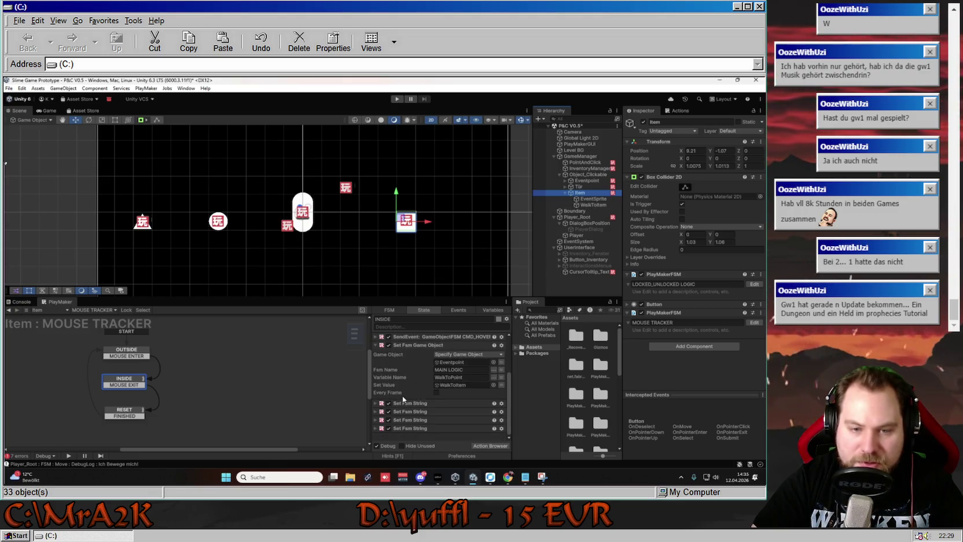
{"action": "left_click", "coordinate": [376, 360]}
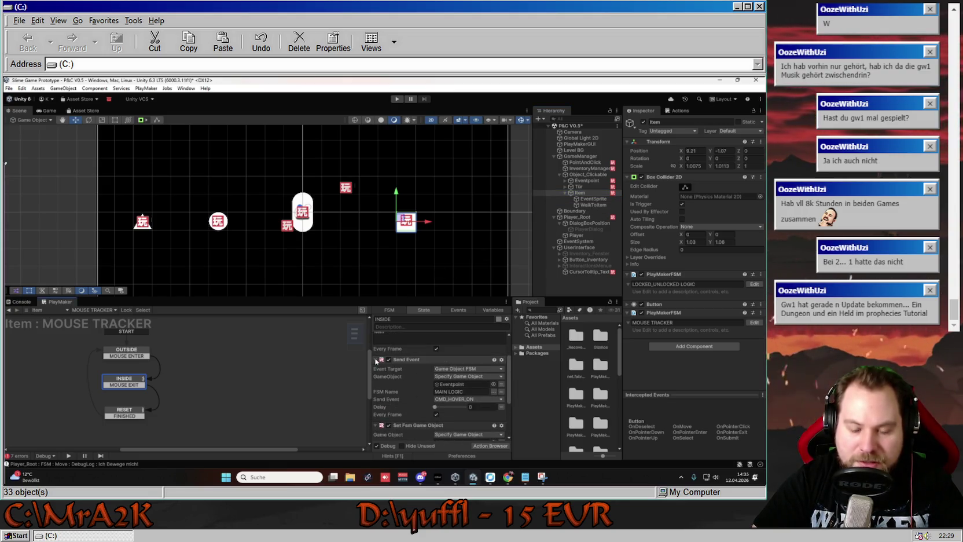
{"action": "left_click", "coordinate": [376, 360]}
{"action": "scroll", "coordinate": [376, 382], "scroll_direction": "down", "scroll_amount": 2}
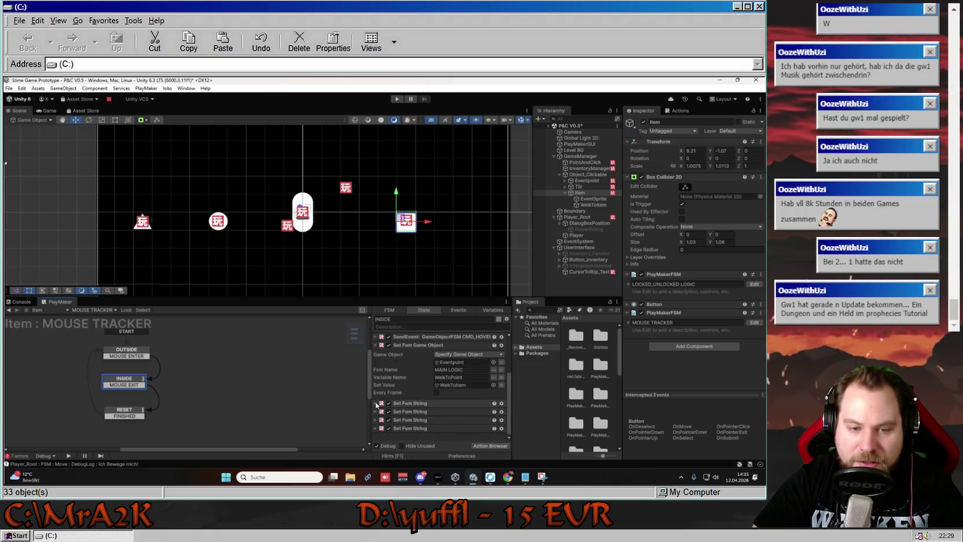
{"action": "scroll", "coordinate": [376, 406], "scroll_direction": "down", "scroll_amount": 4}
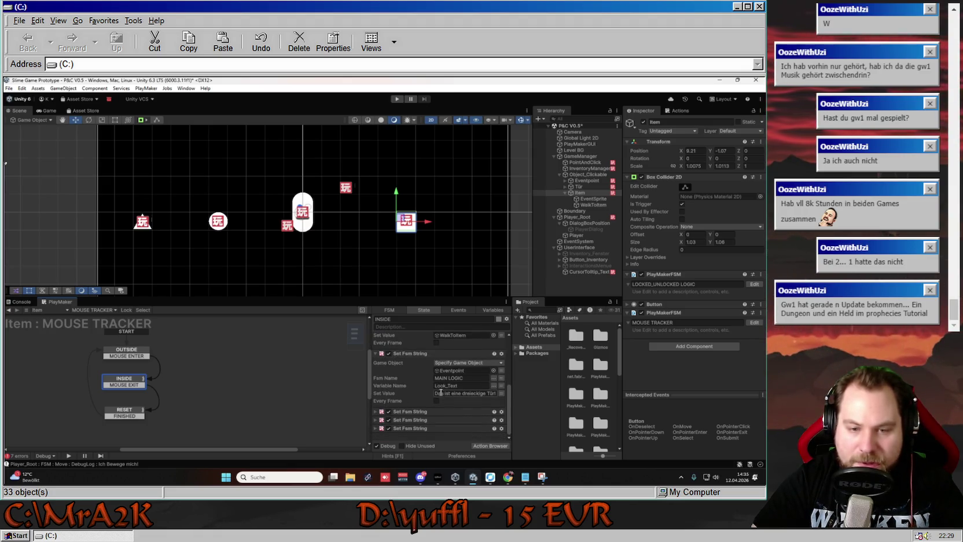
{"action": "left_click", "coordinate": [437, 393]}
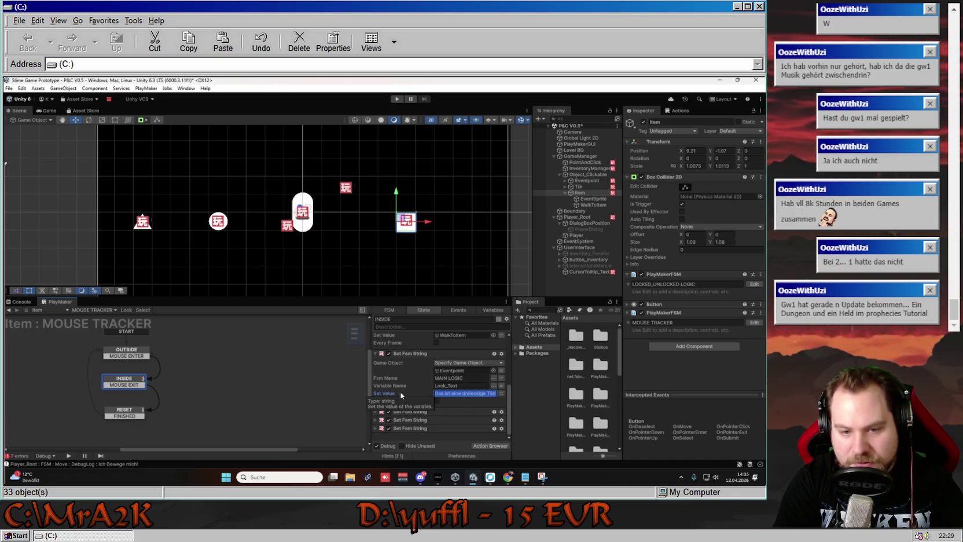
{"action": "type", "text": "Hm...Ich weiß"}
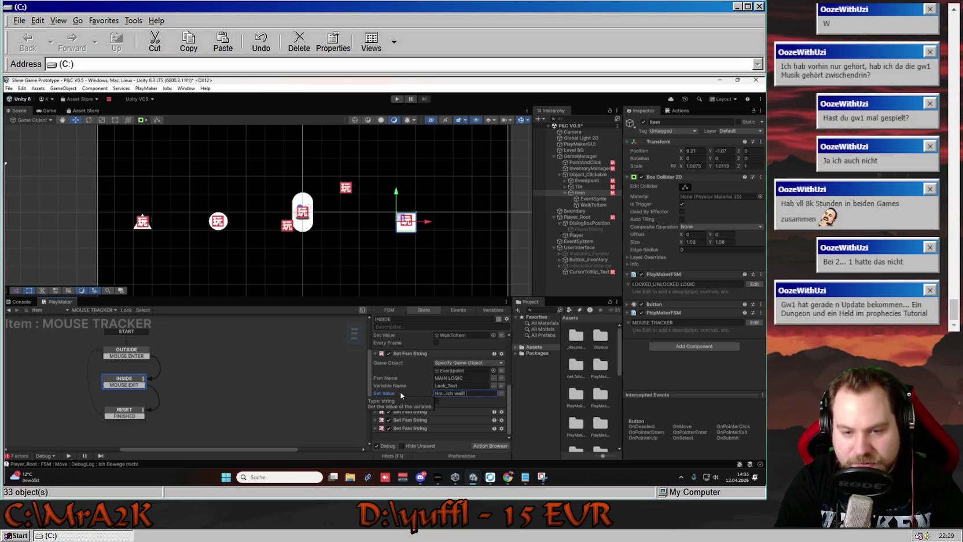
{"action": "type", "text": " ist"}
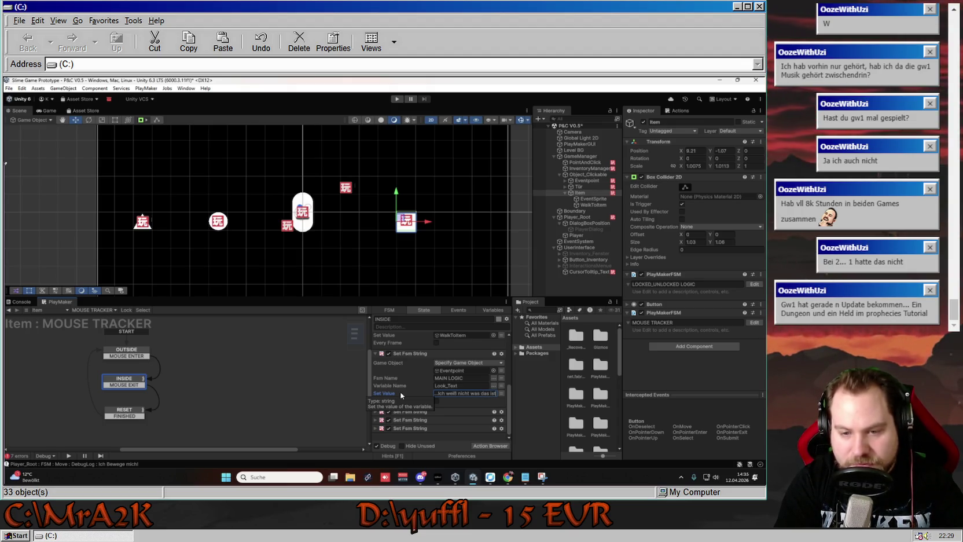
{"action": "type", "text": "  Könnte"}
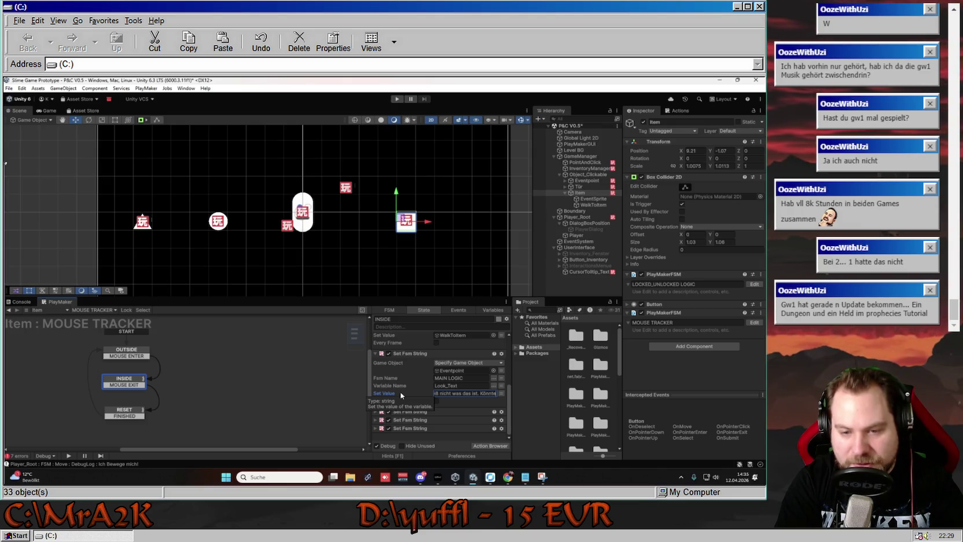
{"action": "type", "text": " aber noc"}
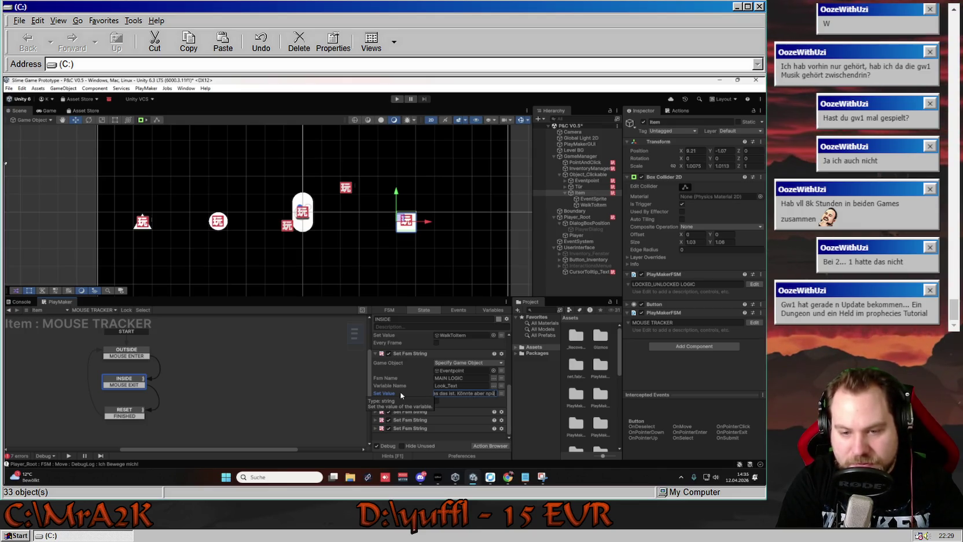
{"action": "type", "text": "ich sein."}
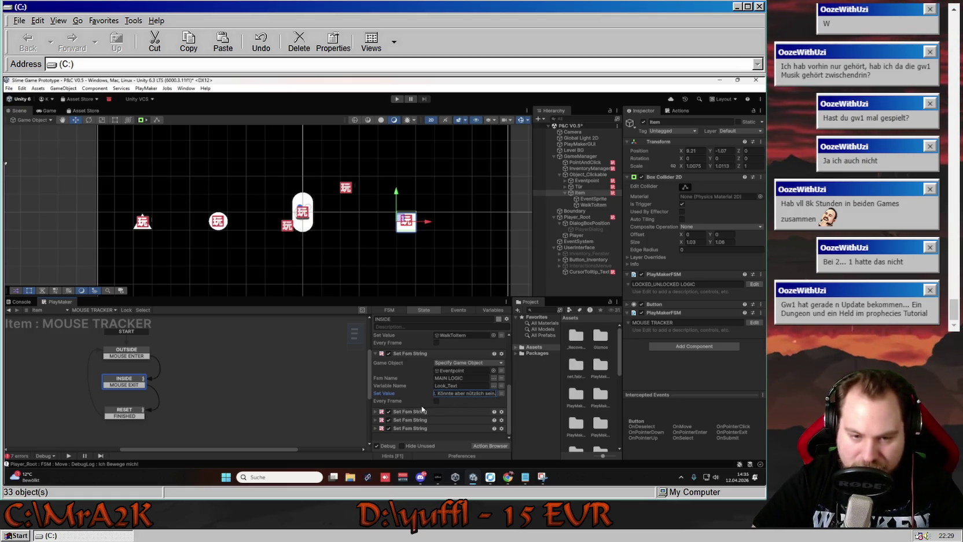
{"action": "left_click", "coordinate": [375, 412]}
- Empty the Right_Item value (Schluessel) and the Right_Item_Text hover line
{"action": "scroll", "coordinate": [376, 414], "scroll_direction": "down", "scroll_amount": 3}
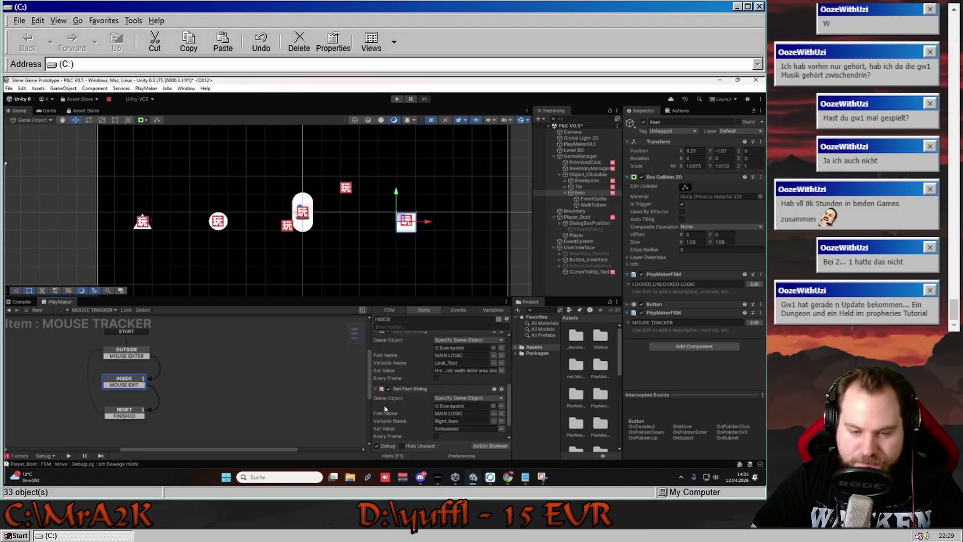
{"action": "scroll", "coordinate": [409, 407], "scroll_direction": "down", "scroll_amount": 1}
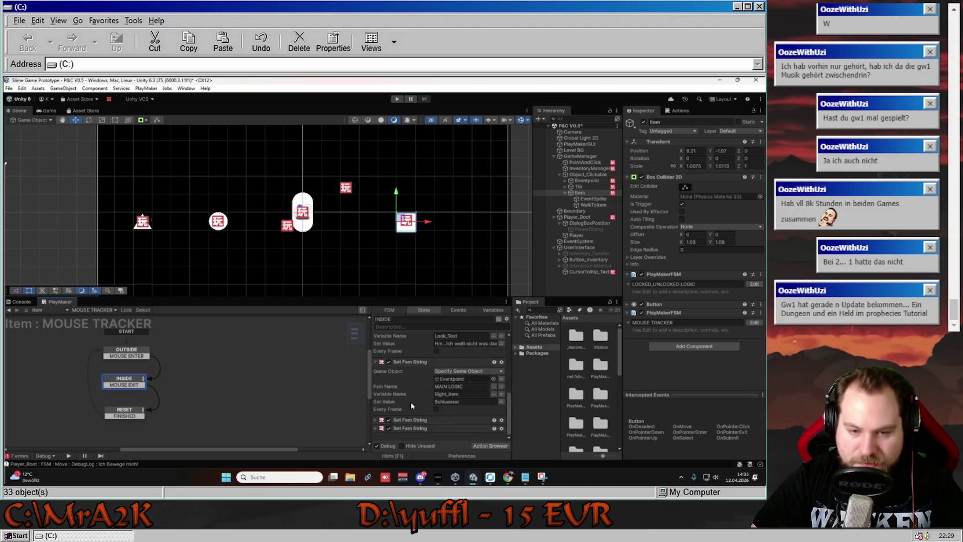
{"action": "left_click", "coordinate": [467, 402]}
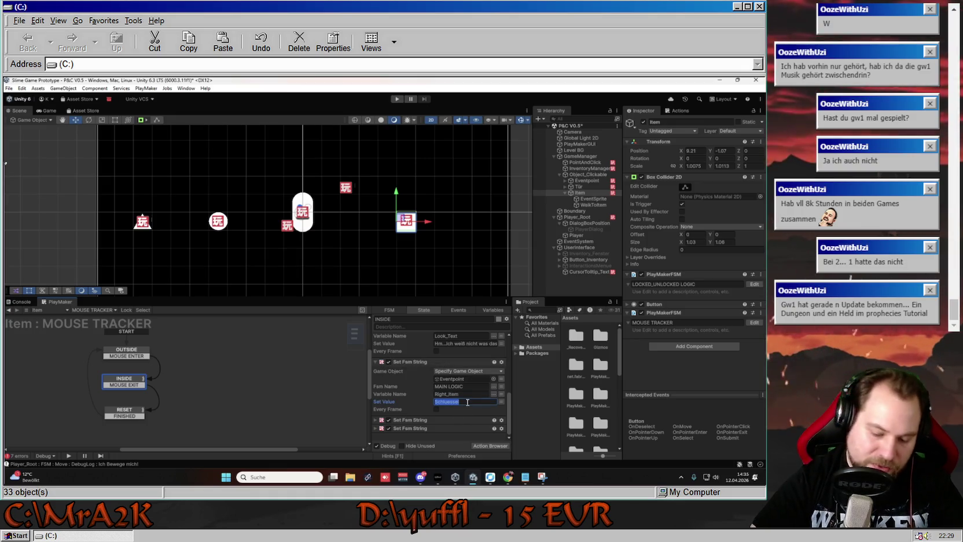
{"action": "key", "text": "BackSpace"}
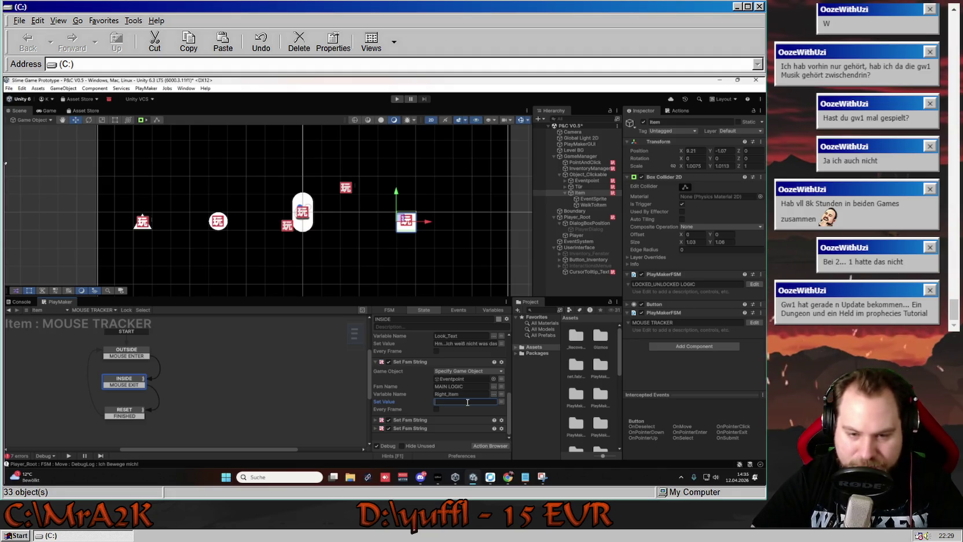
{"action": "left_click", "coordinate": [408, 379]}
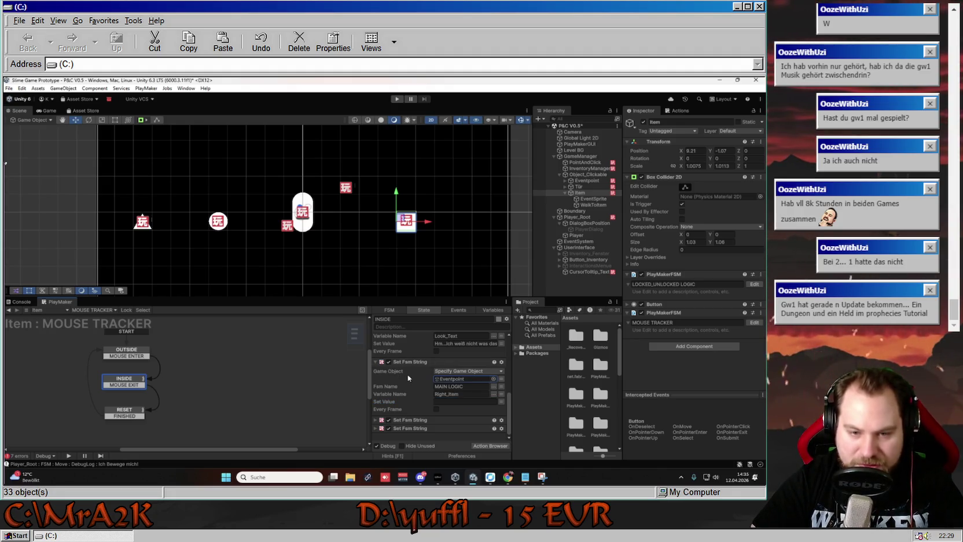
{"action": "left_click", "coordinate": [377, 420]}
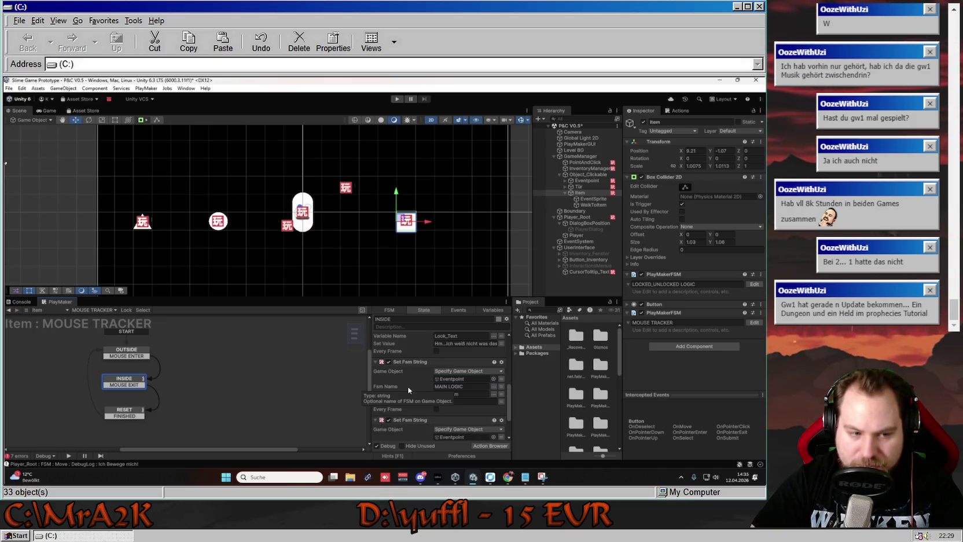
{"action": "scroll", "coordinate": [414, 408], "scroll_direction": "down", "scroll_amount": 2}
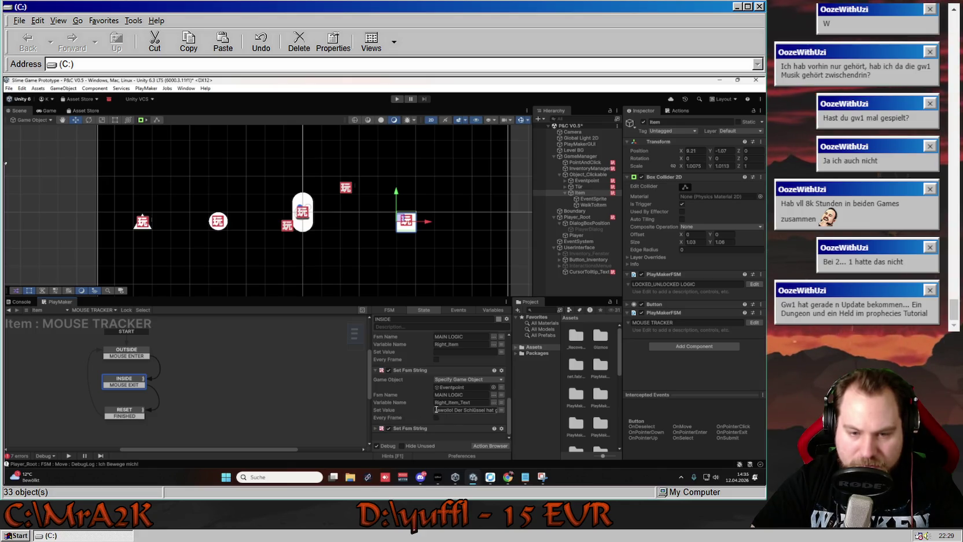
{"action": "left_click", "coordinate": [435, 410]}
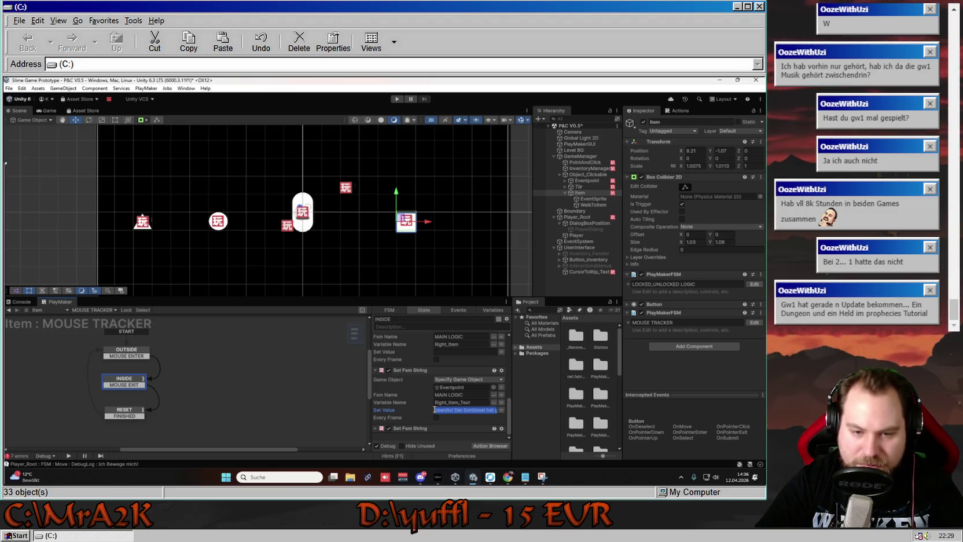
{"action": "key", "text": "BackSpace"}
{"action": "left_click", "coordinate": [417, 401]}
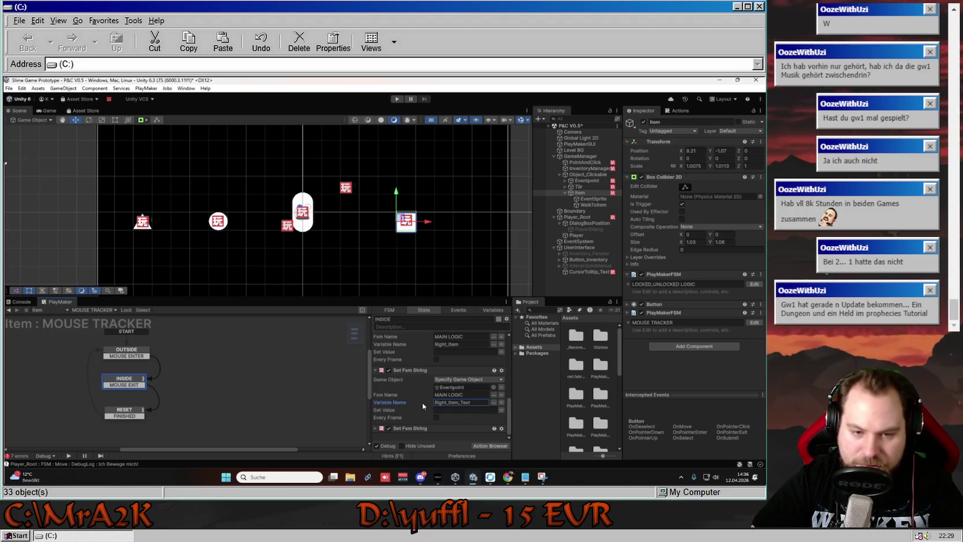
{"action": "left_click", "coordinate": [375, 370]}
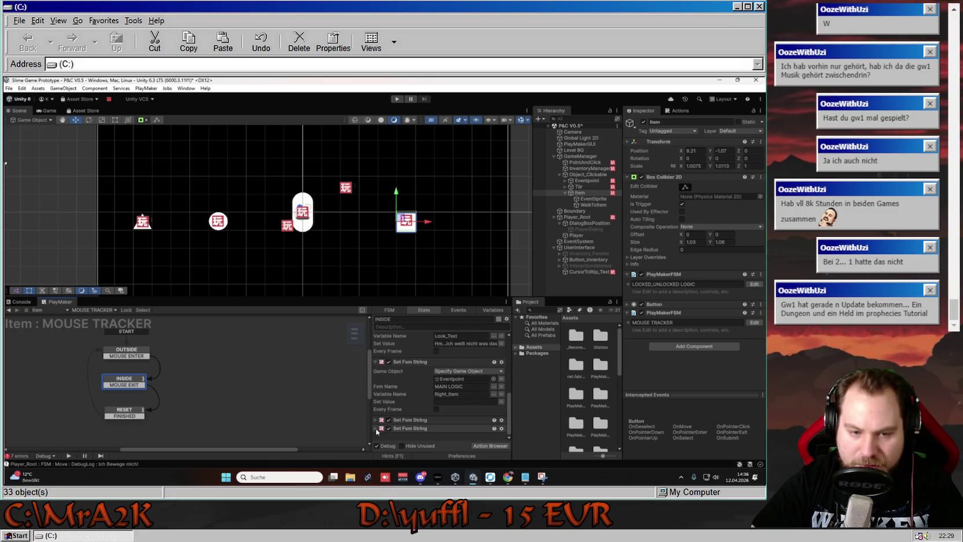
- Change Wrong_Item_Text to 'Wenn ich wüsste was das ist...'
{"action": "left_click", "coordinate": [376, 378]}
{"action": "left_click", "coordinate": [488, 418]}
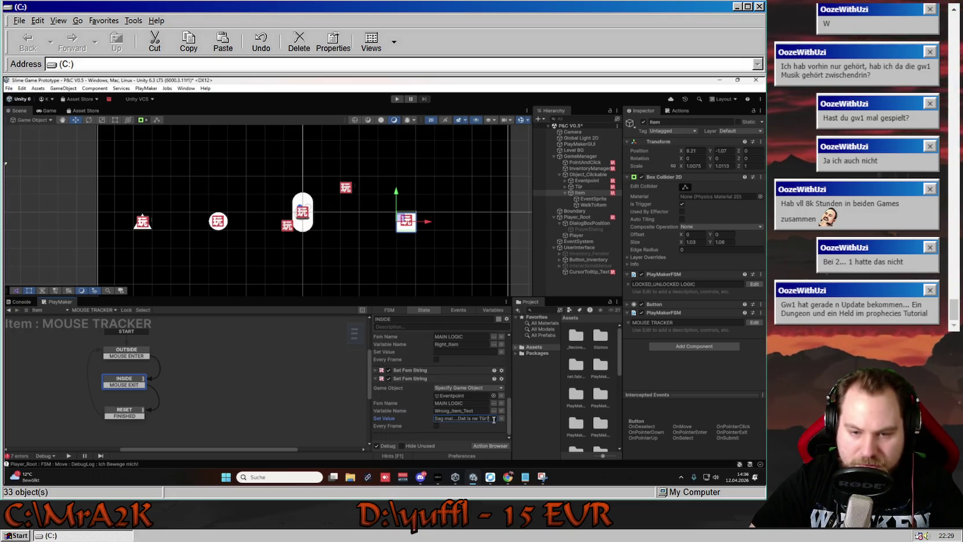
{"action": "type", "text": "Wenn ich wüs"}
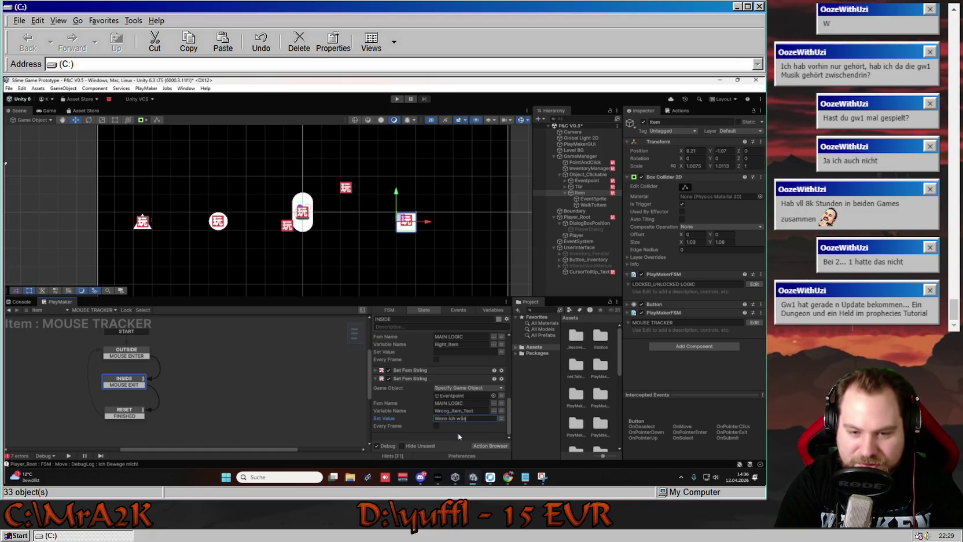
{"action": "type", "text": "ste was das ist?"}
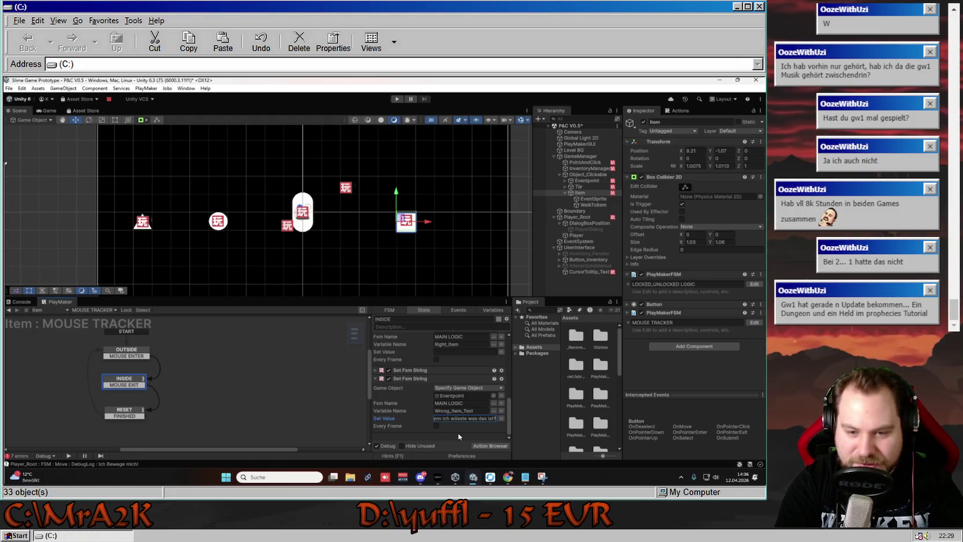
{"action": "left_click", "coordinate": [486, 419]}
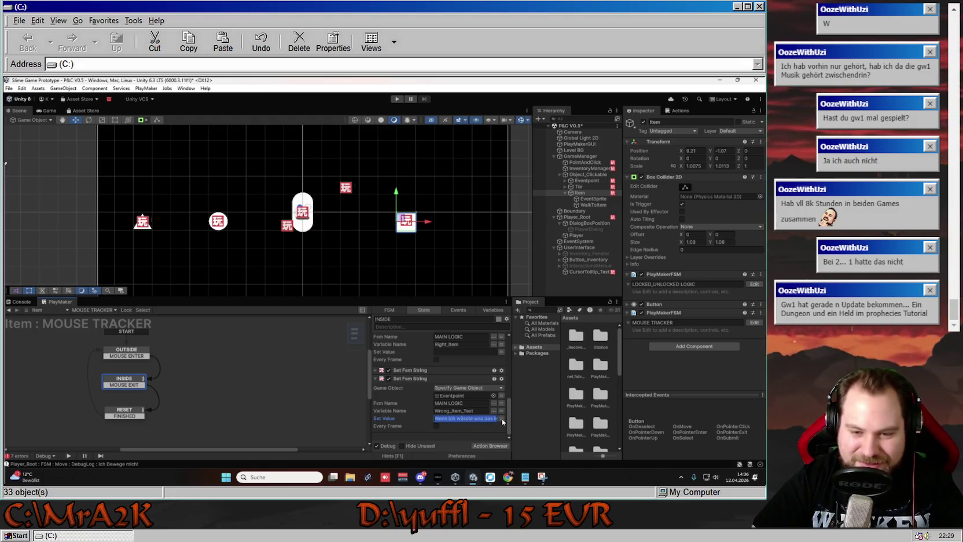
{"action": "left_click_drag", "start_coordinate": [486, 419], "coordinate": [511, 425]}
{"action": "left_click", "coordinate": [498, 419]}
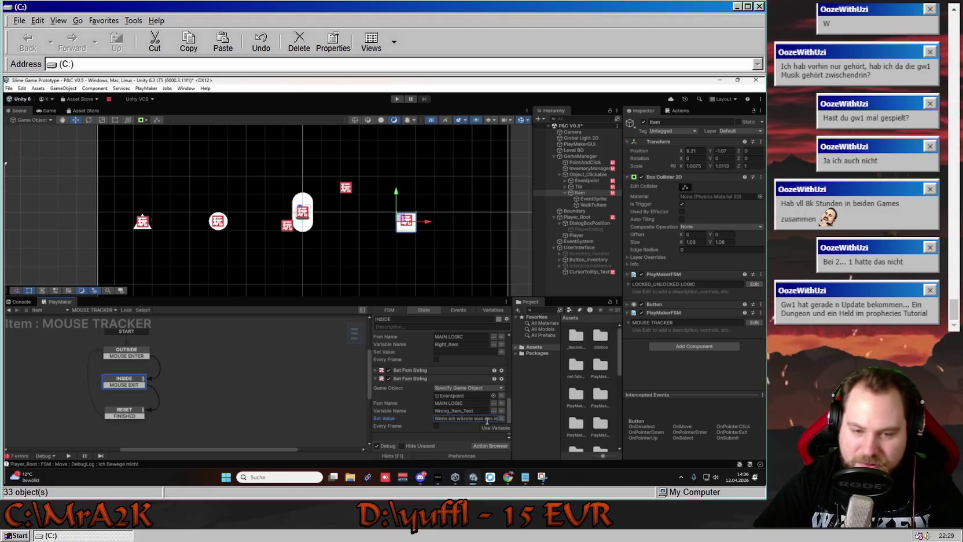
{"action": "left_click", "coordinate": [474, 419]}
{"action": "key", "text": "End"}
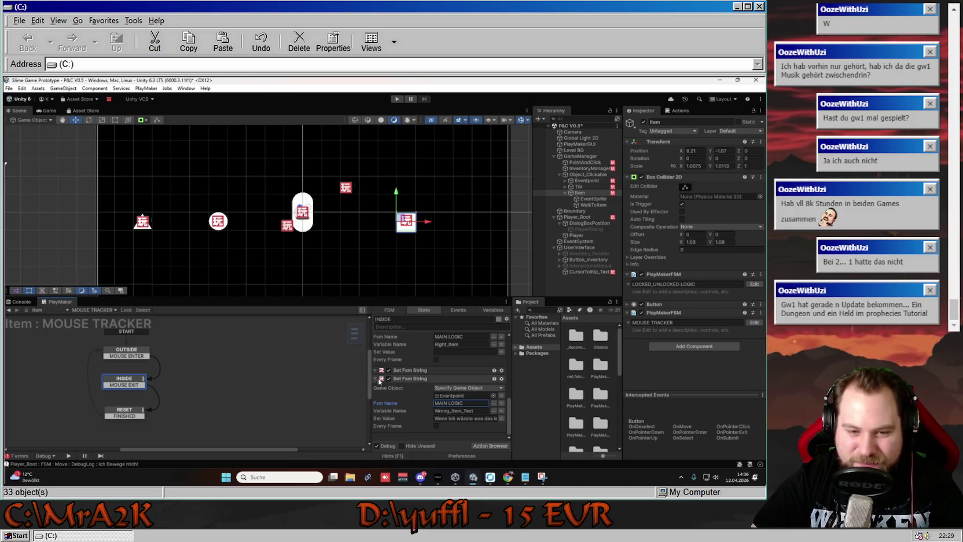
{"action": "scroll", "coordinate": [408, 387], "scroll_direction": "up", "scroll_amount": 3}
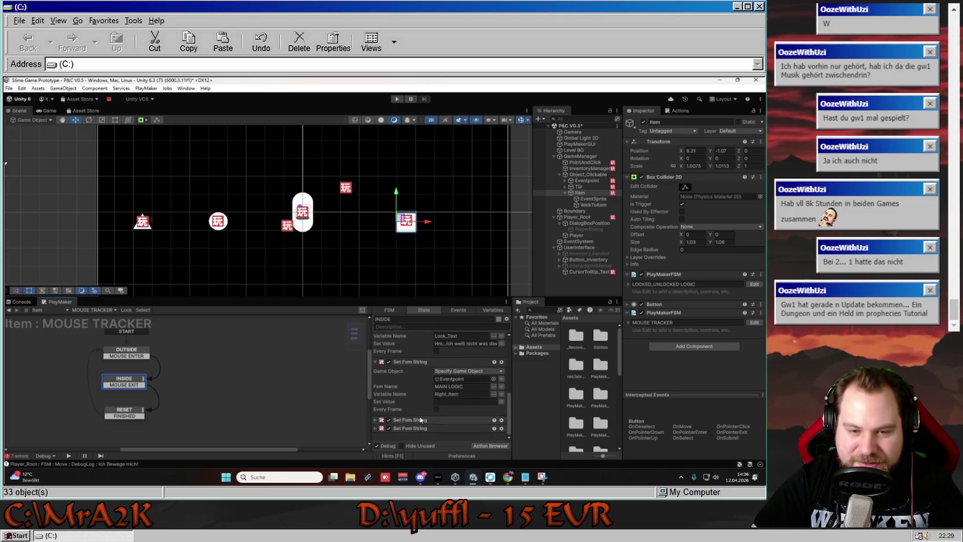
{"action": "scroll", "coordinate": [409, 388], "scroll_direction": "up", "scroll_amount": 4}
{"action": "scroll", "coordinate": [409, 394], "scroll_direction": "down", "scroll_amount": 4}
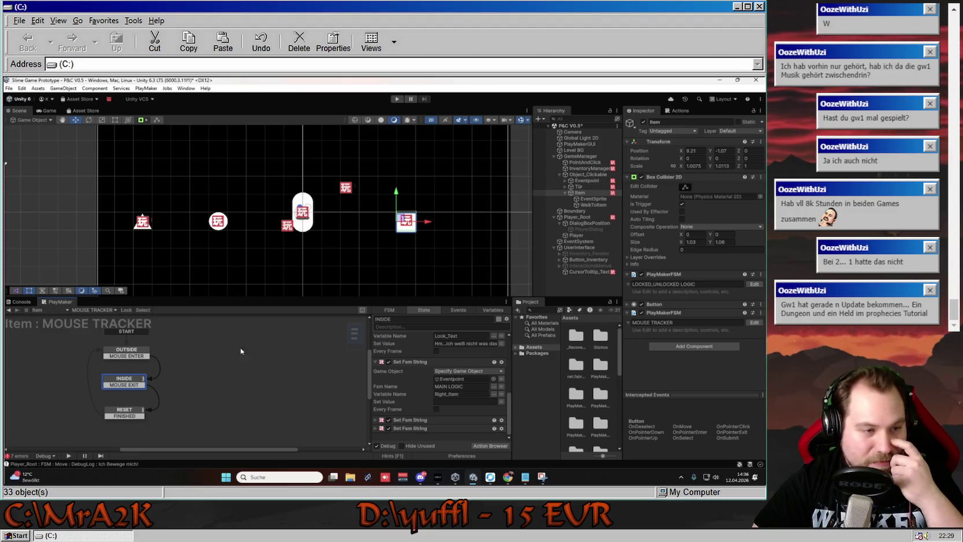
{"action": "left_click", "coordinate": [218, 222]}
{"action": "left_click", "coordinate": [92, 310]}
{"action": "left_click", "coordinate": [110, 327]}
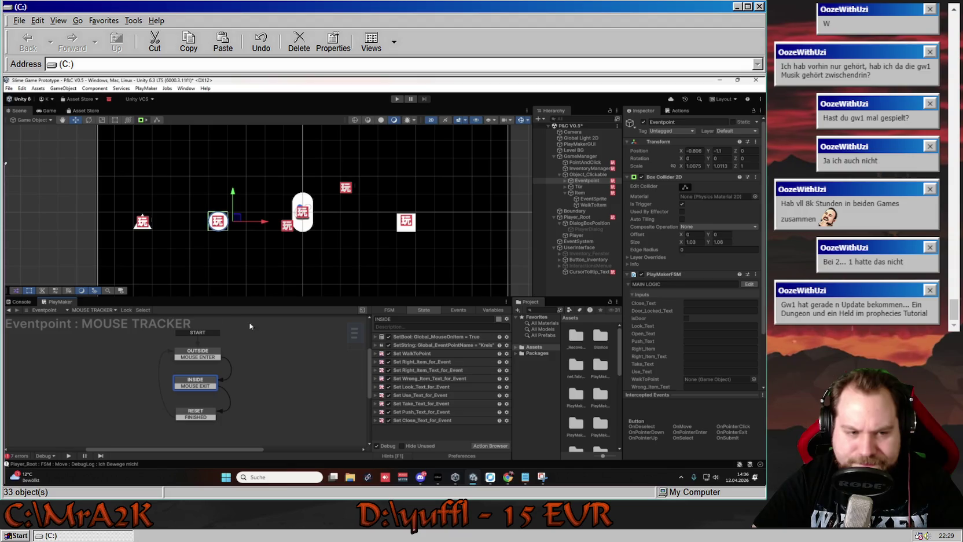
{"action": "left_click", "coordinate": [61, 312]}
{"action": "left_click", "coordinate": [87, 311]}
{"action": "left_click", "coordinate": [92, 311]}
{"action": "left_click", "coordinate": [100, 319]}
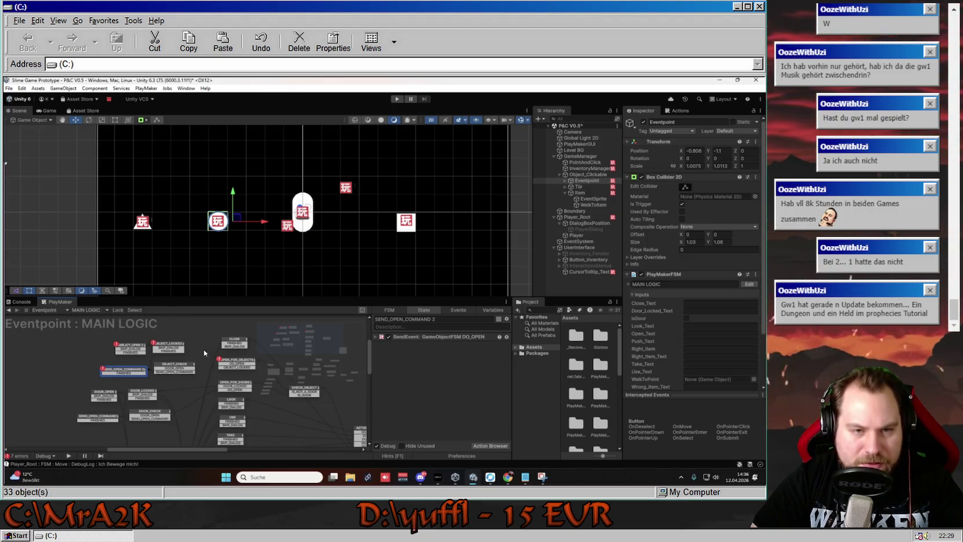
{"action": "left_click", "coordinate": [586, 194]}
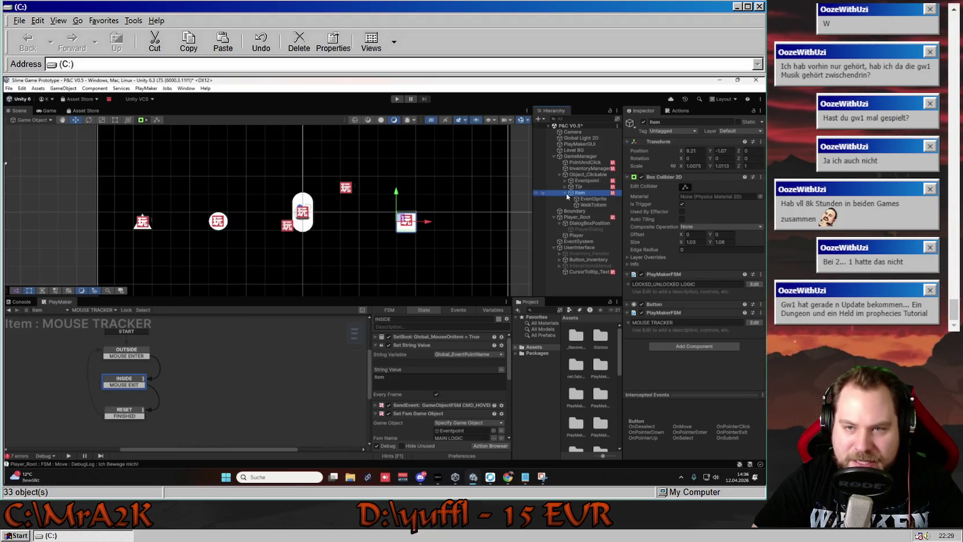
- Show the LOCKED_UNLOCKED LOGIC graph and inspect its UNLOCKING, CLOSED_BUT_UNLOCKED and OPENING states
{"action": "left_click", "coordinate": [565, 194]}
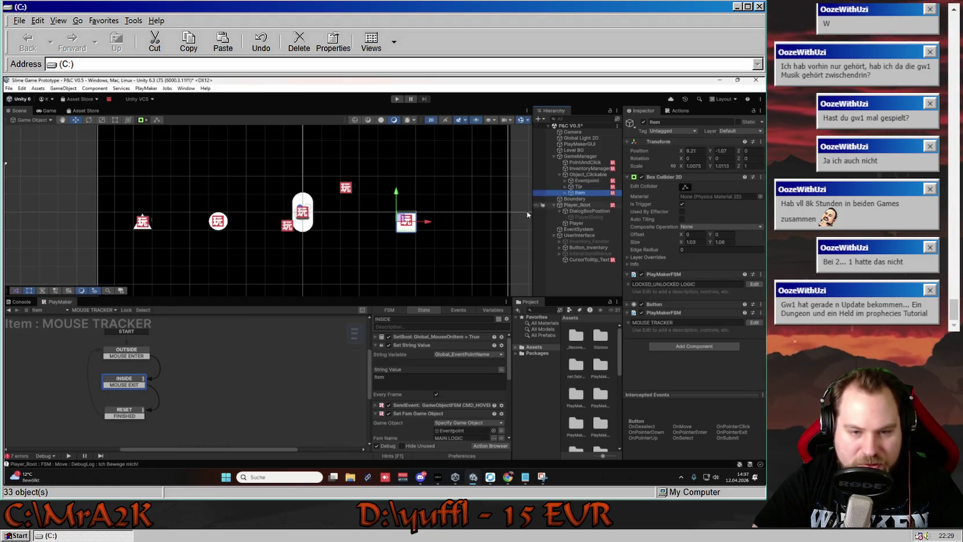
{"action": "left_click", "coordinate": [94, 310]}
{"action": "left_click", "coordinate": [121, 318]}
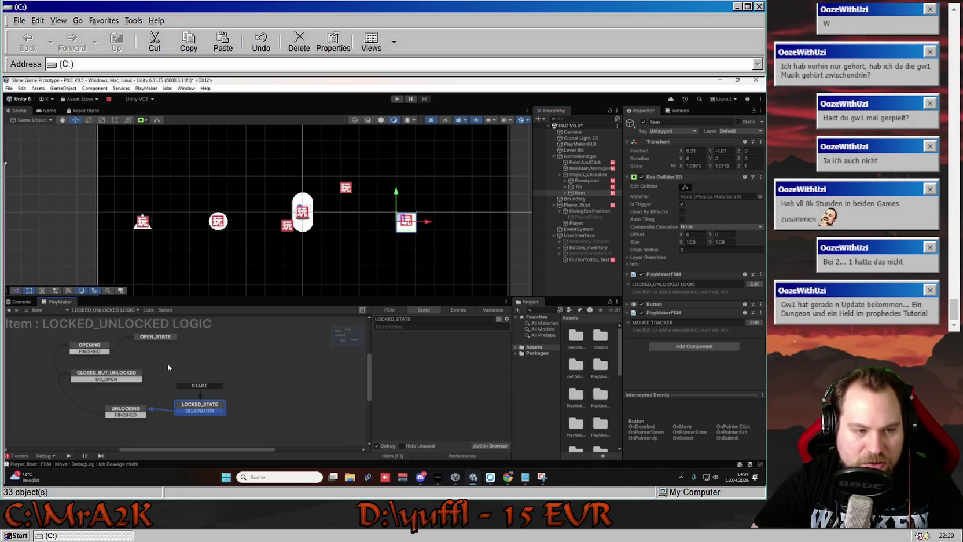
{"action": "left_click_drag", "start_coordinate": [224, 368], "coordinate": [219, 372]}
{"action": "left_click", "coordinate": [174, 418]}
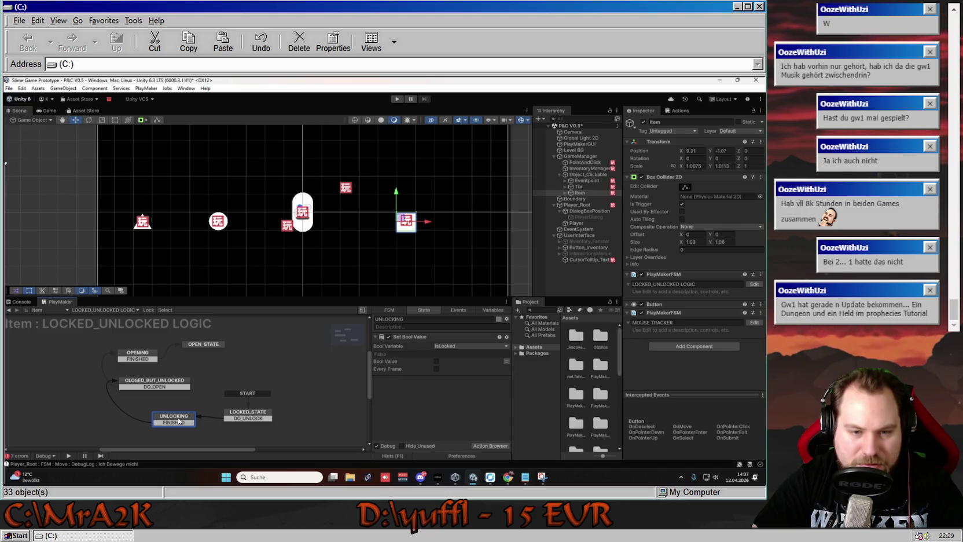
{"action": "left_click", "coordinate": [149, 382]}
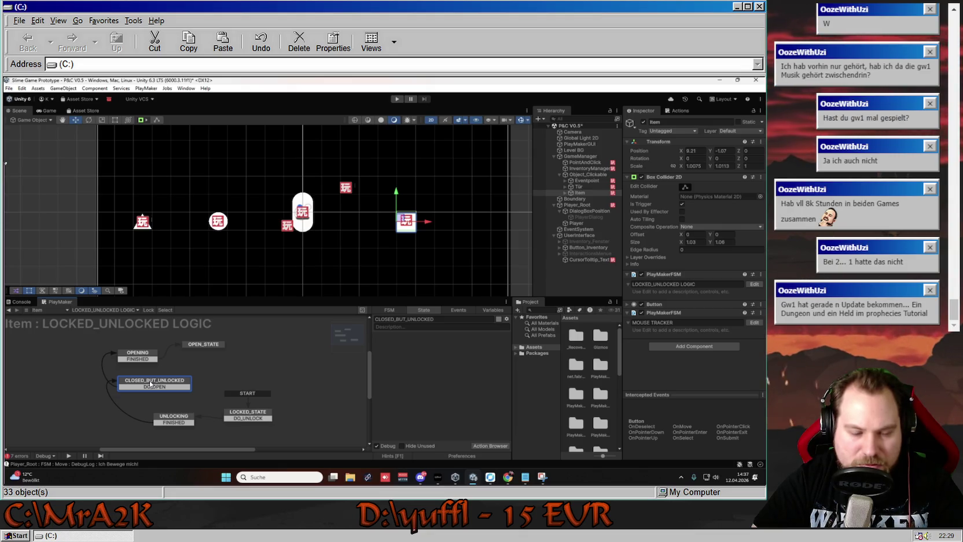
{"action": "left_click", "coordinate": [144, 354]}
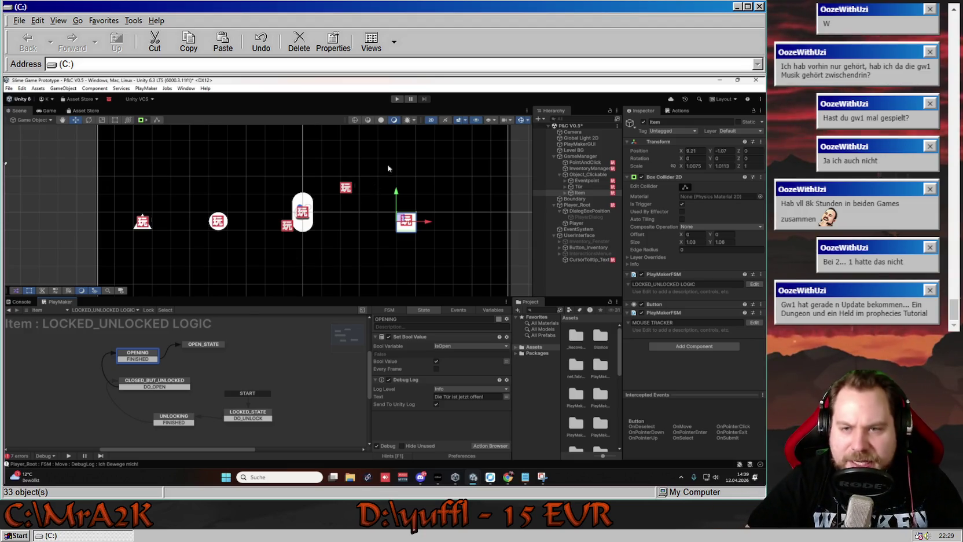
- Rename the Item object under Object_Clickable to Object
{"action": "right_click", "coordinate": [586, 194]}
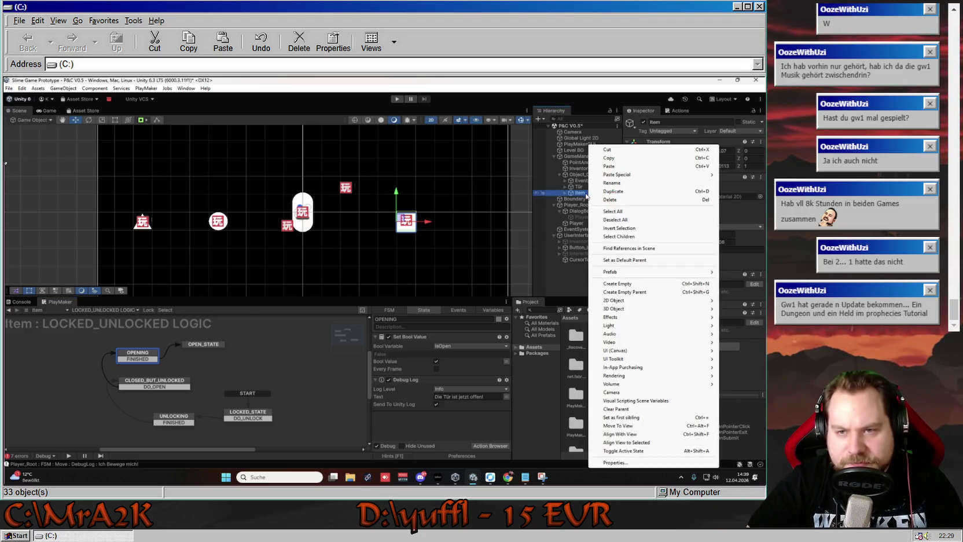
{"action": "left_click", "coordinate": [612, 183]}
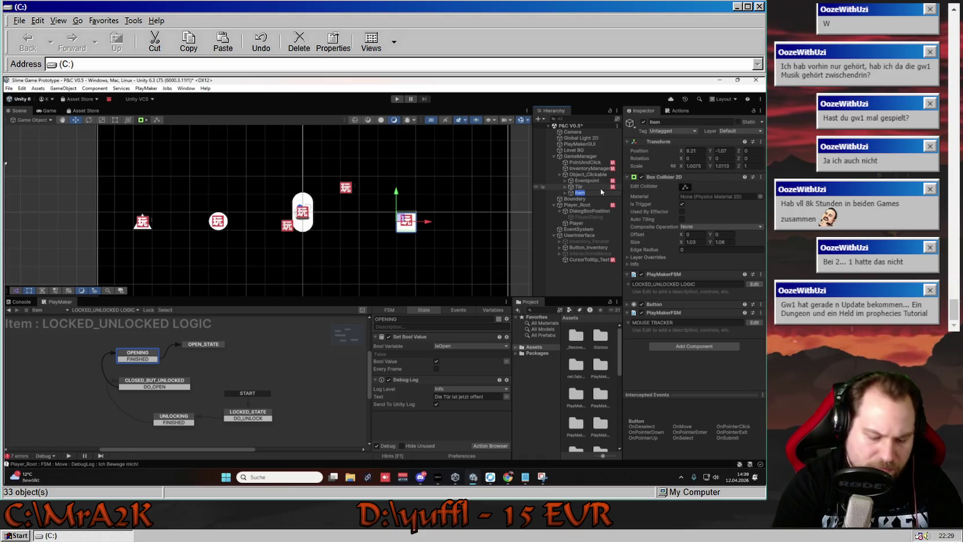
{"action": "type", "text": "Öl"}
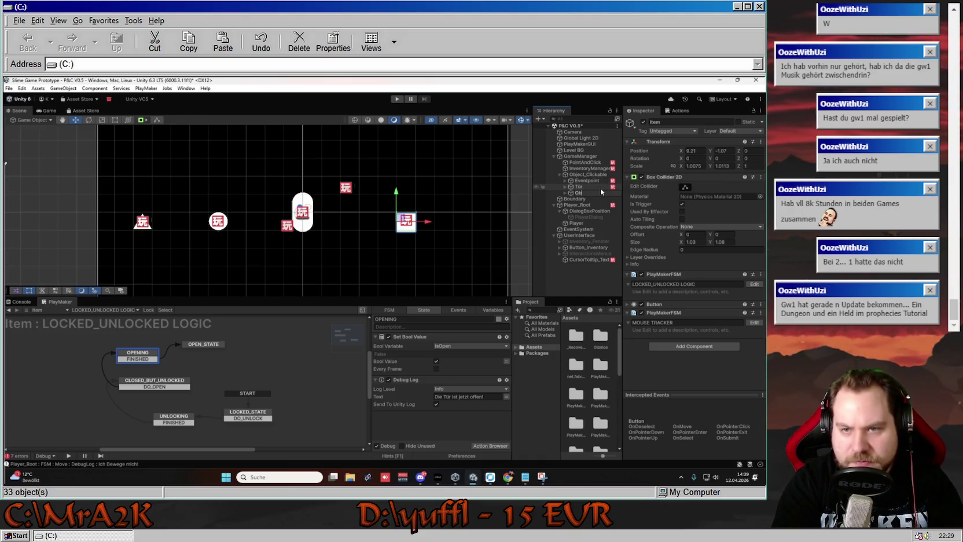
{"action": "type", "text": "ect"}
{"action": "key", "text": "Return"}
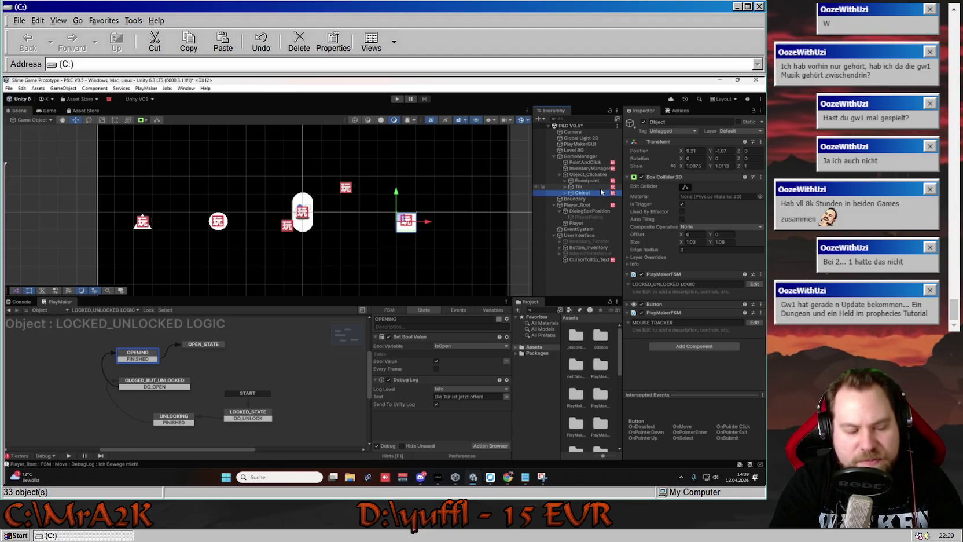
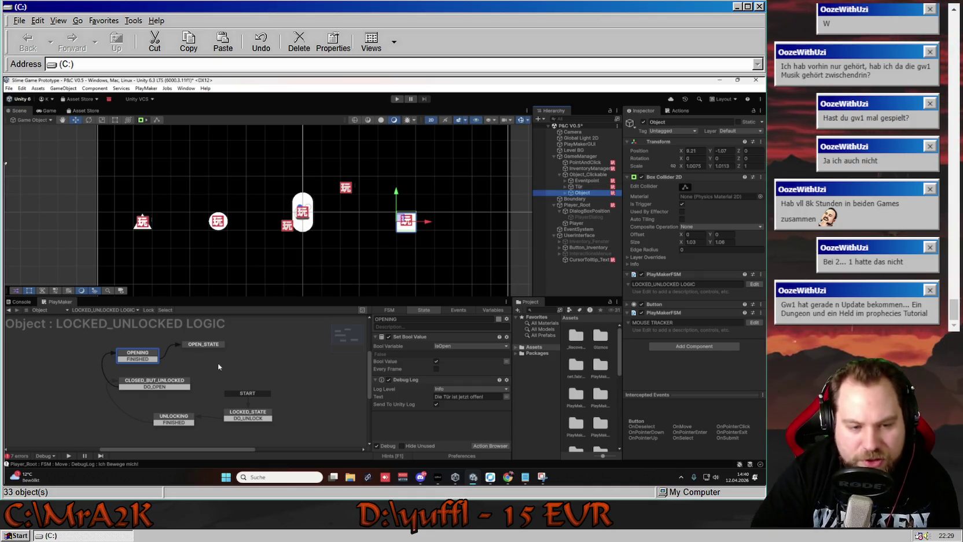
- Review the Object's LOCKED_STATE, UNLOCKING, CLOSED_BUT_UNLOCKED and OPENING states and their actions
{"action": "left_click", "coordinate": [245, 413]}
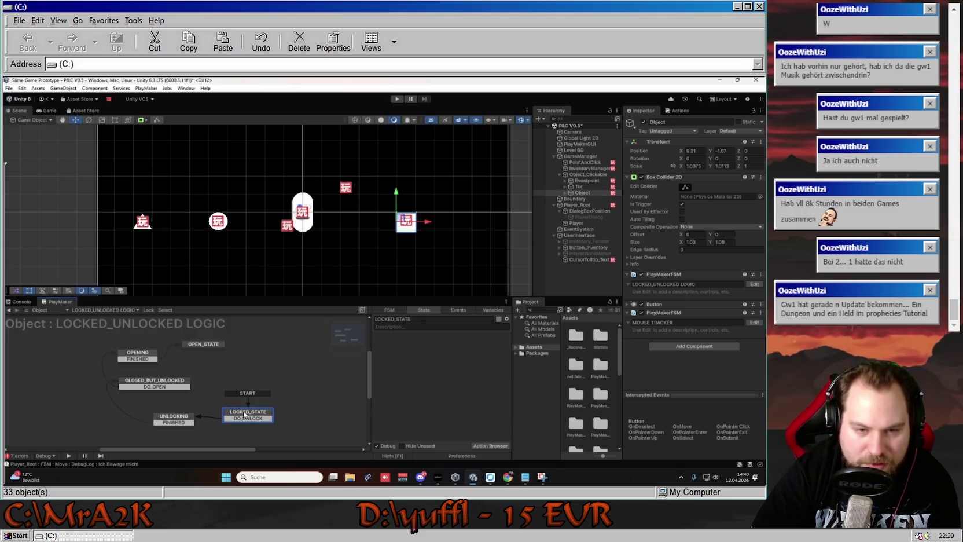
{"action": "left_click", "coordinate": [172, 422]}
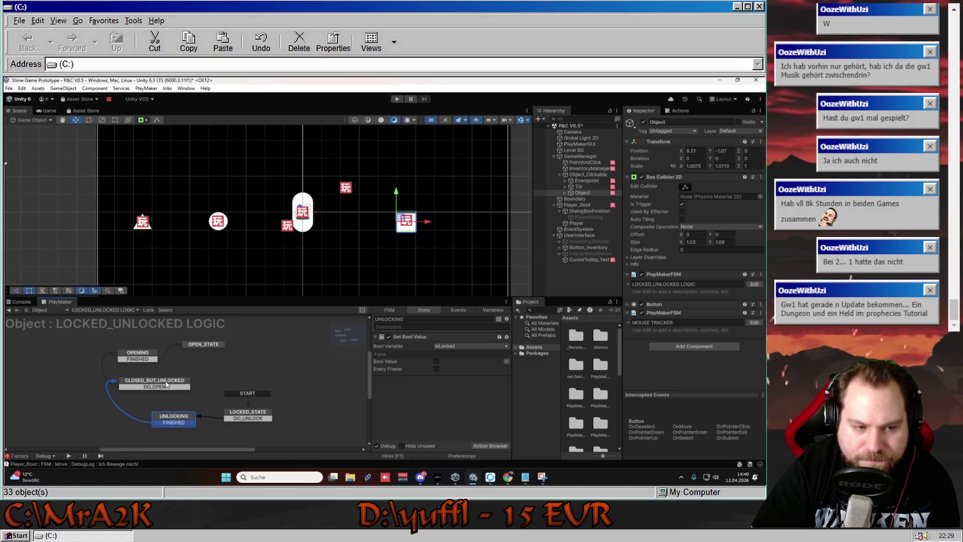
{"action": "left_click", "coordinate": [165, 383]}
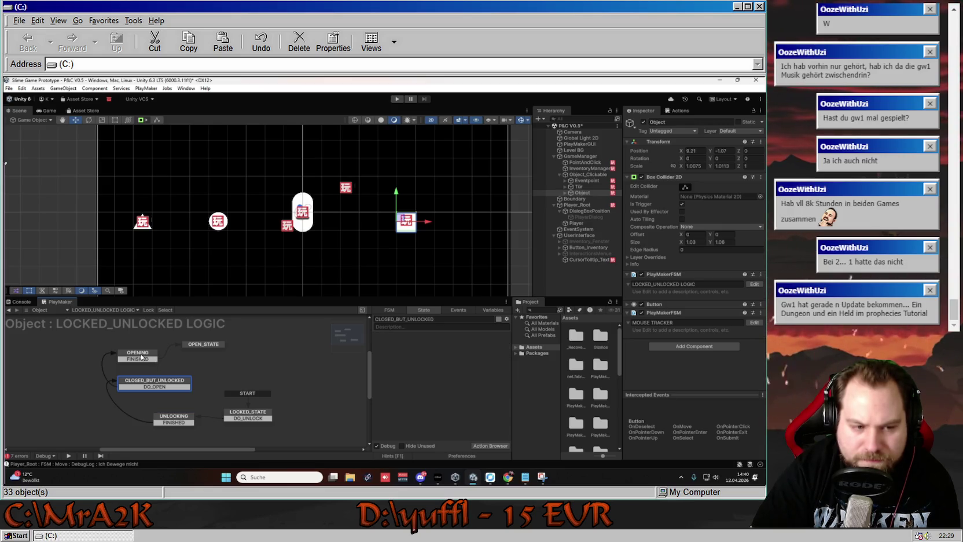
{"action": "left_click", "coordinate": [177, 422]}
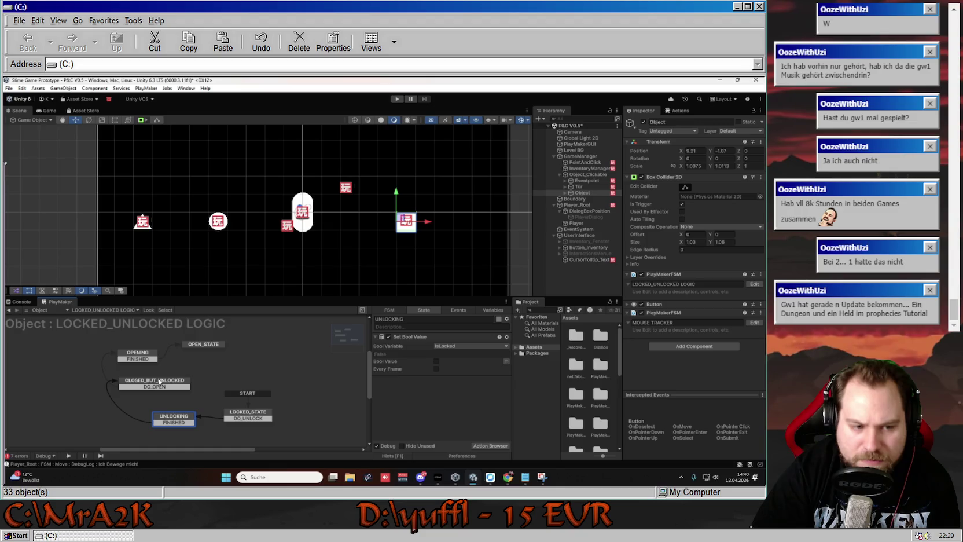
{"action": "left_click", "coordinate": [143, 359]}
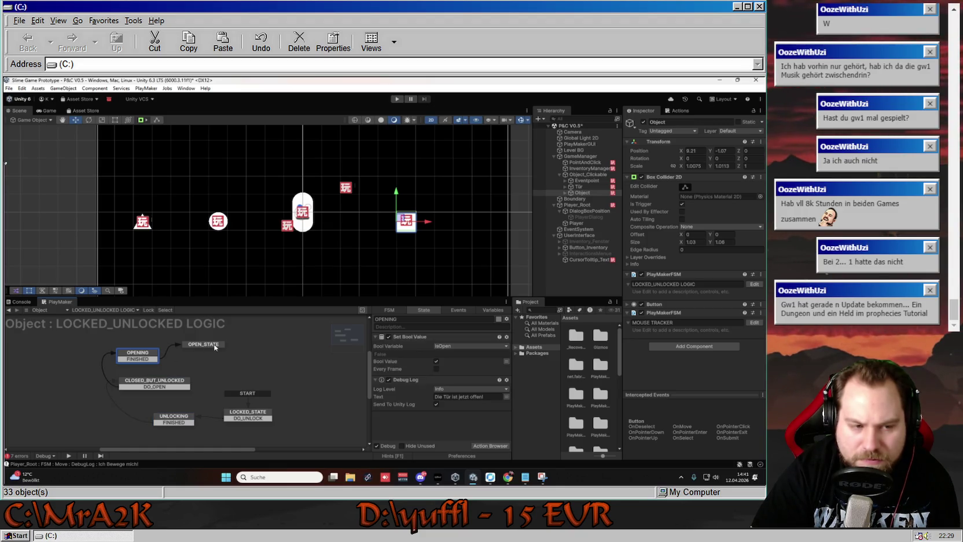
- Check the OPENING Debug Log message without changing it, and browse the Object's state machine list
{"action": "left_click", "coordinate": [455, 397]}
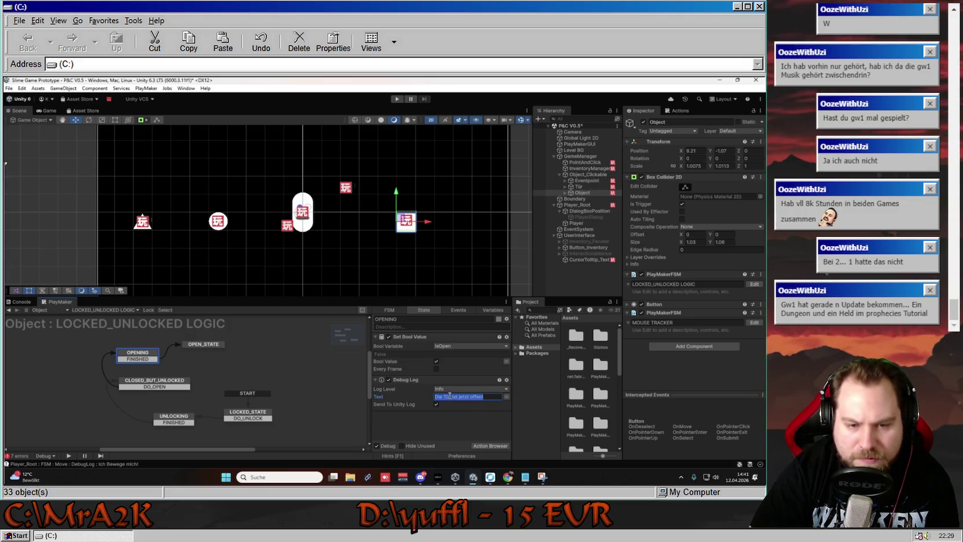
{"action": "left_click", "coordinate": [450, 413]}
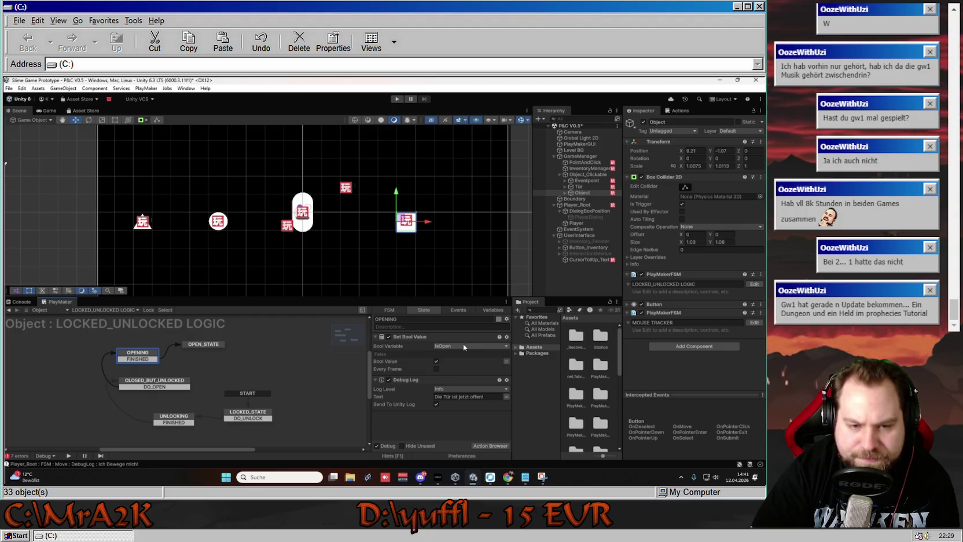
{"action": "left_click", "coordinate": [176, 417]}
{"action": "left_click", "coordinate": [162, 384]}
{"action": "left_click", "coordinate": [138, 355]}
{"action": "left_click", "coordinate": [98, 311]}
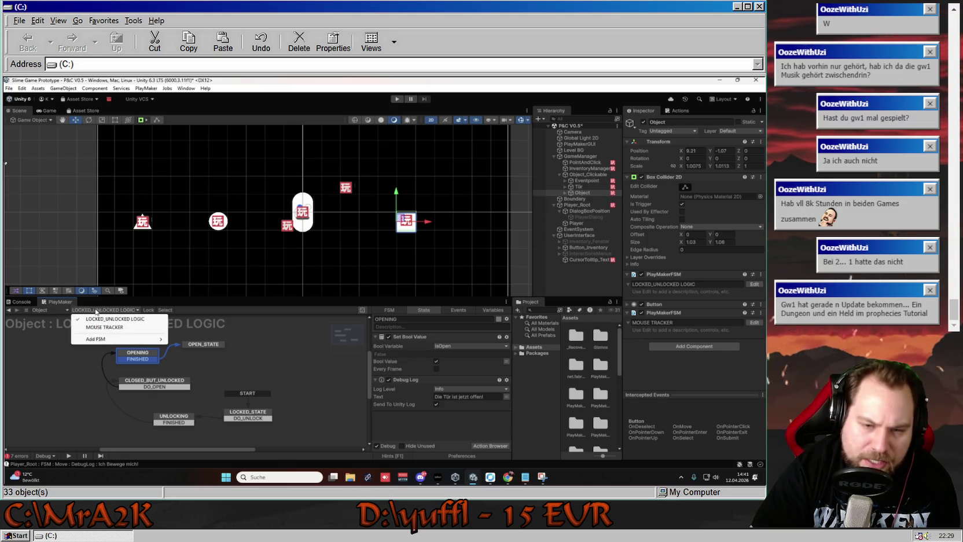
{"action": "left_click", "coordinate": [46, 362]}
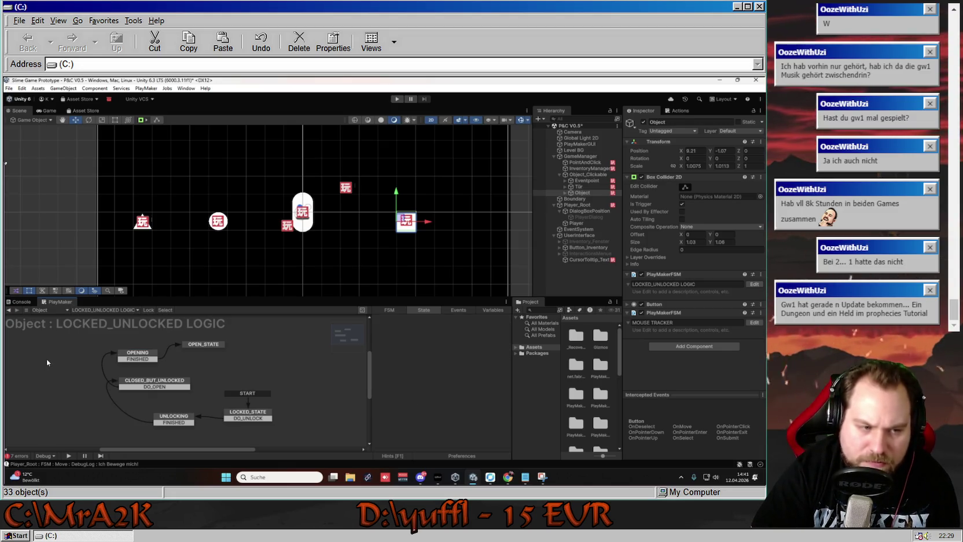
- Show Eventpoint's MAIN LOGIC and check OBJECT_CHECK's Bool Test variable, leaving it on Door_Is_Open
{"action": "left_click", "coordinate": [586, 181]}
{"action": "scroll", "coordinate": [174, 375], "scroll_direction": "up", "scroll_amount": 3}
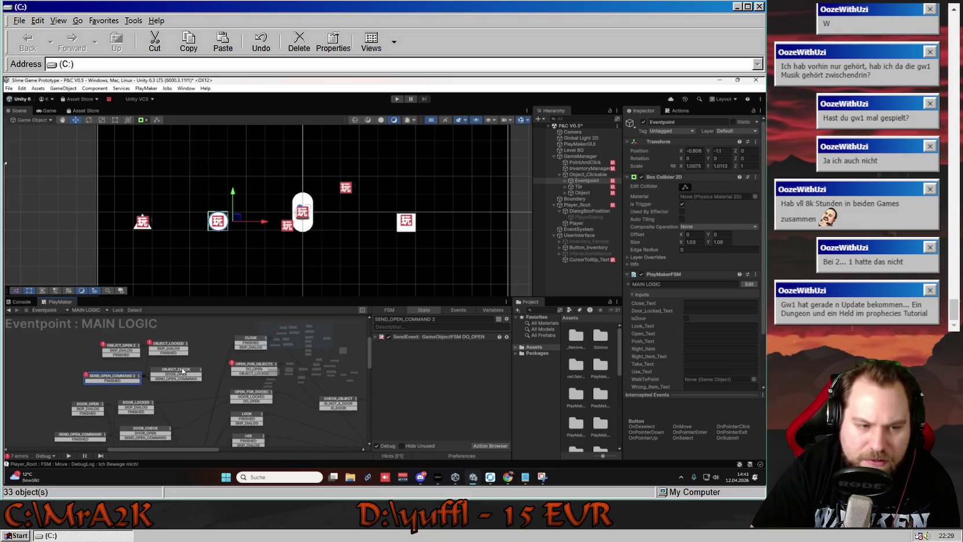
{"action": "left_click", "coordinate": [197, 377]}
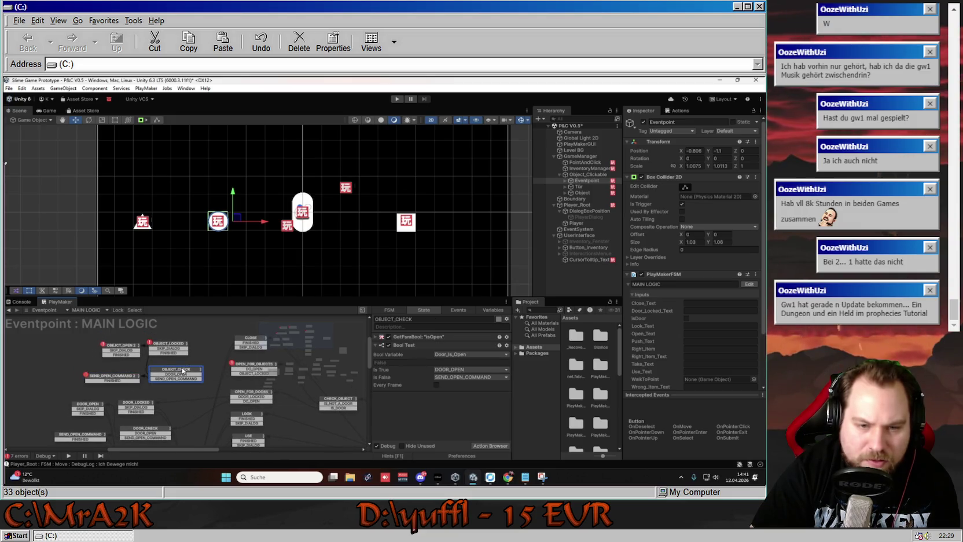
{"action": "left_click", "coordinate": [462, 354]}
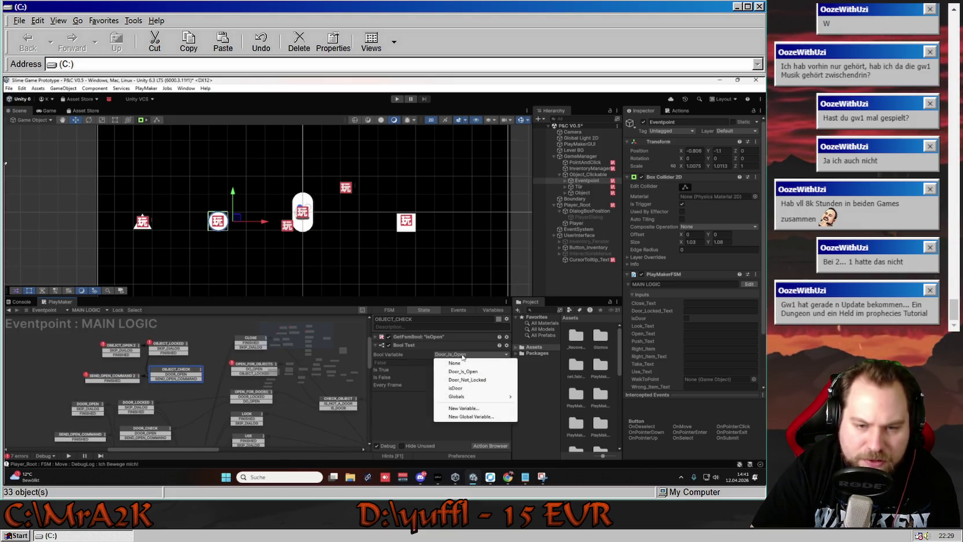
{"action": "left_click", "coordinate": [416, 354]}
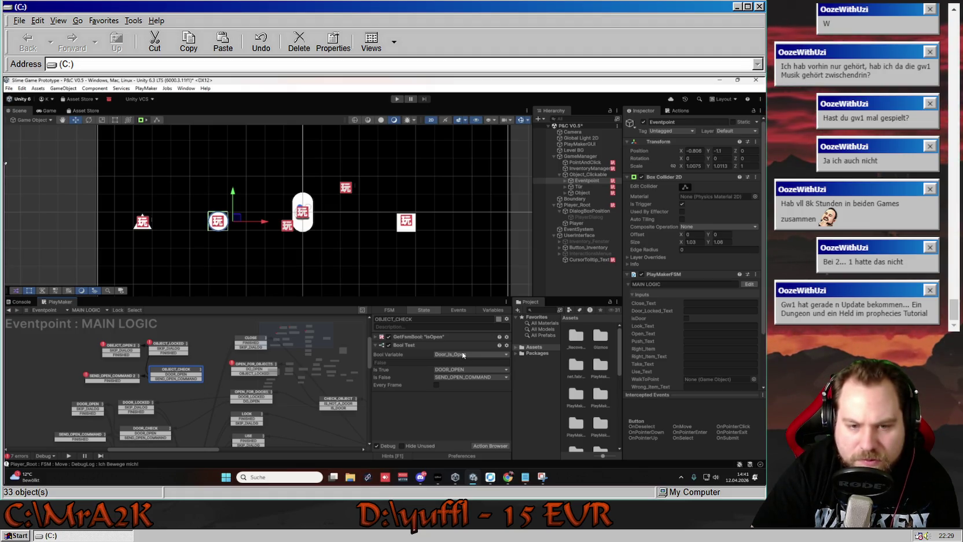
- Review MAIN LOGIC's variables list and the DOOR_CHECK state's actions
{"action": "left_click", "coordinate": [493, 310]}
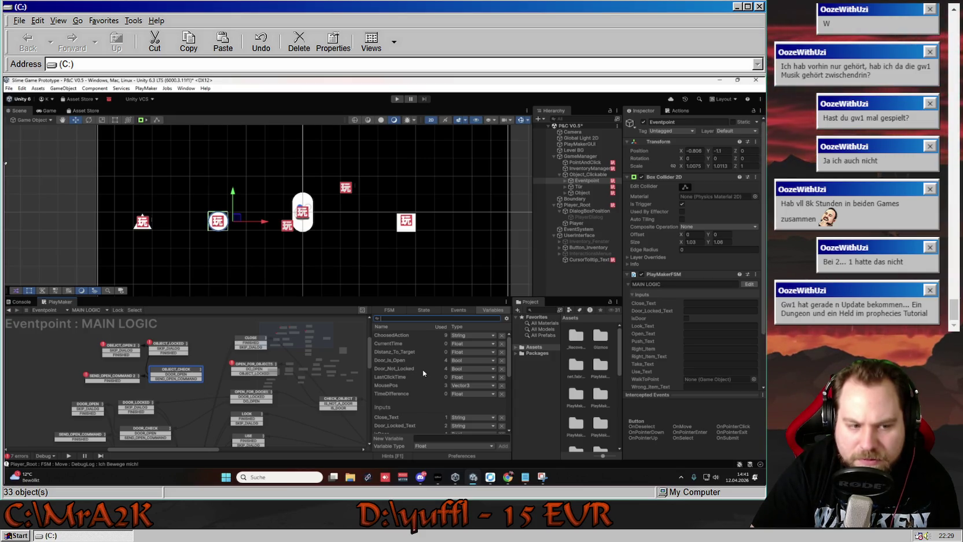
{"action": "left_click", "coordinate": [146, 432]}
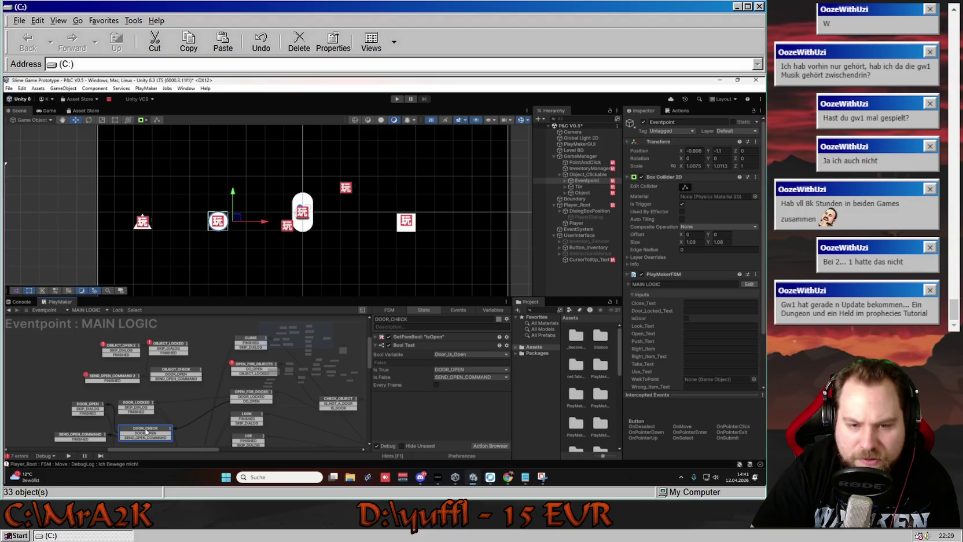
{"action": "left_click", "coordinate": [185, 374]}
{"action": "left_click", "coordinate": [499, 311]}
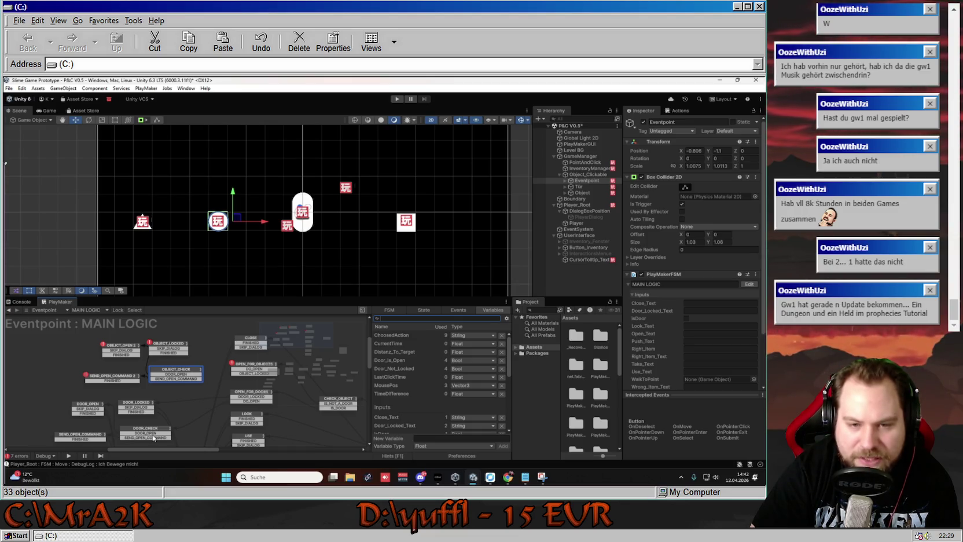
- Create a Bool variable named Object_Is_Open in the MAIN LOGIC FSM
{"action": "left_click", "coordinate": [458, 438]}
{"action": "left_click", "coordinate": [454, 445]}
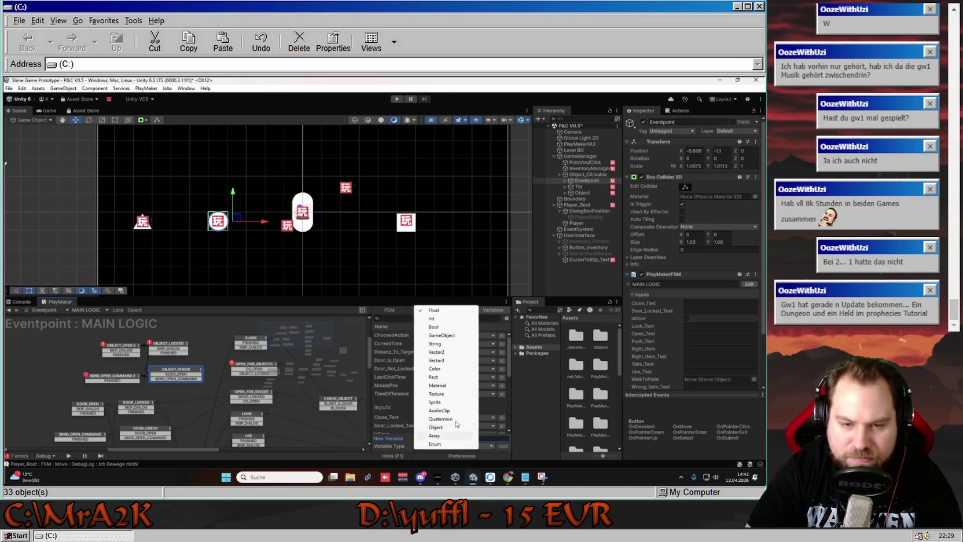
{"action": "left_click", "coordinate": [435, 326]}
{"action": "type", "text": "Objec"}
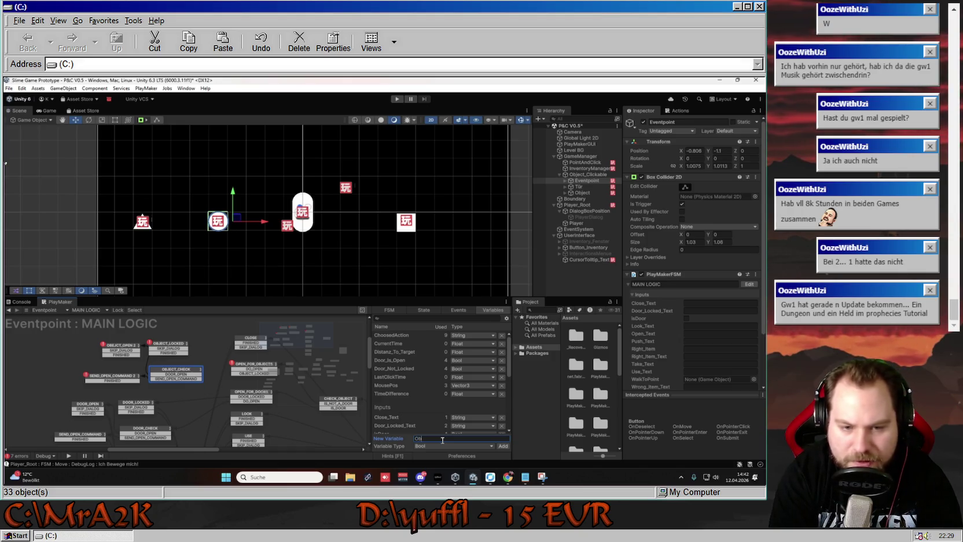
{"action": "type", "text": "t_Is_Open"}
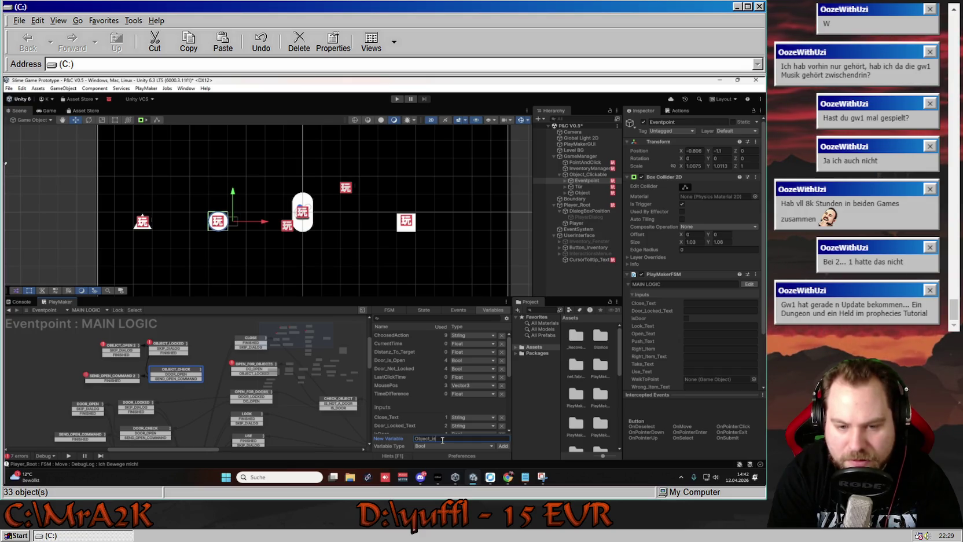
{"action": "key", "text": "Return"}
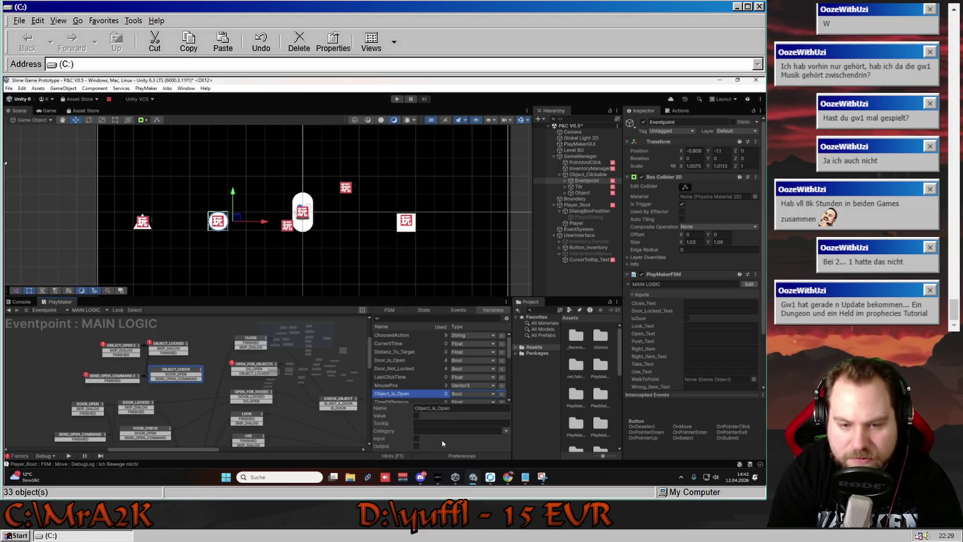
{"action": "left_click", "coordinate": [431, 371]}
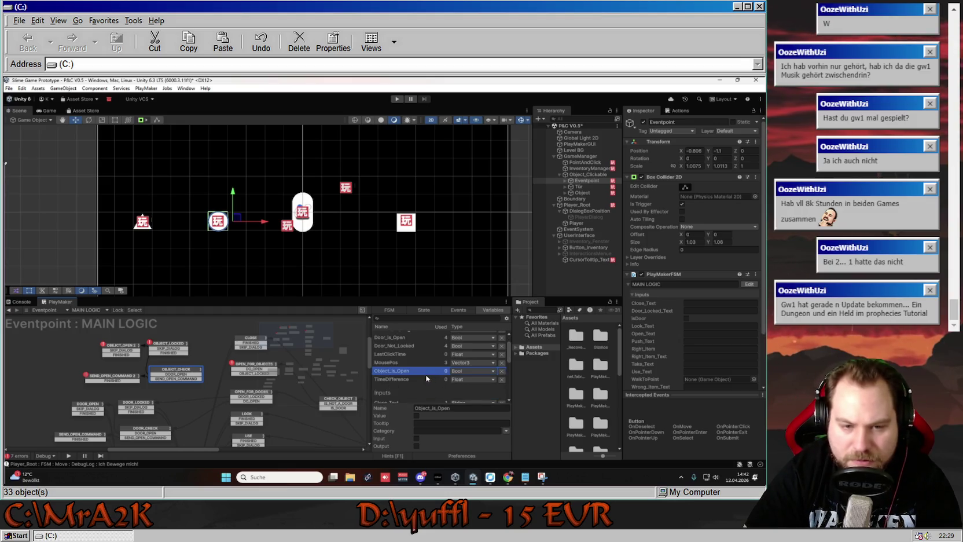
- Compare the Door_Is_Open variable with the new Object_Is_Open, then go back to OBJECT_CHECK
{"action": "scroll", "coordinate": [423, 374], "scroll_direction": "up", "scroll_amount": 1}
{"action": "left_click", "coordinate": [414, 361]}
{"action": "scroll", "coordinate": [413, 368], "scroll_direction": "down", "scroll_amount": 1}
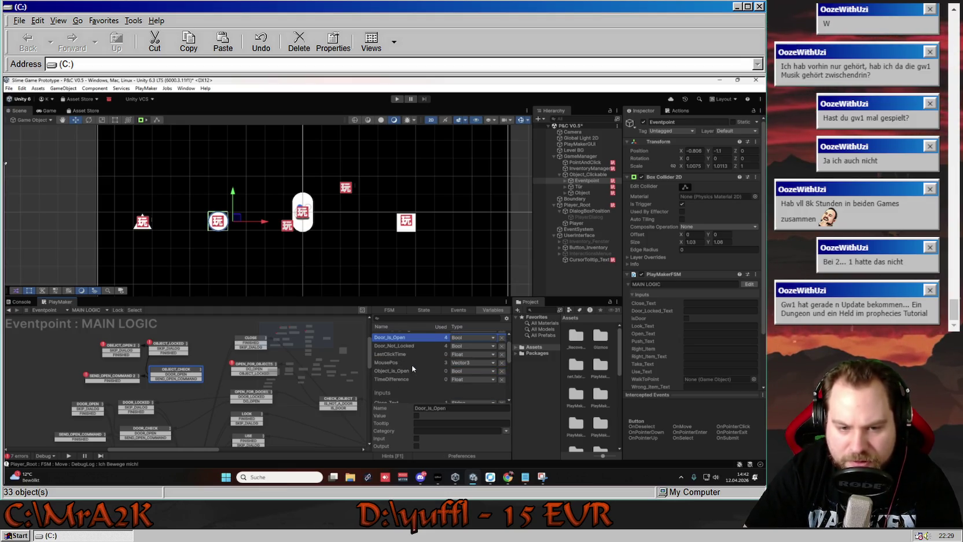
{"action": "left_click", "coordinate": [413, 369]}
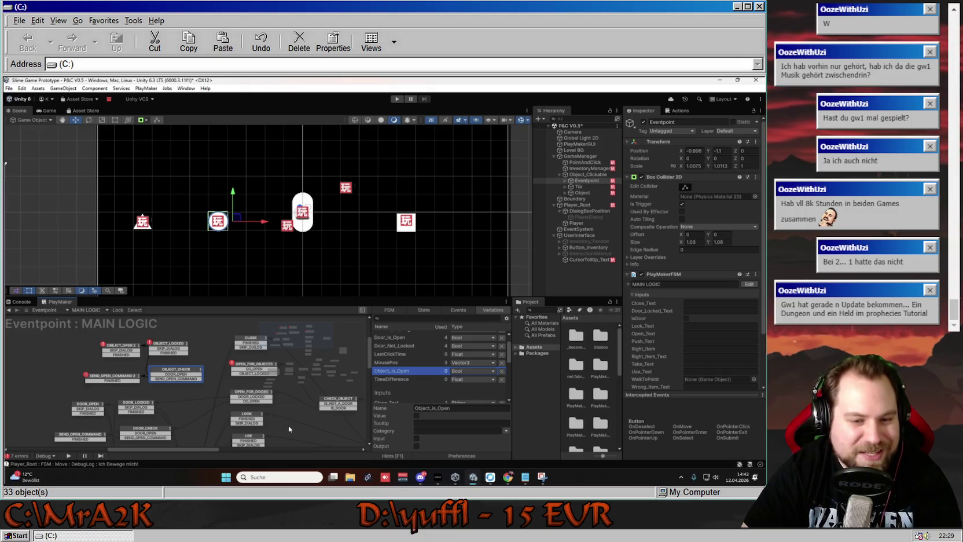
{"action": "left_click", "coordinate": [194, 371]}
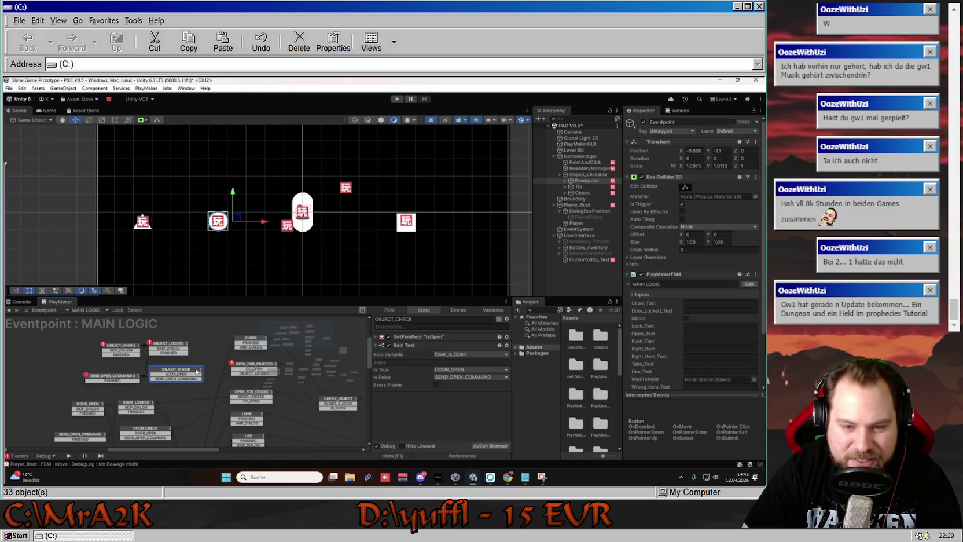
- Switch OBJECT_CHECK's Bool Test from Door_Is_Open to Object_Is_Open and tidy the graph layout
{"action": "left_click", "coordinate": [470, 354]}
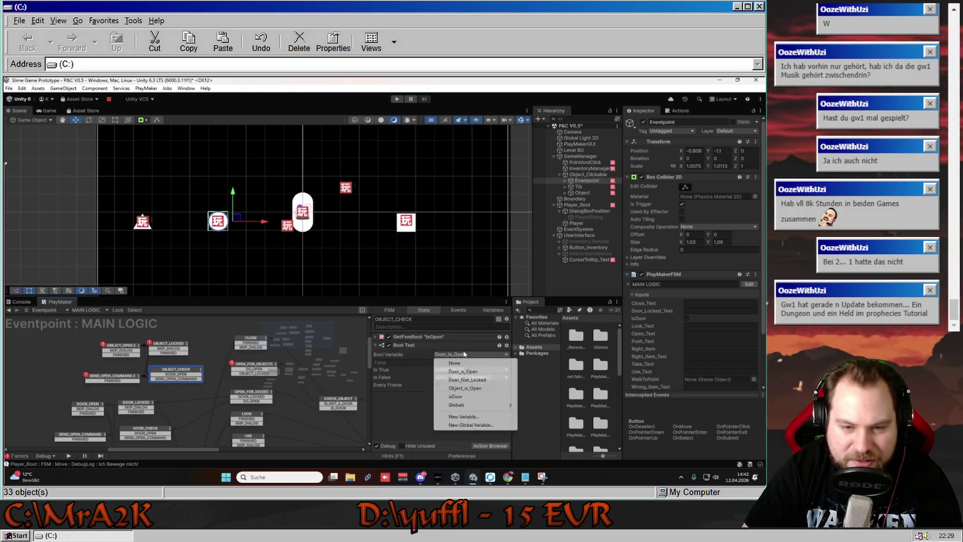
{"action": "left_click", "coordinate": [465, 387]}
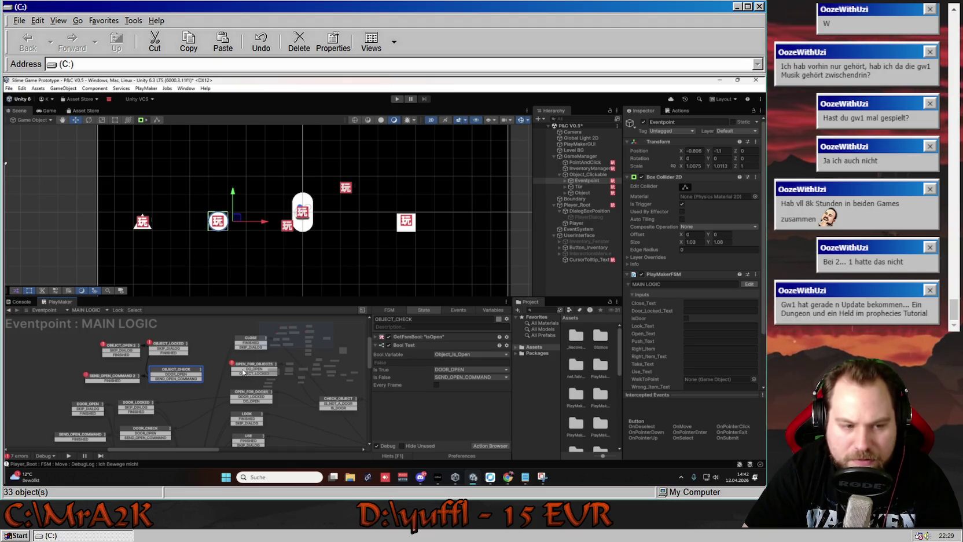
{"action": "left_click_drag", "start_coordinate": [189, 372], "coordinate": [198, 371]}
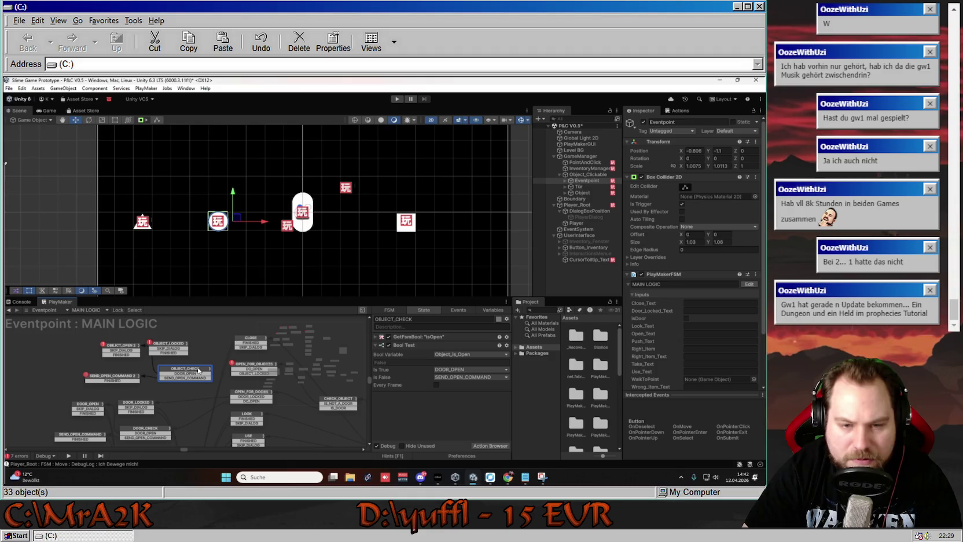
{"action": "left_click_drag", "start_coordinate": [209, 420], "coordinate": [206, 393]}
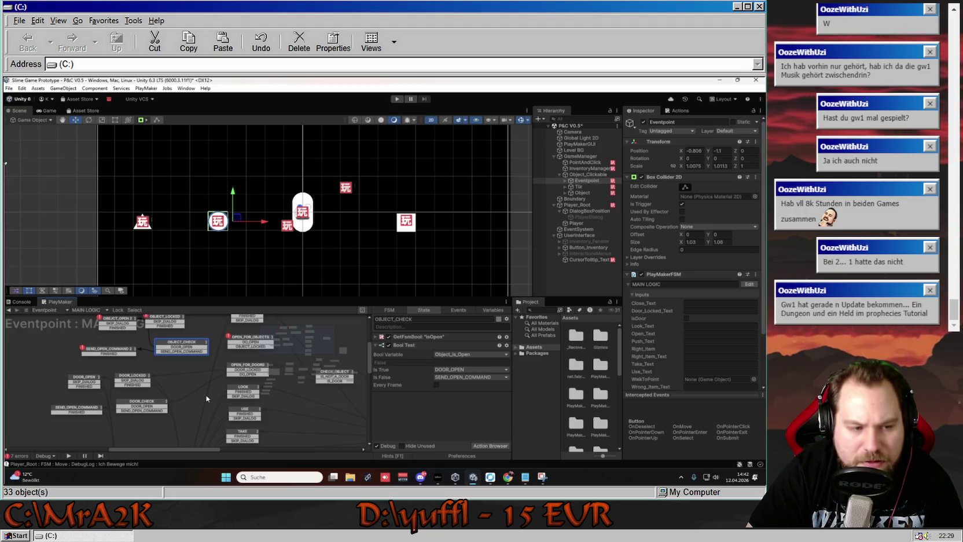
{"action": "left_click_drag", "start_coordinate": [206, 398], "coordinate": [220, 411]}
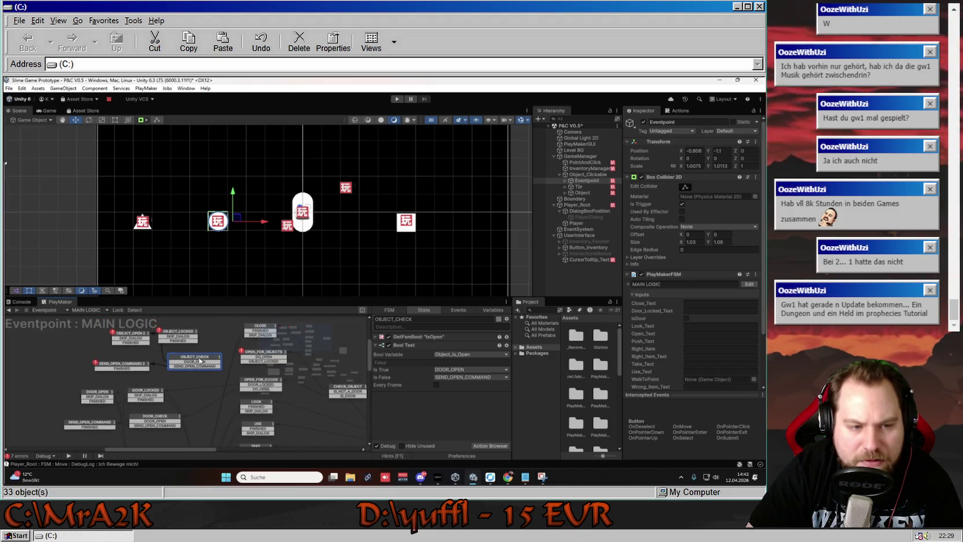
{"action": "left_click_drag", "start_coordinate": [200, 362], "coordinate": [202, 361]}
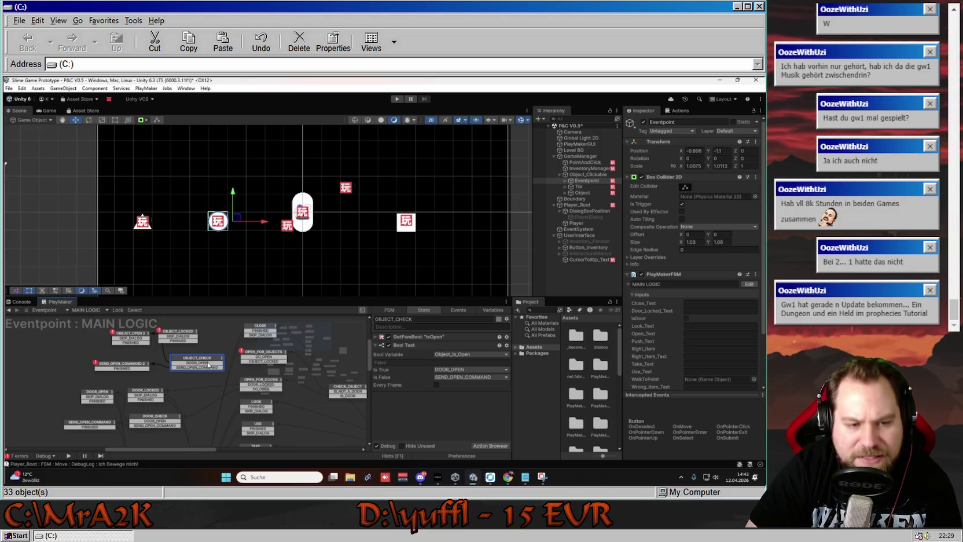
- Inspect OPEN_FOR_DOORS, expanding and collapsing its isLocked Get Fsm Bool lookup
{"action": "left_click", "coordinate": [247, 381]}
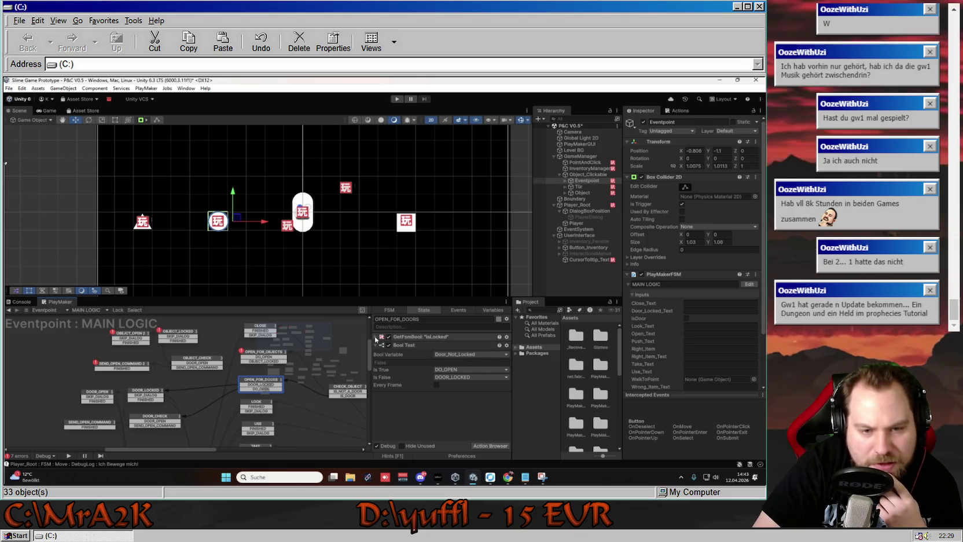
{"action": "left_click", "coordinate": [443, 337]}
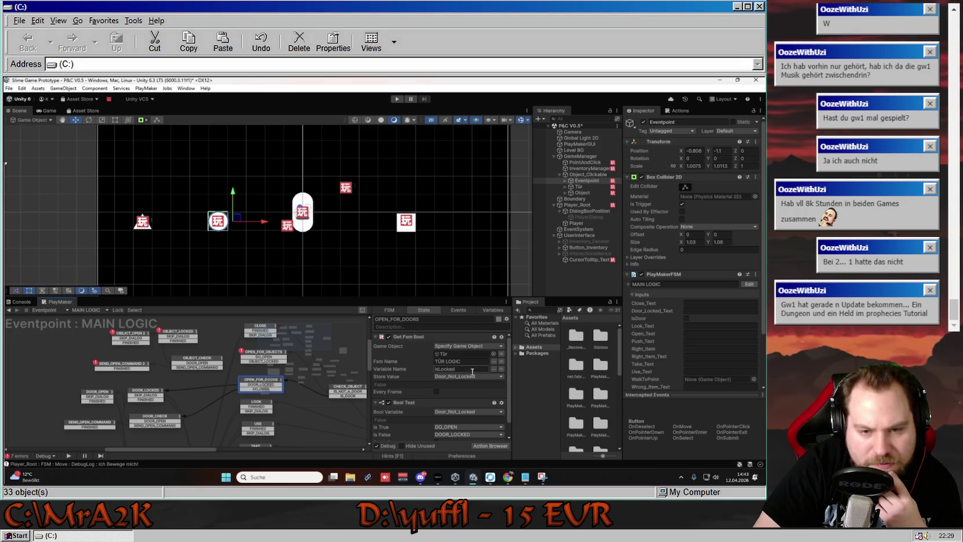
{"action": "left_click", "coordinate": [376, 338]}
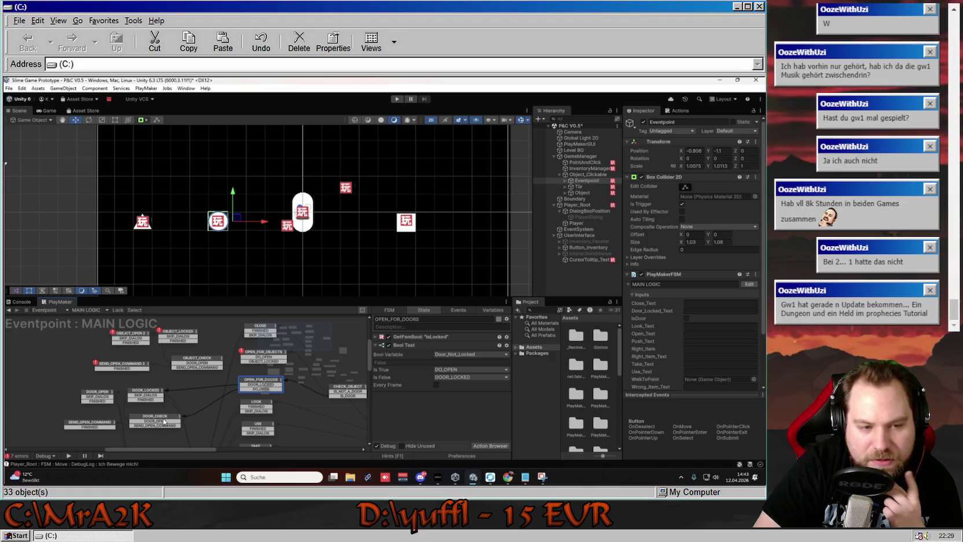
- Review DOOR_CHECK, DOOR_OPEN and OBJECT_CHECK, then shift OBJECT_OPEN 2 down-left
{"action": "left_click", "coordinate": [165, 422]}
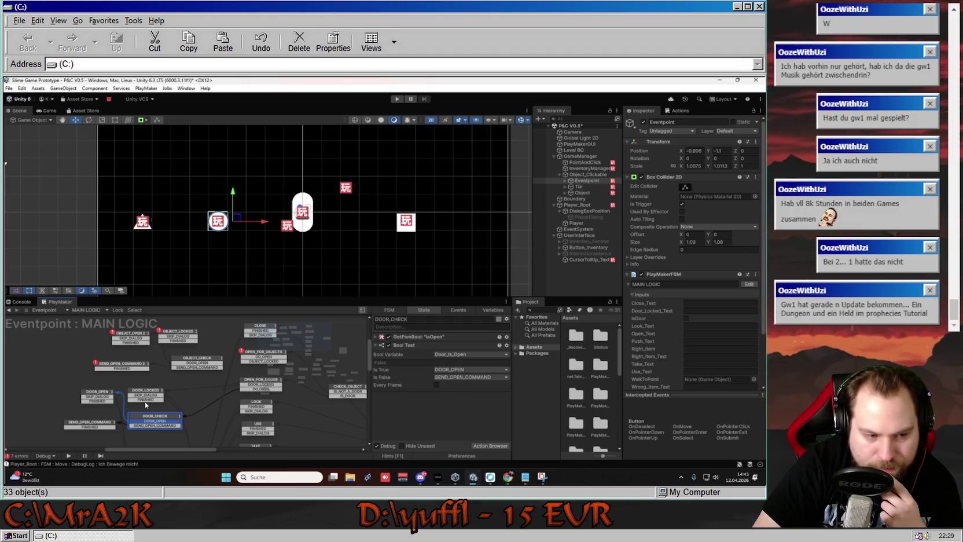
{"action": "left_click", "coordinate": [98, 393]}
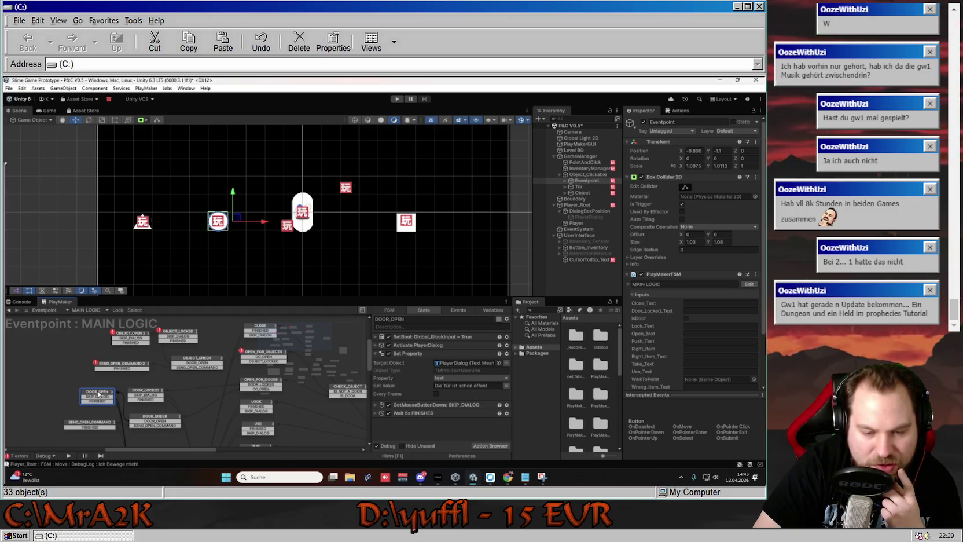
{"action": "left_click", "coordinate": [198, 362]}
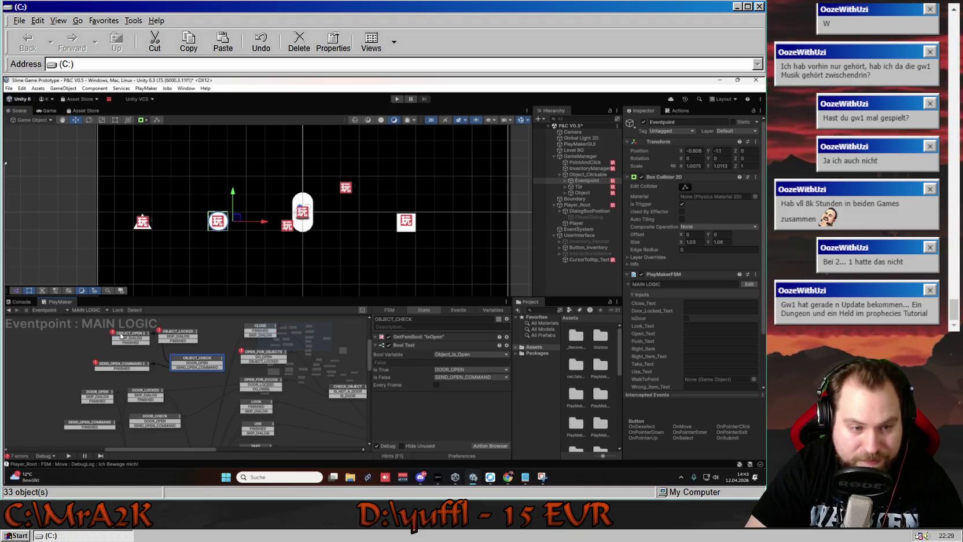
{"action": "left_click_drag", "start_coordinate": [130, 334], "coordinate": [122, 343]}
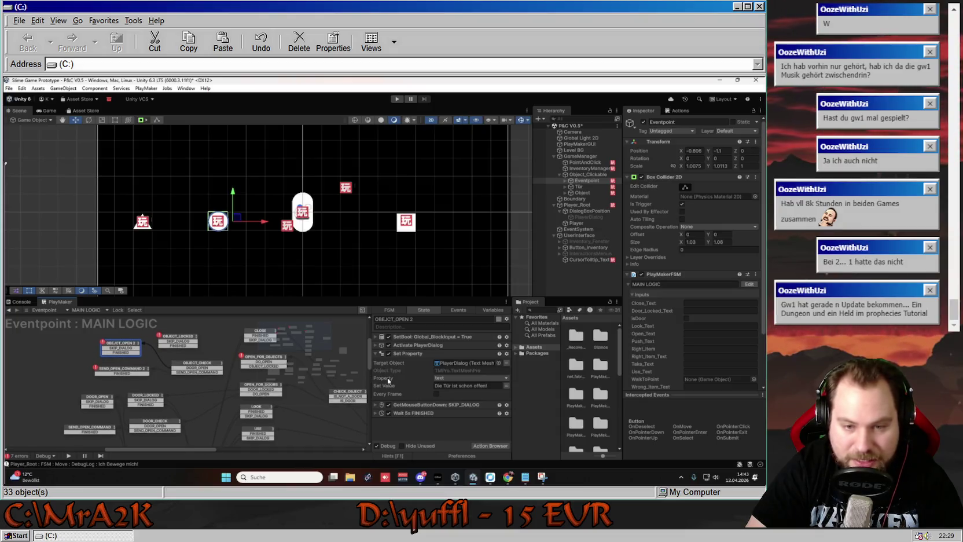
- Change OBJECT_OPEN 2's dialog text to 'Das Object ist schon offen!'
{"action": "left_click", "coordinate": [449, 385]}
{"action": "left_click", "coordinate": [449, 385]}
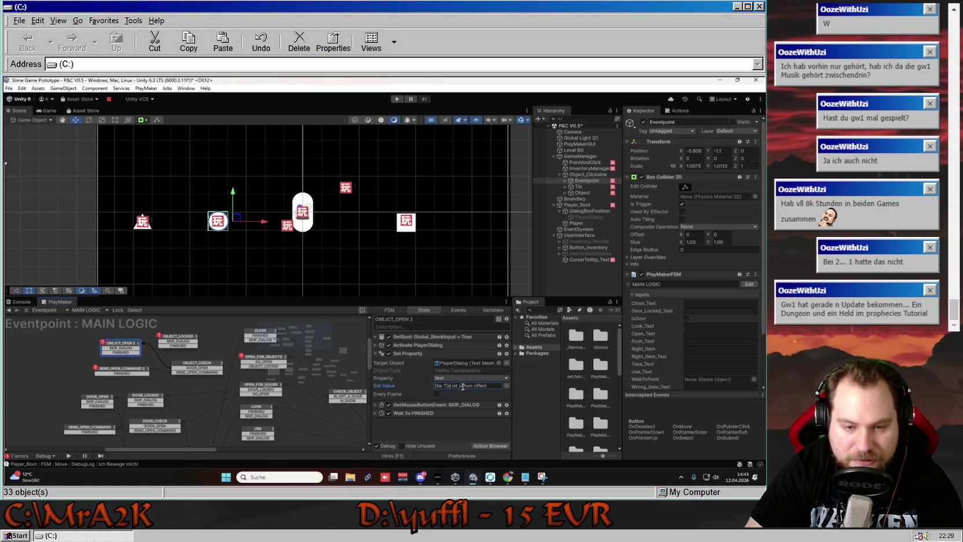
{"action": "key", "text": "Delete"}
{"action": "key", "text": "BackSpace"}
{"action": "key", "text": "BackSpace"}
{"action": "type", "text": "Klappe"}
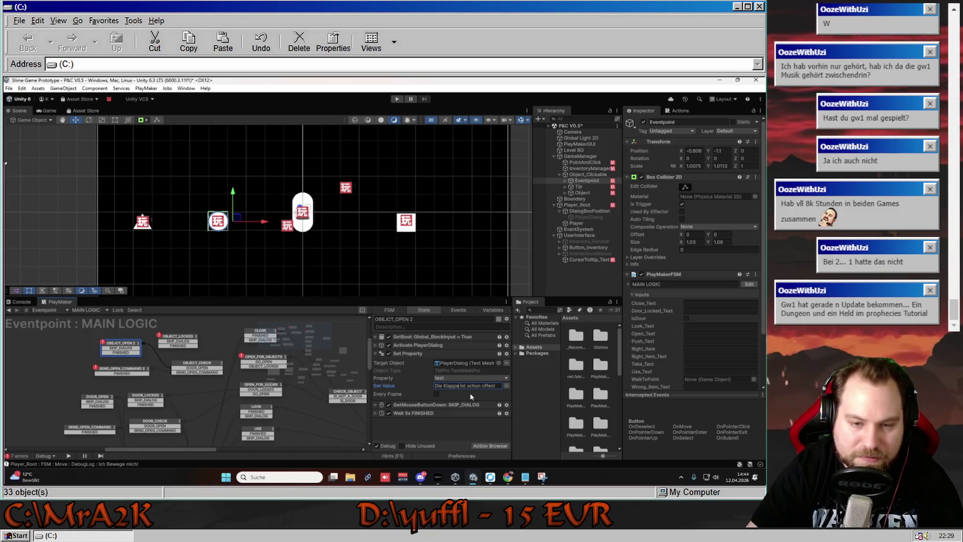
{"action": "key", "text": "BackSpace"}
{"action": "key", "text": "BackSpace"}
{"action": "key", "text": "BackSpace"}
{"action": "type", "text": "Das Object"}
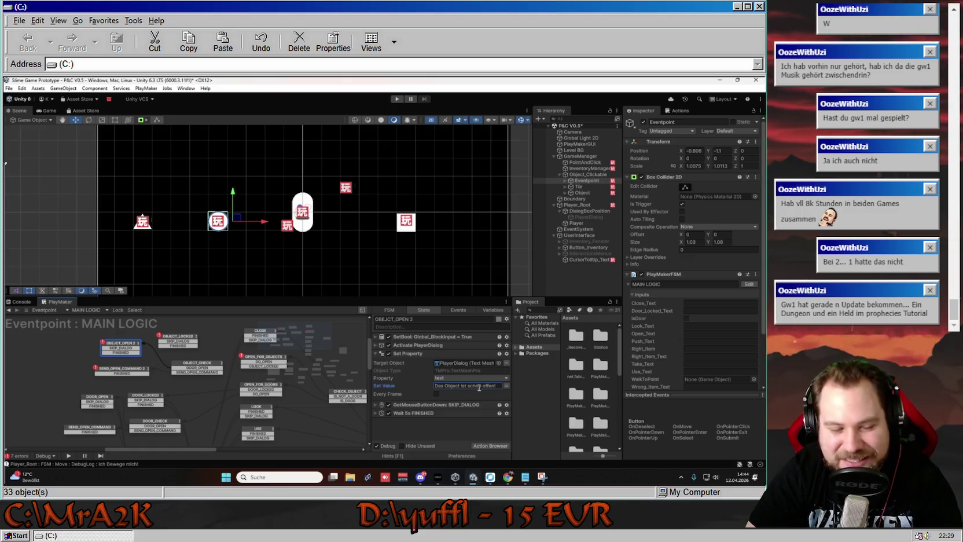
{"action": "left_click", "coordinate": [132, 351]}
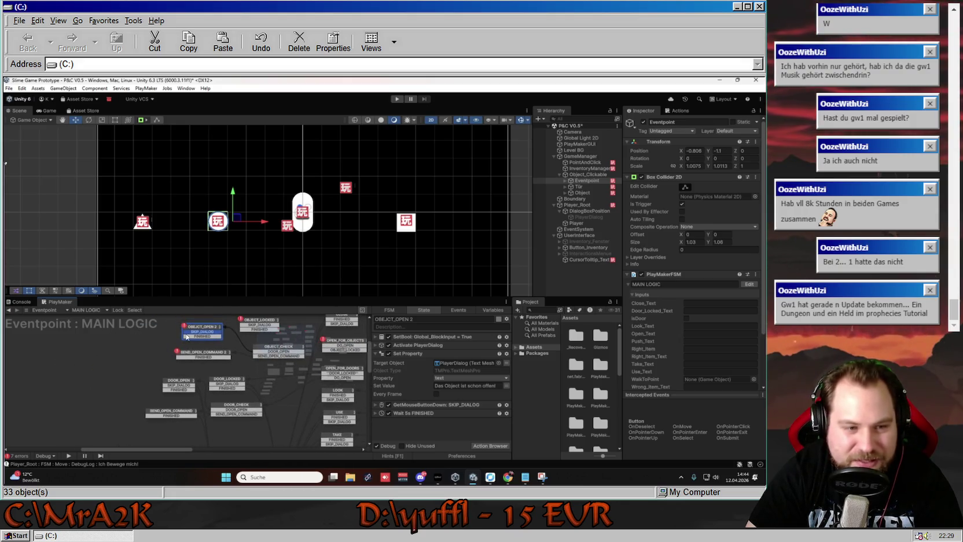
- Reconnect OBJECT_OPEN 2's transition toward WAIT and inspect SEND_OPEN_COMMAND_2's send event
{"action": "scroll", "coordinate": [184, 357], "scroll_direction": "down", "scroll_amount": 3}
{"action": "scroll", "coordinate": [184, 356], "scroll_direction": "up", "scroll_amount": 2}
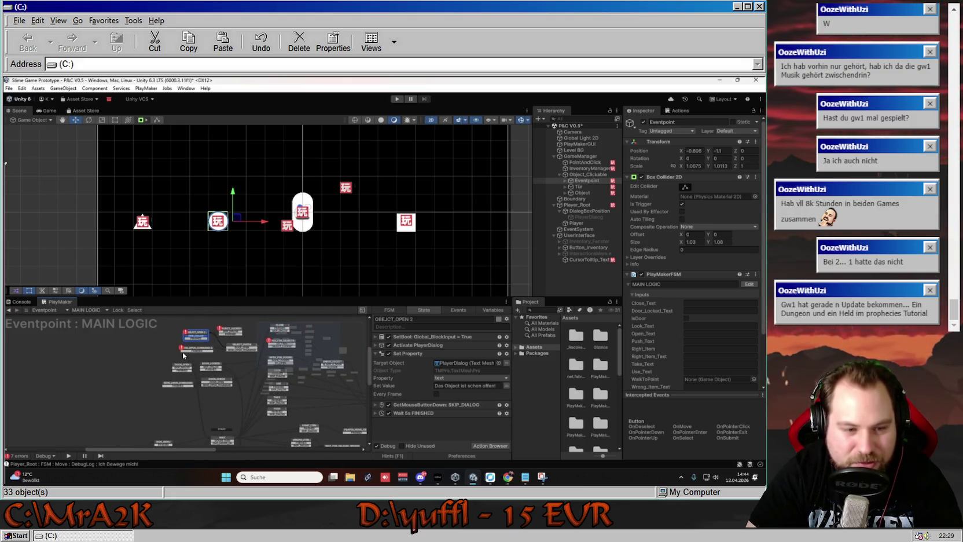
{"action": "scroll", "coordinate": [192, 338], "scroll_direction": "up", "scroll_amount": 2}
{"action": "mouse_move", "coordinate": [192, 338]}
{"action": "left_mouse_down"}
{"action": "mouse_move", "coordinate": [179, 467]}
{"action": "mouse_move", "coordinate": [188, 469]}
{"action": "mouse_move", "coordinate": [147, 393]}
{"action": "left_mouse_up"}
{"action": "scroll", "coordinate": [218, 424], "scroll_direction": "down", "scroll_amount": 3}
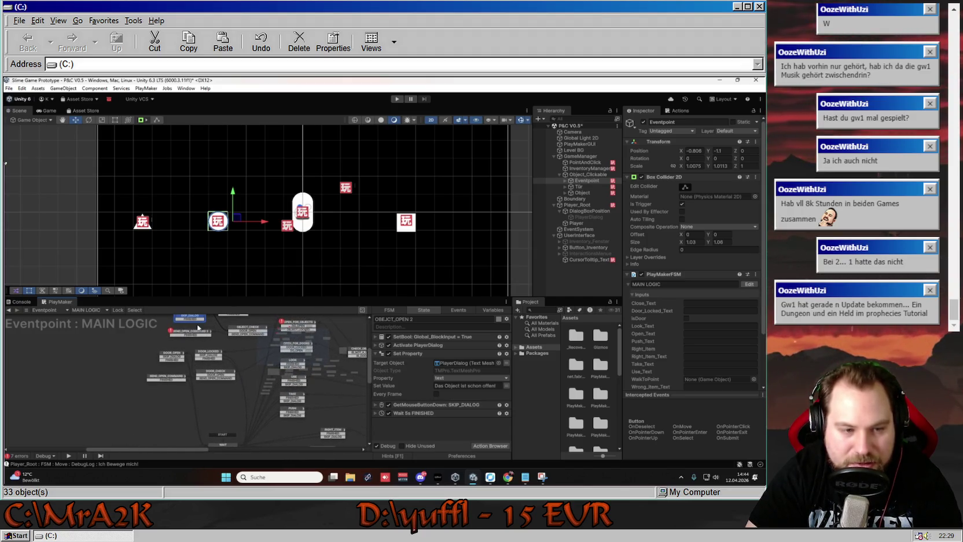
{"action": "mouse_move", "coordinate": [143, 383]}
{"action": "left_mouse_down"}
{"action": "mouse_move", "coordinate": [198, 460]}
{"action": "mouse_move", "coordinate": [166, 400]}
{"action": "mouse_move", "coordinate": [187, 363]}
{"action": "mouse_move", "coordinate": [185, 405]}
{"action": "mouse_move", "coordinate": [133, 466]}
{"action": "mouse_move", "coordinate": [168, 434]}
{"action": "mouse_move", "coordinate": [202, 430]}
{"action": "left_mouse_up"}
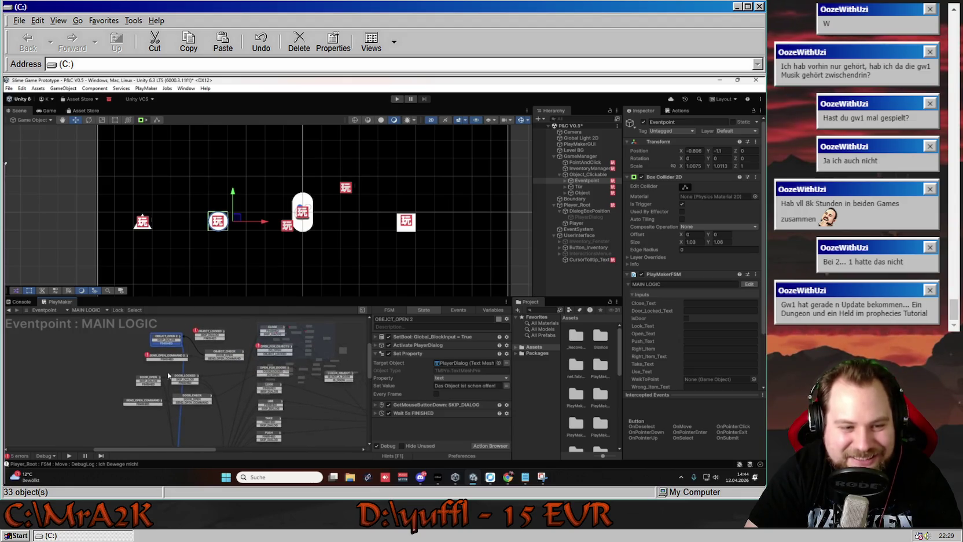
{"action": "left_click", "coordinate": [163, 357]}
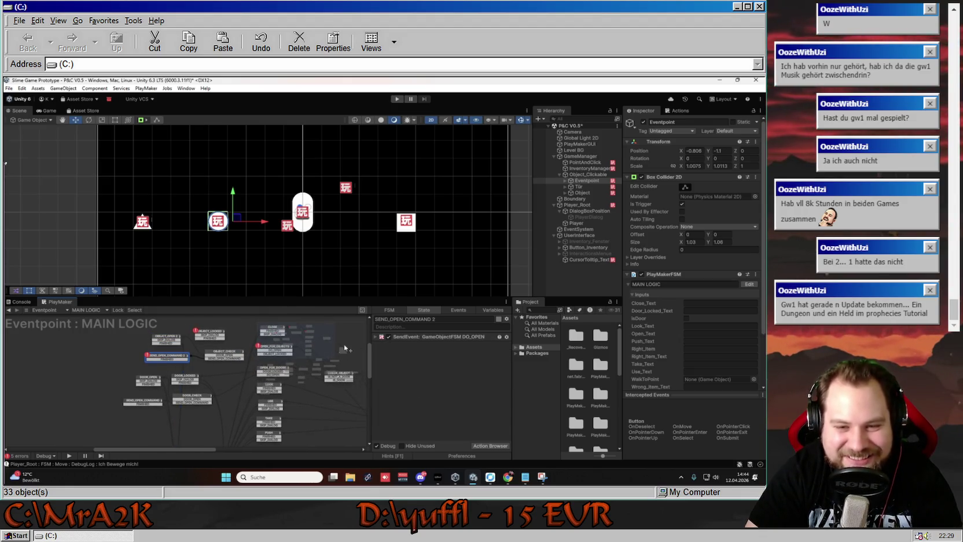
{"action": "left_click", "coordinate": [424, 341]}
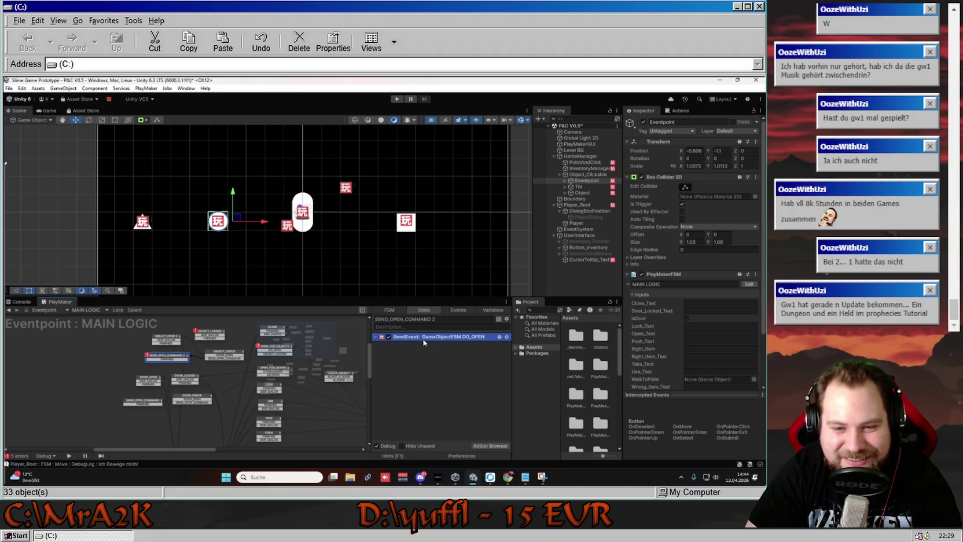
- Review Tür's TÜR LOGIC UNLOCKING and OPENING states, linking CLOSED_BUT_UNLOCKED to OPENING
{"action": "left_click", "coordinate": [376, 337]}
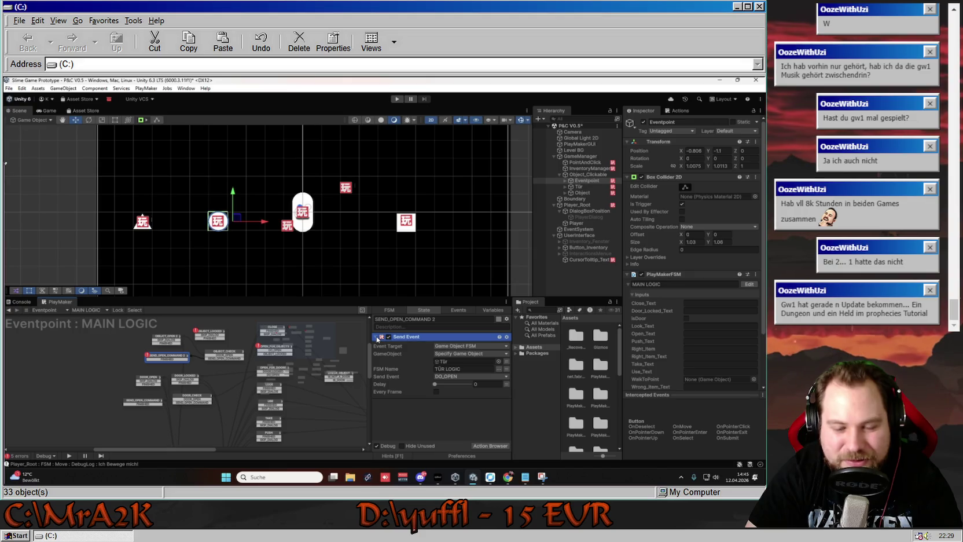
{"action": "left_click", "coordinate": [377, 338]}
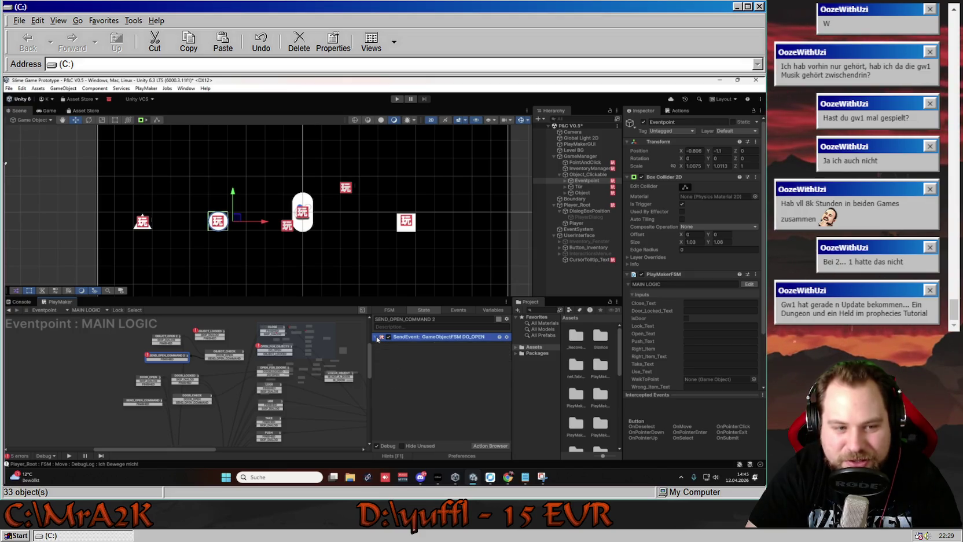
{"action": "left_click", "coordinate": [568, 188]}
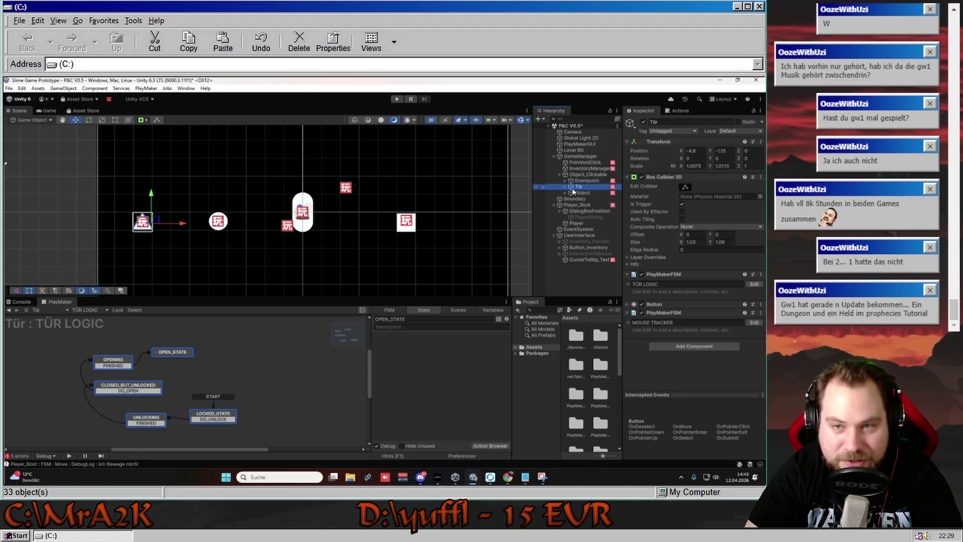
{"action": "left_click", "coordinate": [209, 359]}
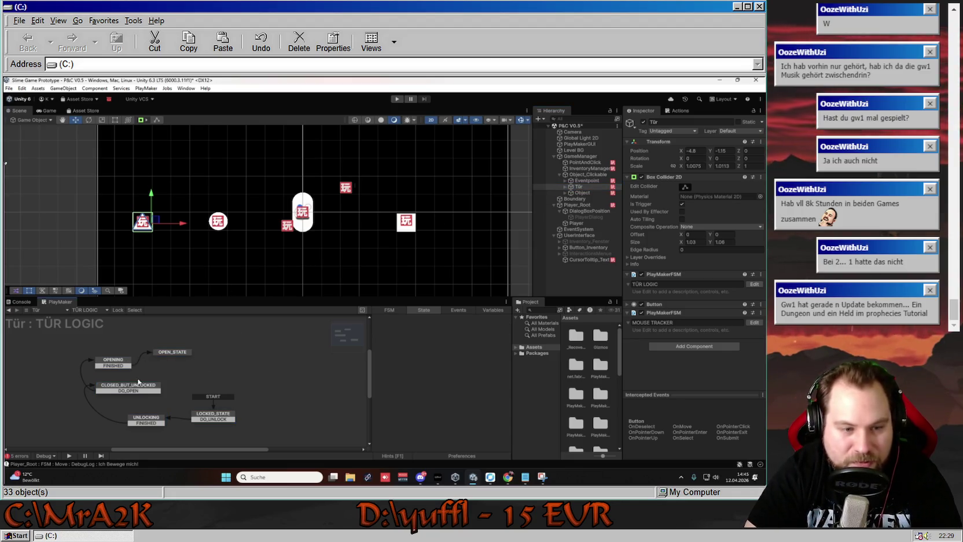
{"action": "left_click", "coordinate": [146, 418]}
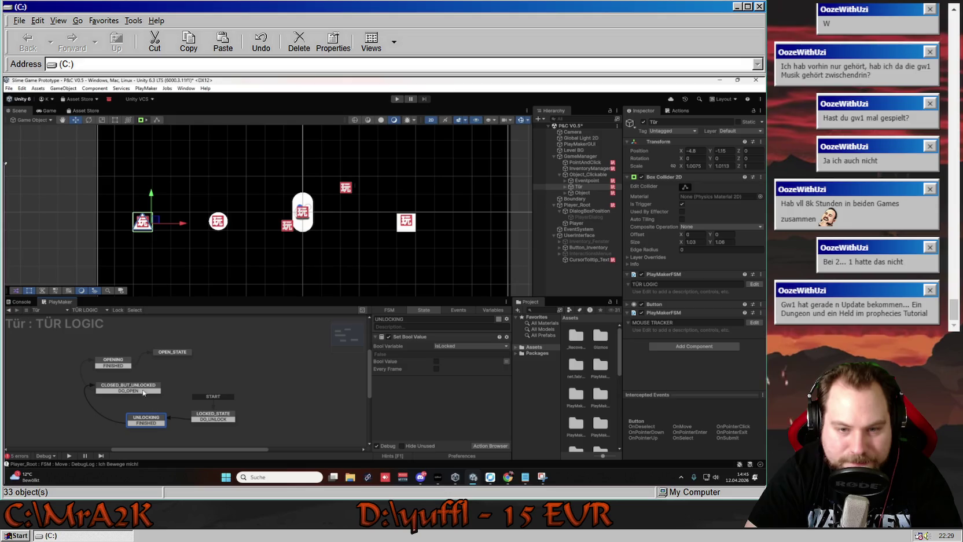
{"action": "left_click_drag", "start_coordinate": [137, 387], "coordinate": [120, 363]}
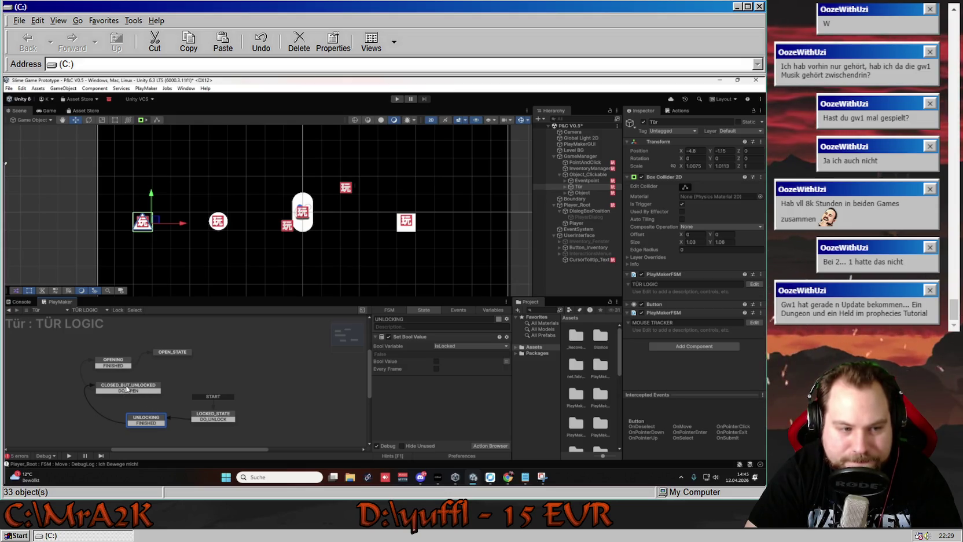
{"action": "left_click", "coordinate": [120, 363]}
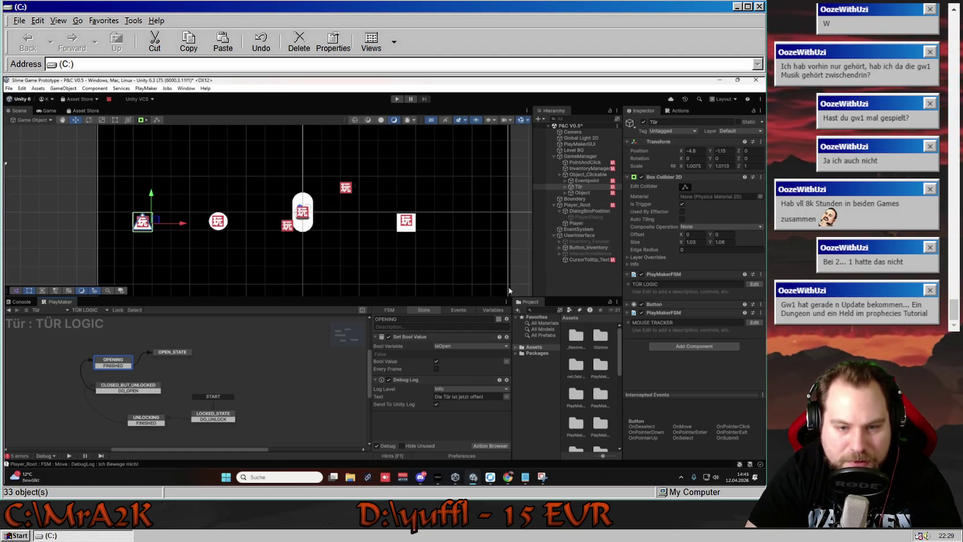
- Check the Set Fsm Game Object action in Tür's MOUSE TRACKER, then show Object's LOCKED_UNLOCKED LOGIC
{"action": "left_click", "coordinate": [85, 312]}
{"action": "left_click", "coordinate": [96, 322]}
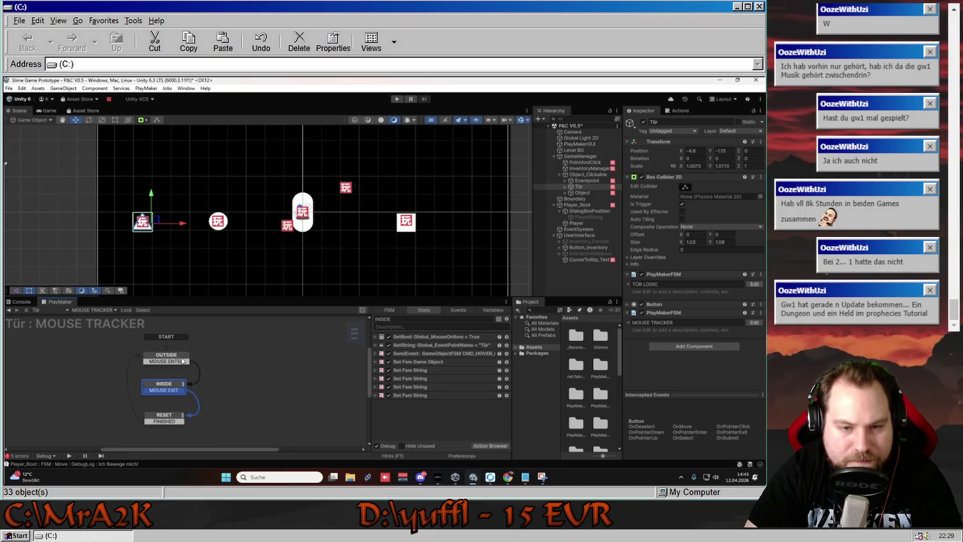
{"action": "left_click", "coordinate": [454, 362]}
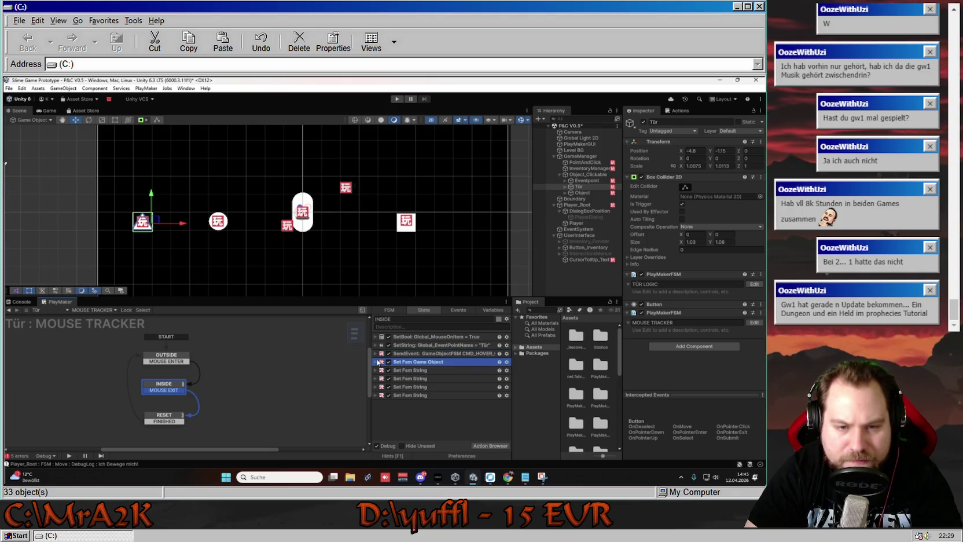
{"action": "left_click", "coordinate": [113, 310]}
{"action": "left_click", "coordinate": [125, 319]}
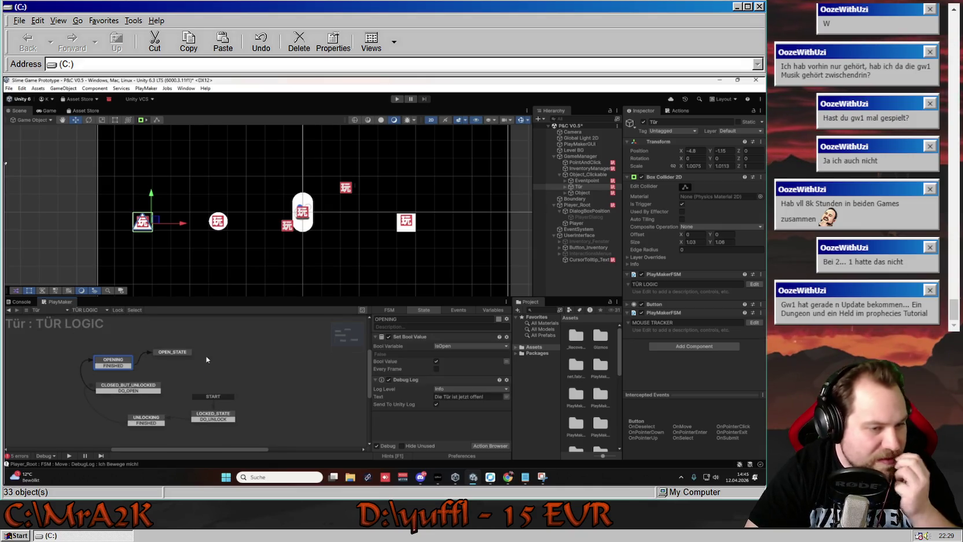
{"action": "left_click", "coordinate": [570, 193]}
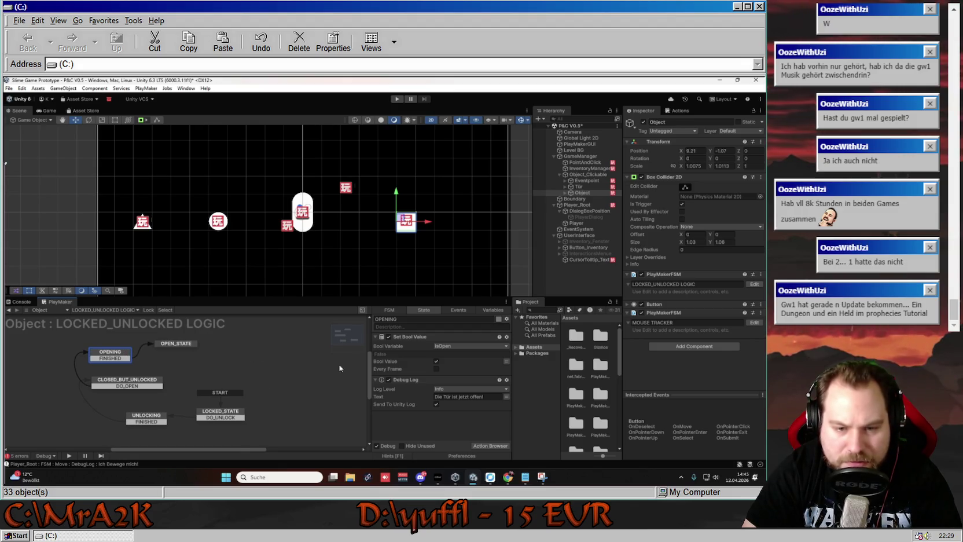
- Replace 'Die Tür' with 'Das Object' in OPENING's Debug Log, then reselect Eventpoint
{"action": "left_click", "coordinate": [459, 397]}
{"action": "key", "text": "BackSpace"}
{"action": "key", "text": "BackSpace"}
{"action": "key", "text": "BackSpace"}
{"action": "type", "text": "Das Object"}
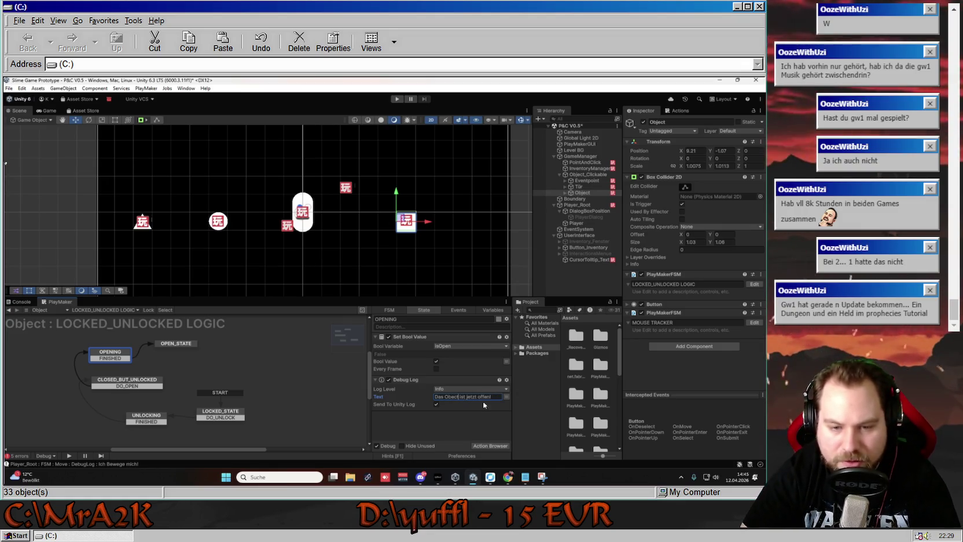
{"action": "key", "text": "Left"}
{"action": "key", "text": "Left"}
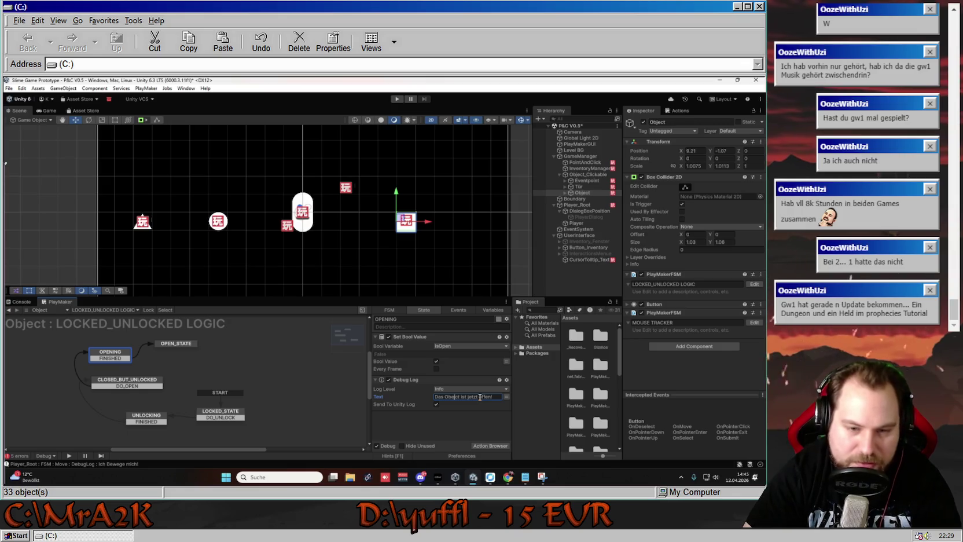
{"action": "left_click", "coordinate": [467, 412]}
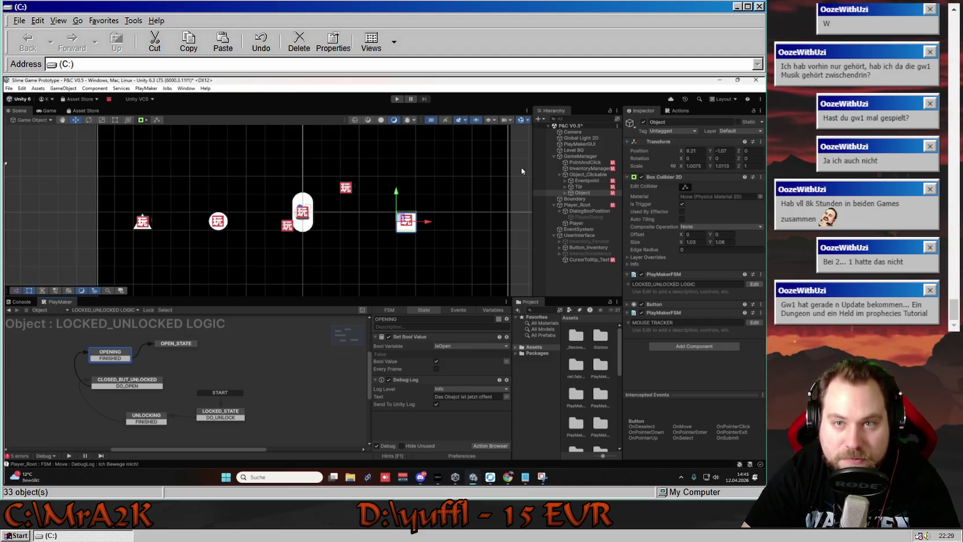
{"action": "left_click", "coordinate": [588, 175]}
{"action": "left_click", "coordinate": [588, 181]}
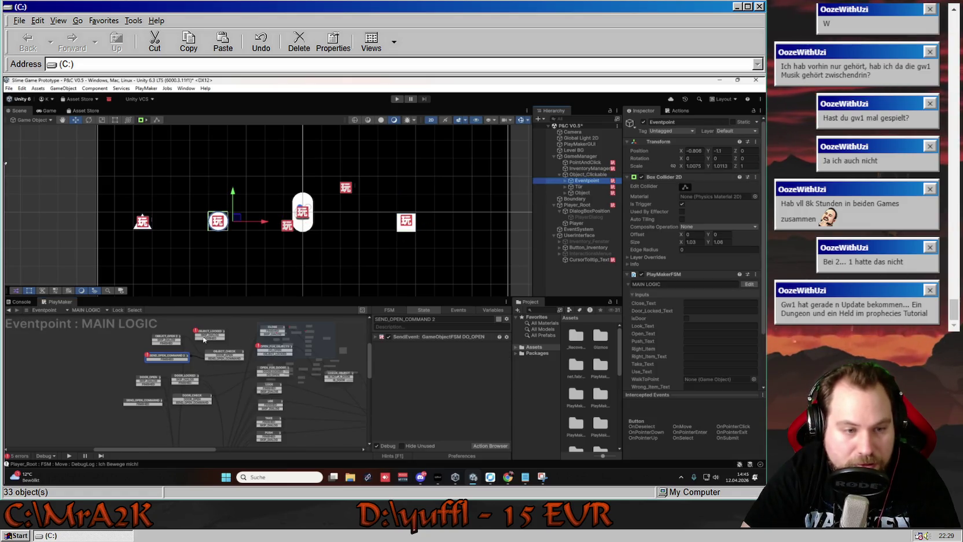
- Point SEND_OPEN_COMMAND 2's Send Event at Object's LOCKED_UNLOCKED LOGIC FSM, keeping the DO_OPEN event
{"action": "left_click", "coordinate": [167, 338]}
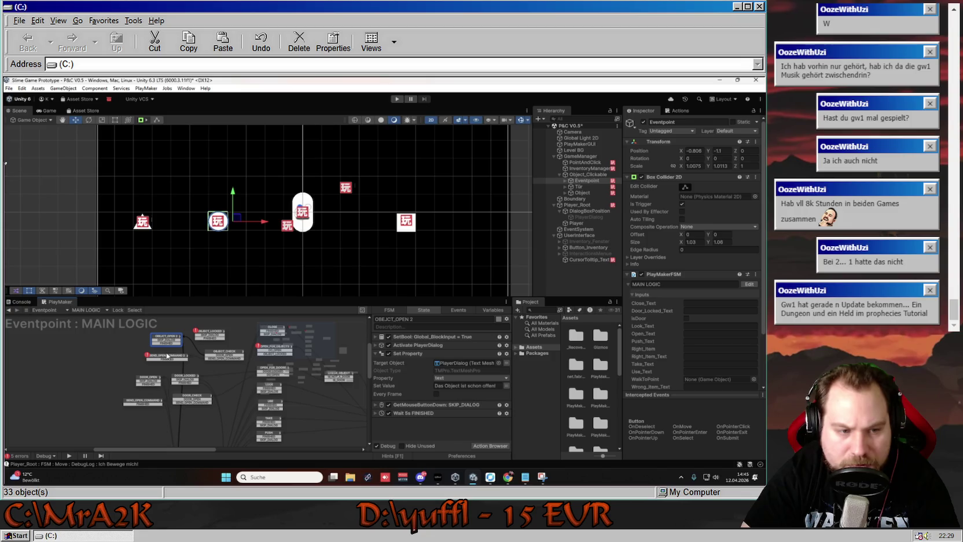
{"action": "left_click", "coordinate": [168, 358]}
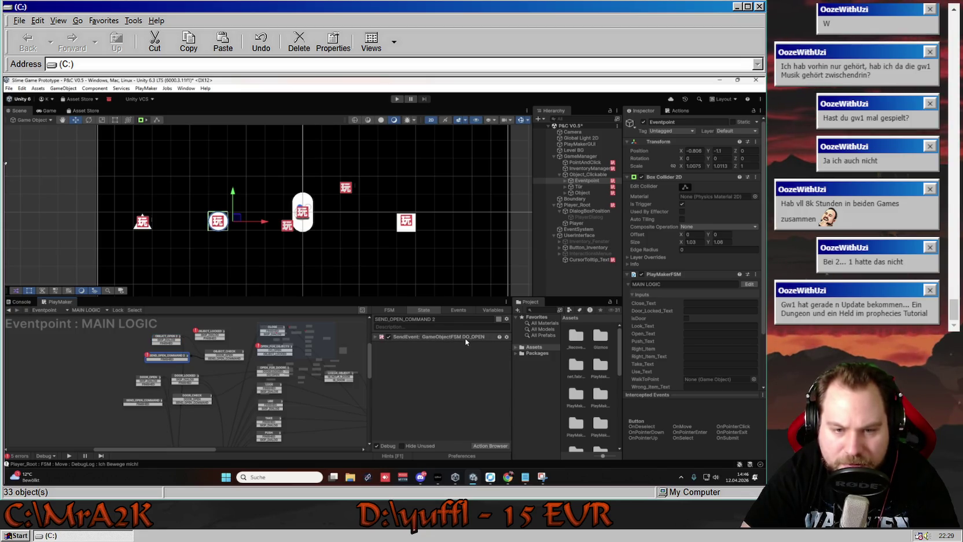
{"action": "left_click", "coordinate": [375, 337]}
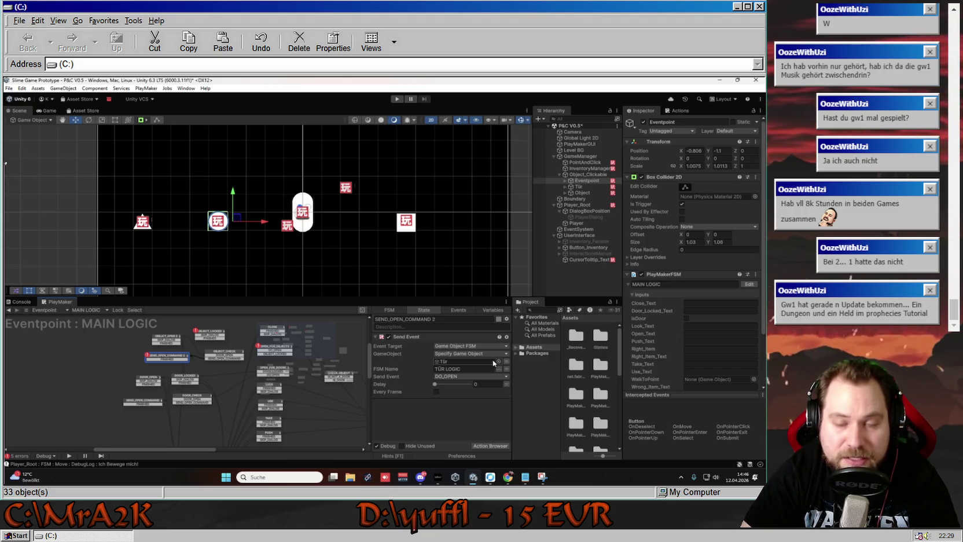
{"action": "left_click", "coordinate": [565, 193]}
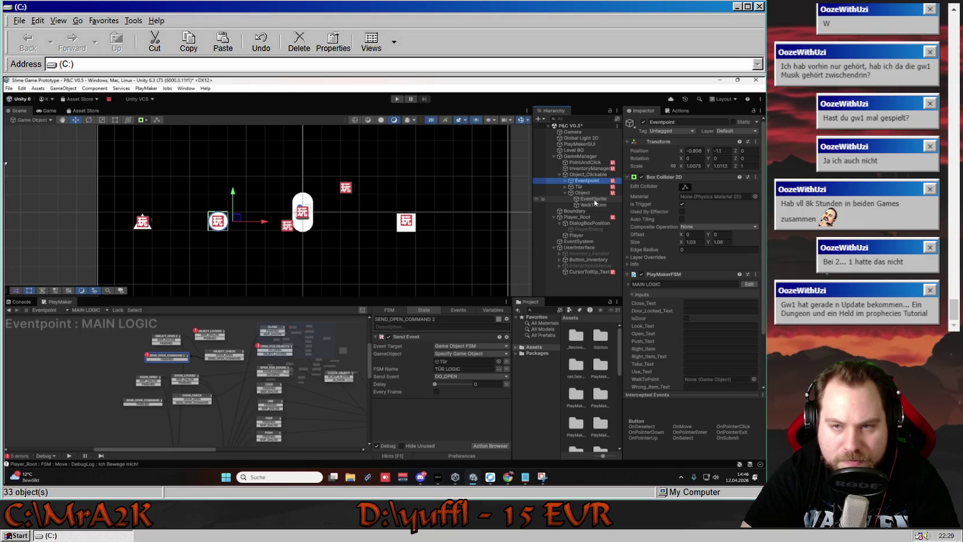
{"action": "left_click_drag", "start_coordinate": [583, 193], "coordinate": [475, 360]}
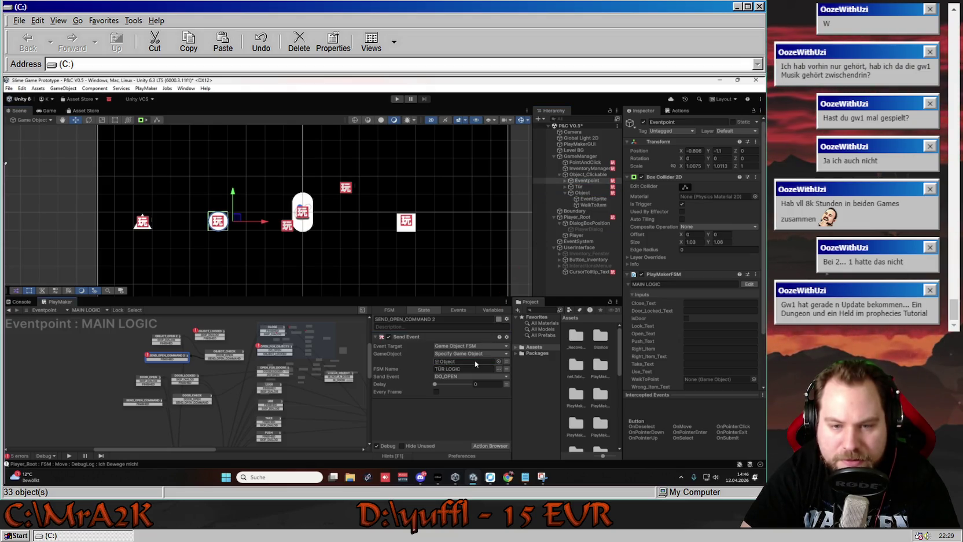
{"action": "left_click", "coordinate": [499, 369]}
{"action": "left_click", "coordinate": [541, 384]}
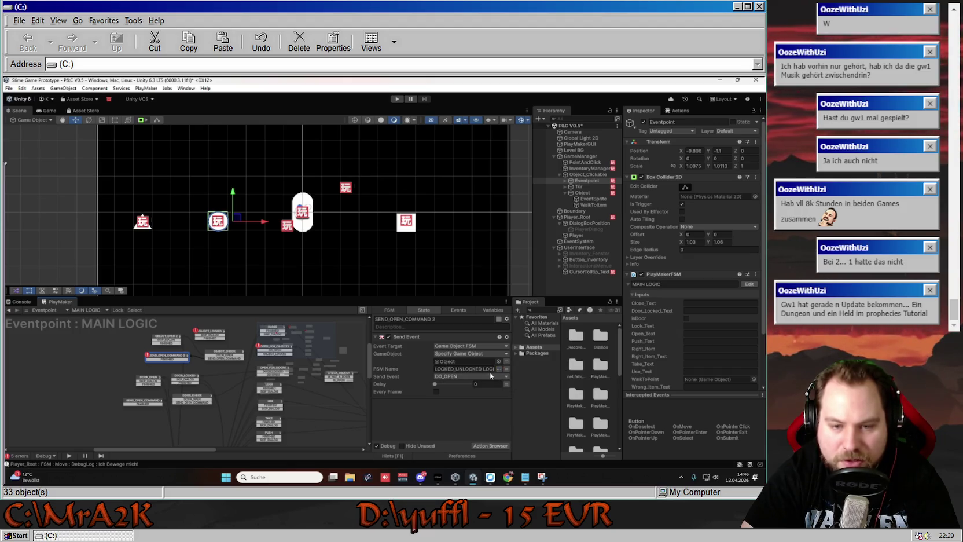
{"action": "left_click", "coordinate": [469, 377]}
{"action": "left_click", "coordinate": [464, 402]}
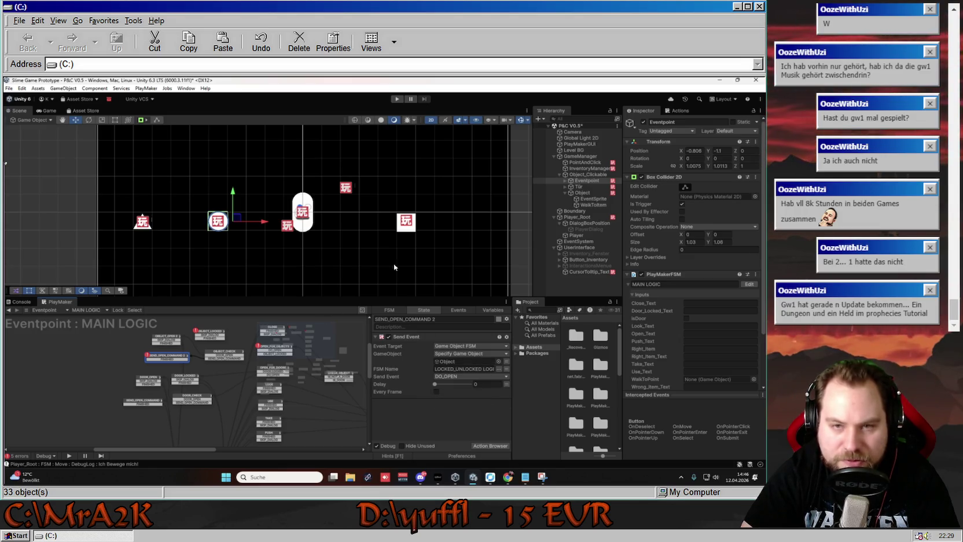
{"action": "left_click", "coordinate": [579, 193]}
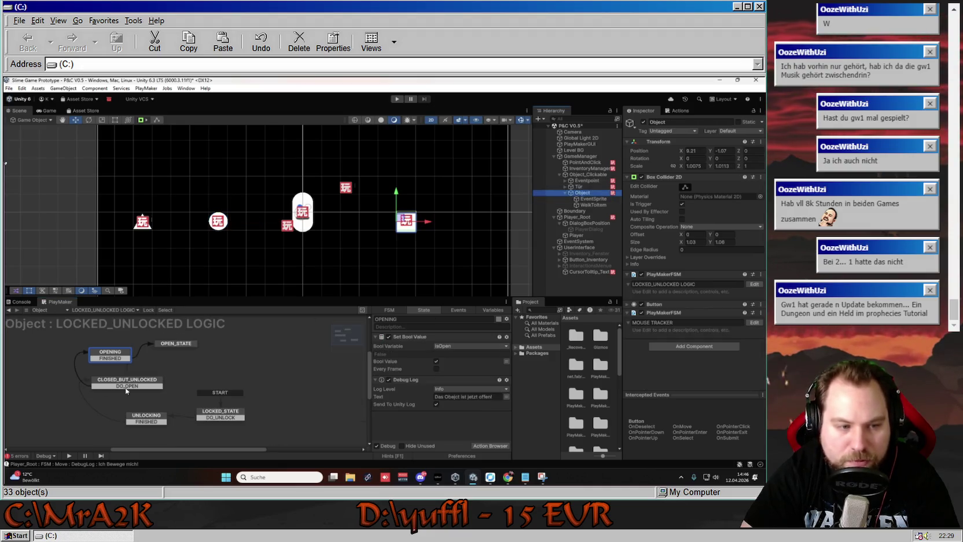
- Collapse Object, reselect Eventpoint, pan the MAIN LOGIC graph and select OPEN_FOR_OBJECTS
{"action": "left_click", "coordinate": [566, 192]}
{"action": "left_click", "coordinate": [588, 181]}
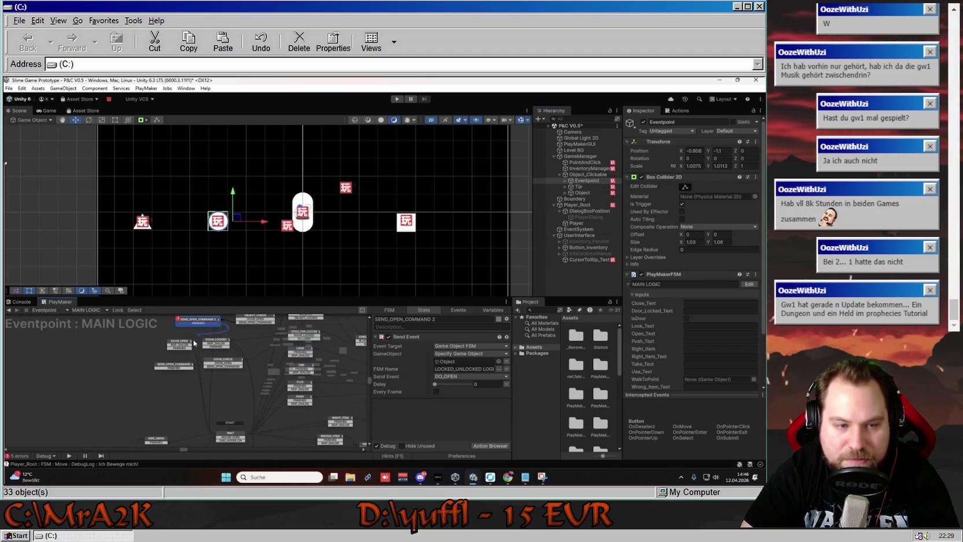
{"action": "scroll", "coordinate": [232, 414], "scroll_direction": "down", "scroll_amount": 3}
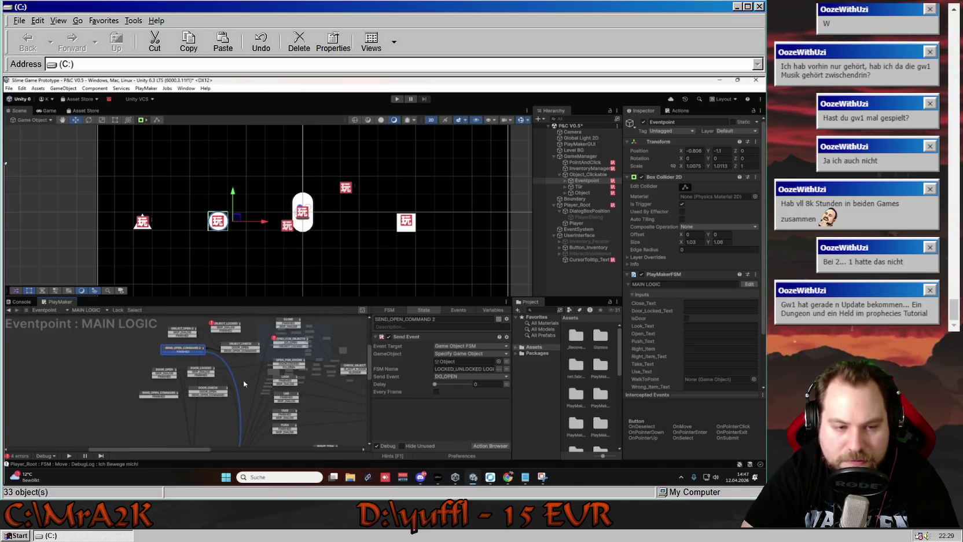
{"action": "left_click_drag", "start_coordinate": [242, 381], "coordinate": [207, 335]}
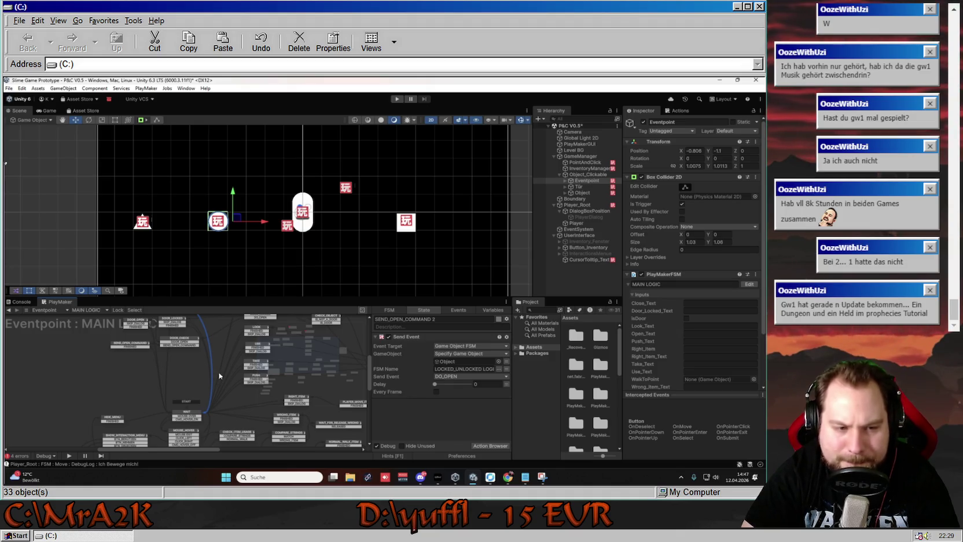
{"action": "scroll", "coordinate": [219, 379], "scroll_direction": "up", "scroll_amount": 5}
{"action": "left_click_drag", "start_coordinate": [221, 401], "coordinate": [207, 357]}
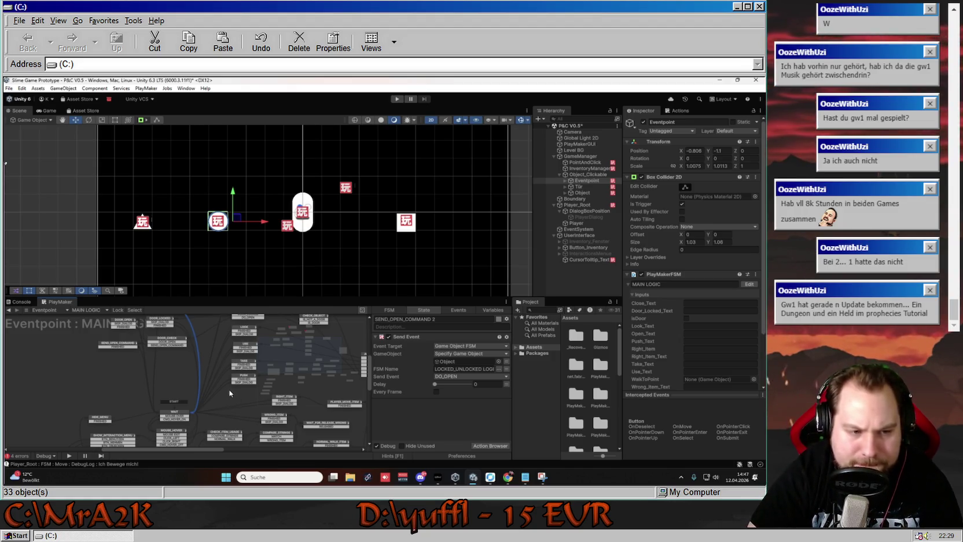
{"action": "left_click_drag", "start_coordinate": [204, 358], "coordinate": [211, 377]}
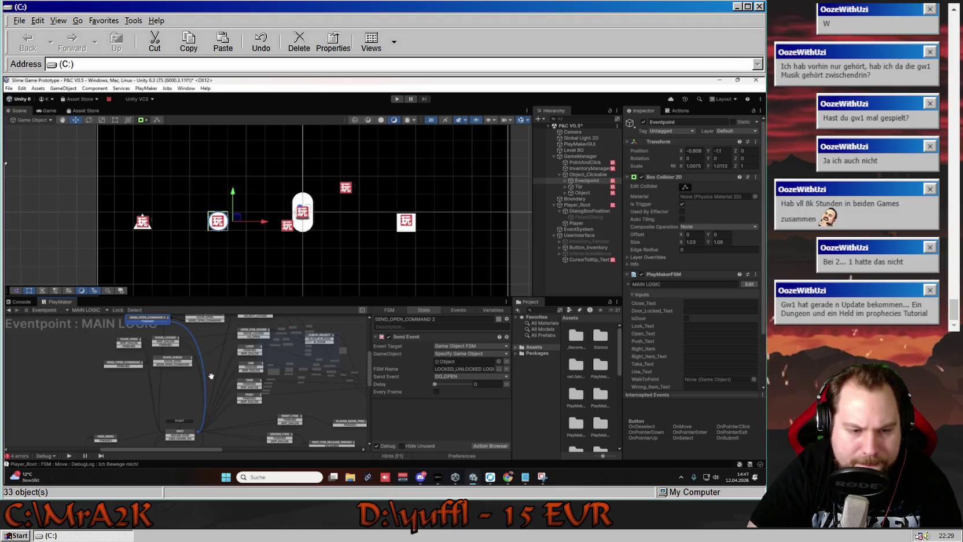
{"action": "mouse_move", "coordinate": [211, 377]}
{"action": "left_mouse_down"}
{"action": "mouse_move", "coordinate": [161, 365]}
{"action": "mouse_move", "coordinate": [166, 391]}
{"action": "mouse_move", "coordinate": [168, 376]}
{"action": "left_mouse_up"}
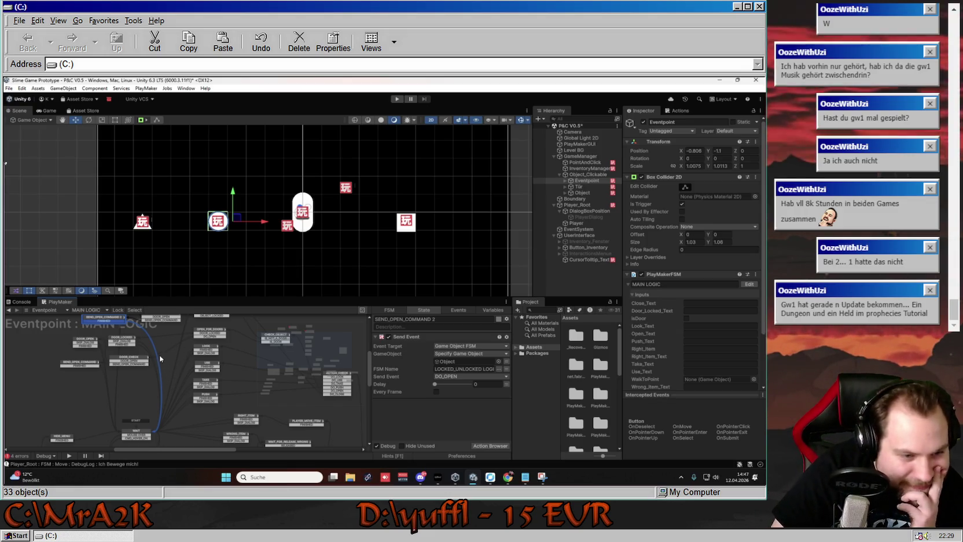
{"action": "left_click_drag", "start_coordinate": [172, 367], "coordinate": [199, 418]}
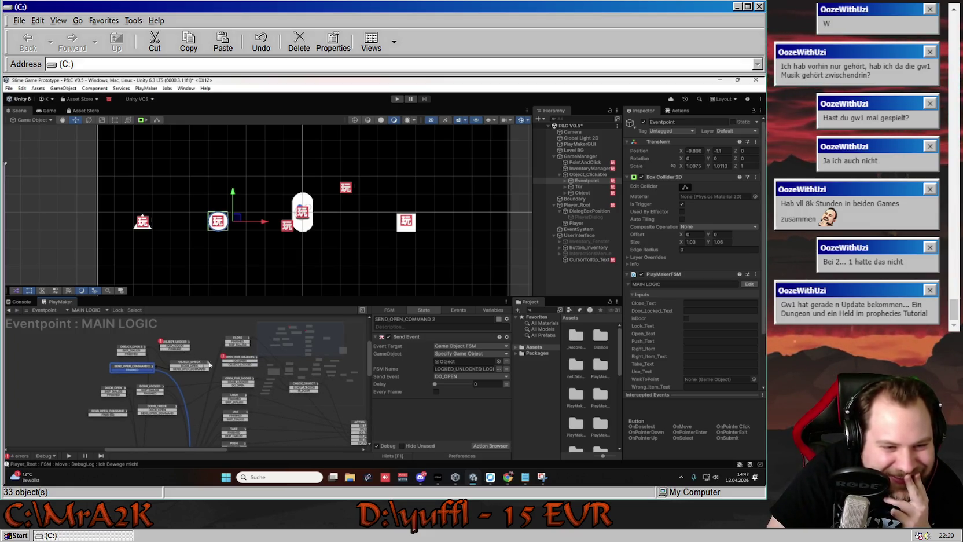
{"action": "left_click", "coordinate": [236, 359]}
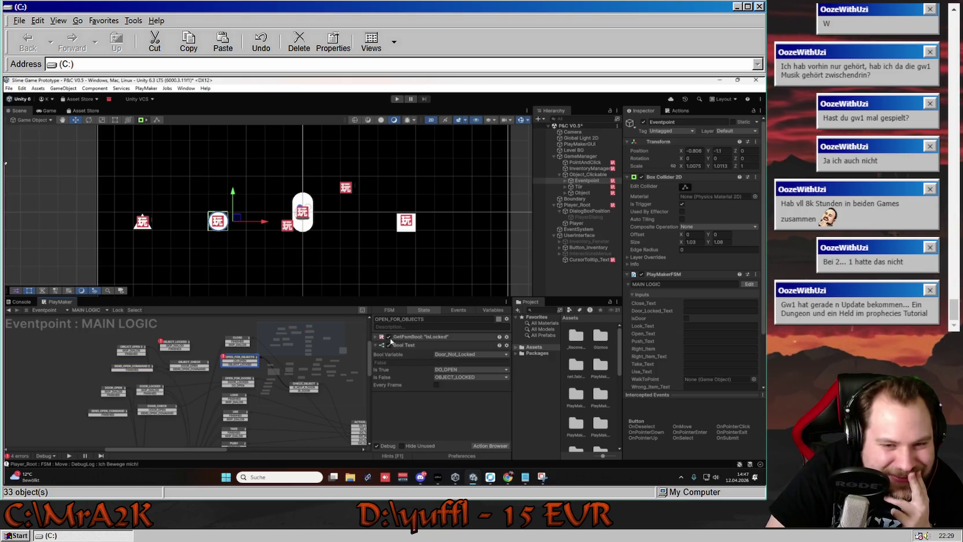
- Set OPEN_FOR_OBJECTS's Get Fsm Bool Game Object to Object, check Store Value, and show MAIN LOGIC's variables
{"action": "left_click", "coordinate": [376, 337]}
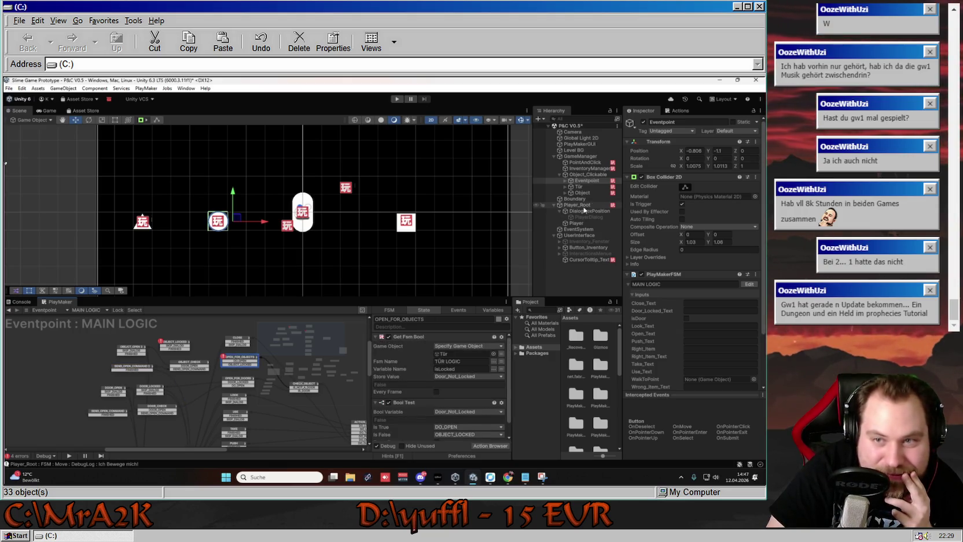
{"action": "left_click_drag", "start_coordinate": [587, 192], "coordinate": [468, 354]}
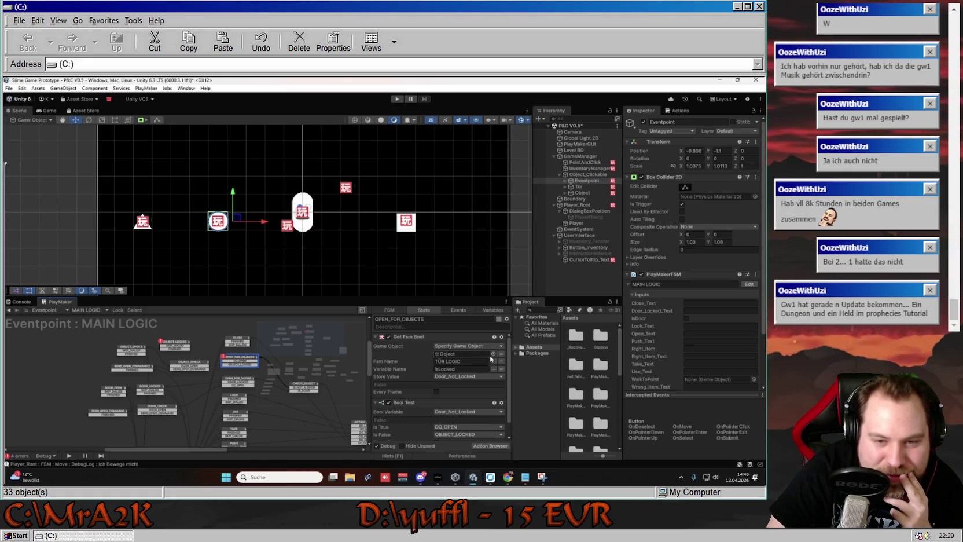
{"action": "left_click", "coordinate": [491, 381]}
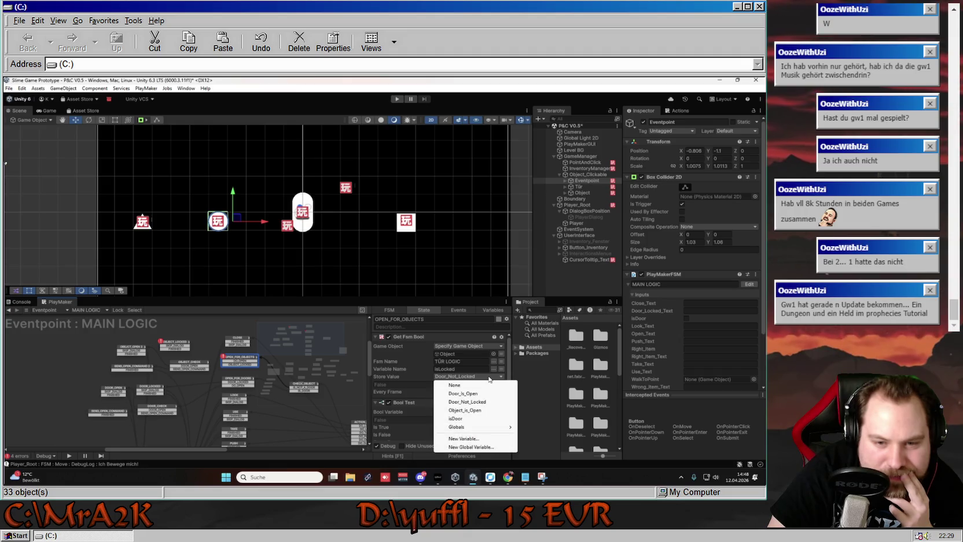
{"action": "left_click", "coordinate": [493, 309]}
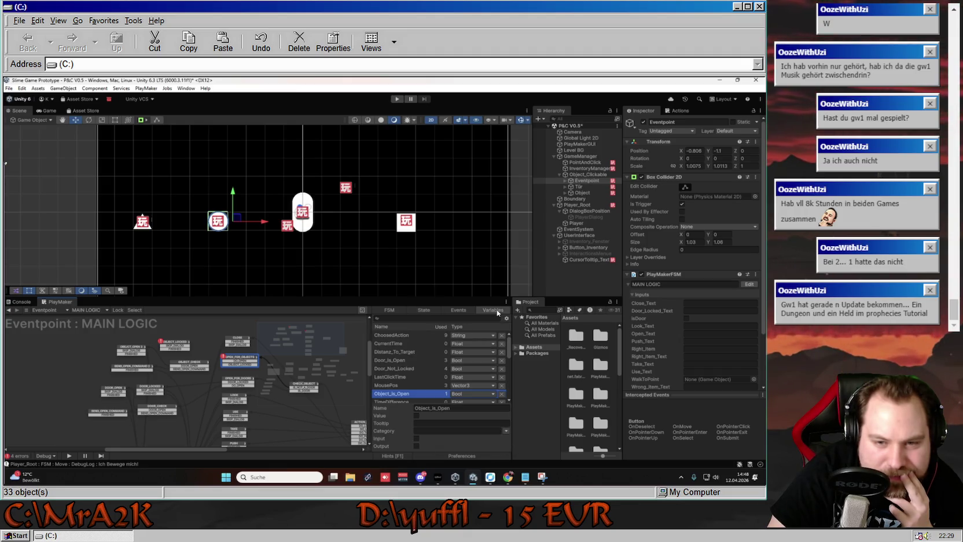
- Create the Bool variable Object_Not_Locked in the MAIN LOGIC variables list
{"action": "scroll", "coordinate": [421, 375], "scroll_direction": "down", "scroll_amount": 3}
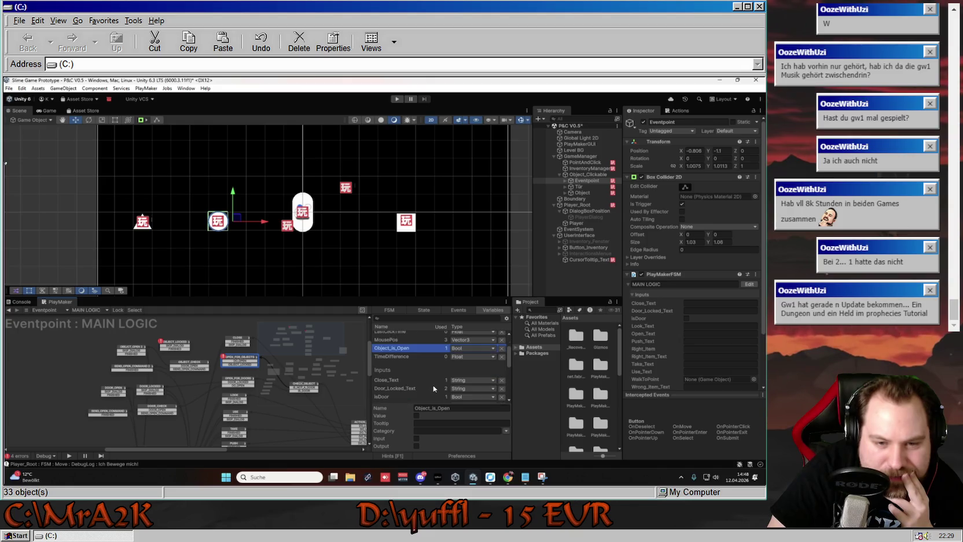
{"action": "scroll", "coordinate": [434, 388], "scroll_direction": "up", "scroll_amount": 3}
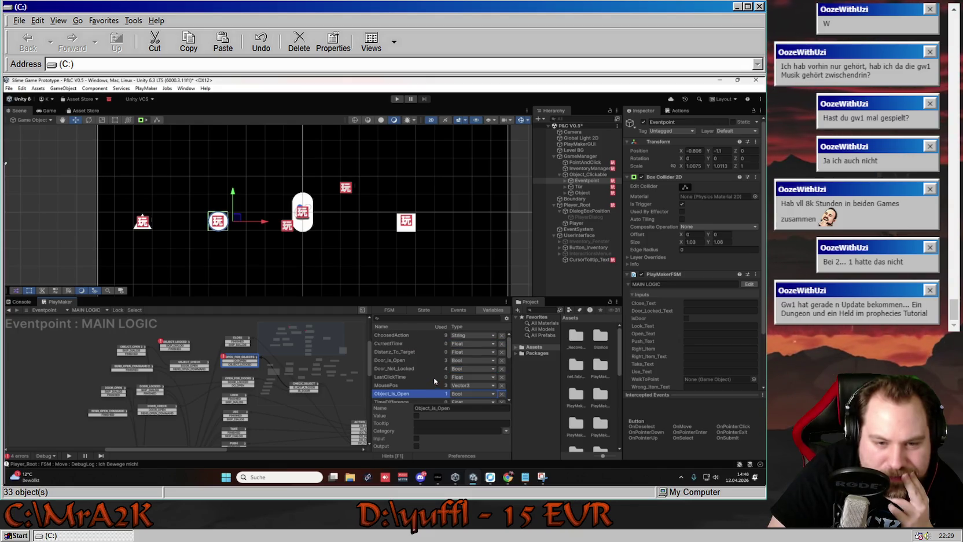
{"action": "scroll", "coordinate": [431, 388], "scroll_direction": "down", "scroll_amount": 3}
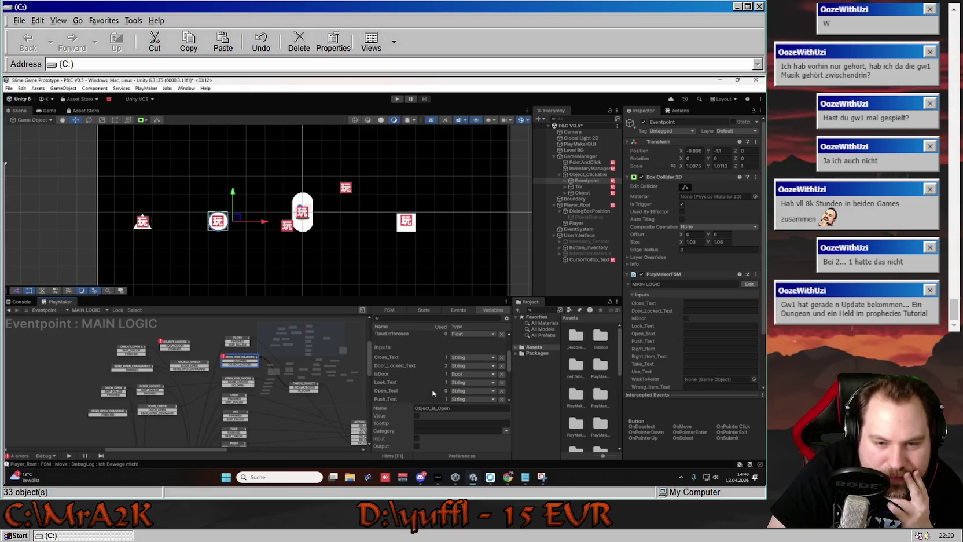
{"action": "scroll", "coordinate": [435, 376], "scroll_direction": "down", "scroll_amount": 8}
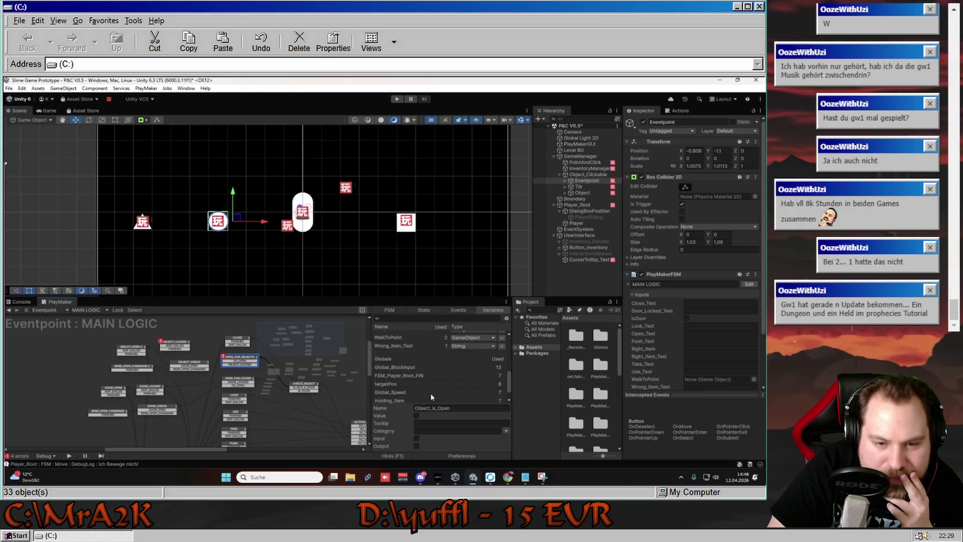
{"action": "left_click", "coordinate": [437, 406]}
{"action": "key", "text": "Escape"}
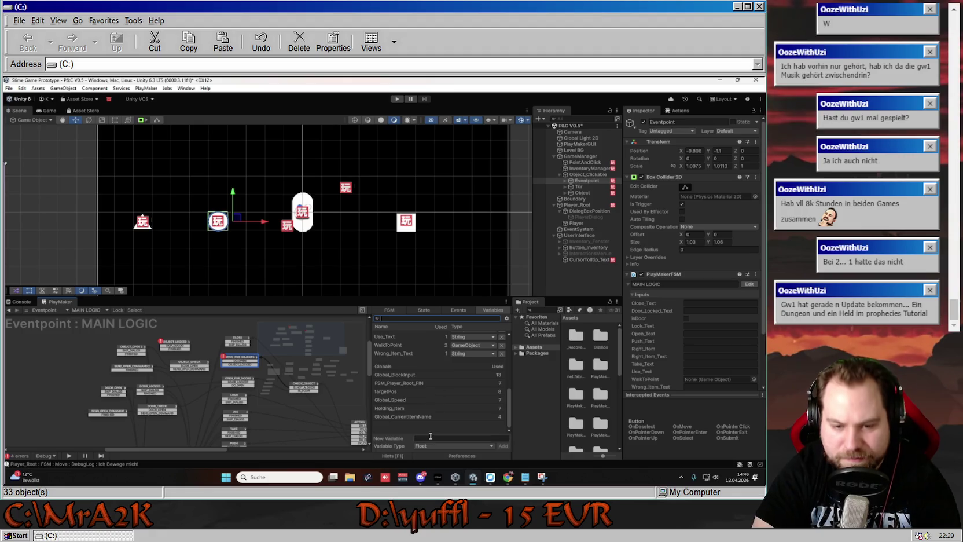
{"action": "left_click", "coordinate": [441, 445]}
{"action": "left_click", "coordinate": [443, 327]}
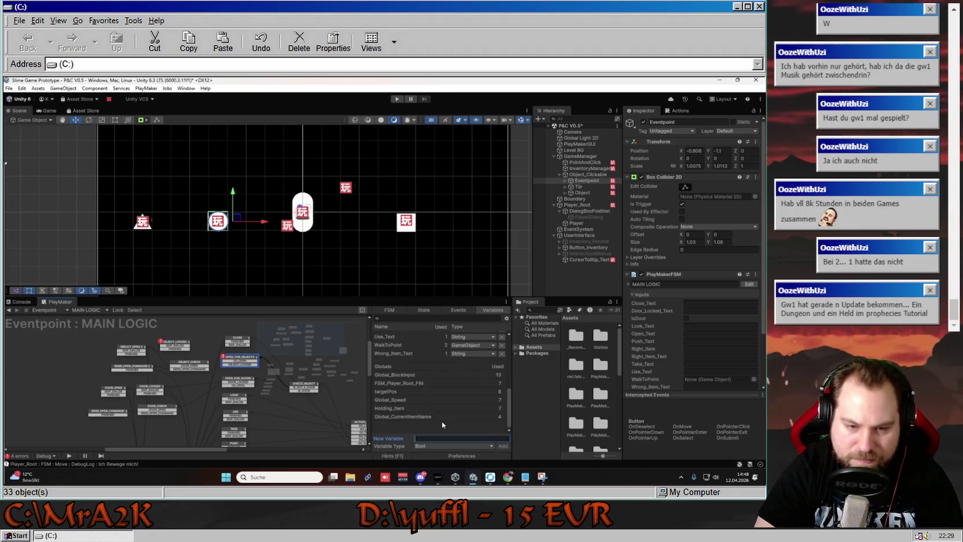
{"action": "type", "text": "Obje"}
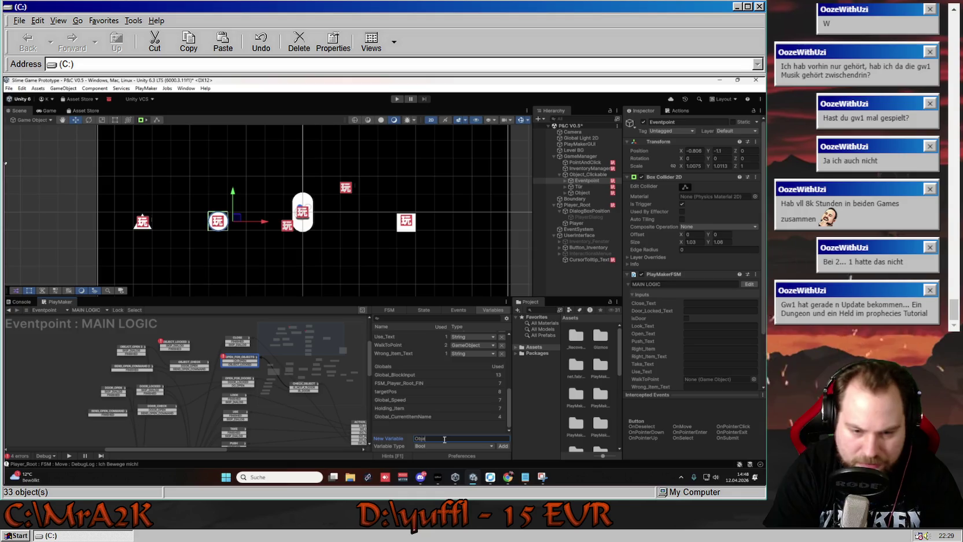
{"action": "type", "text": "ct_Not_Locke"}
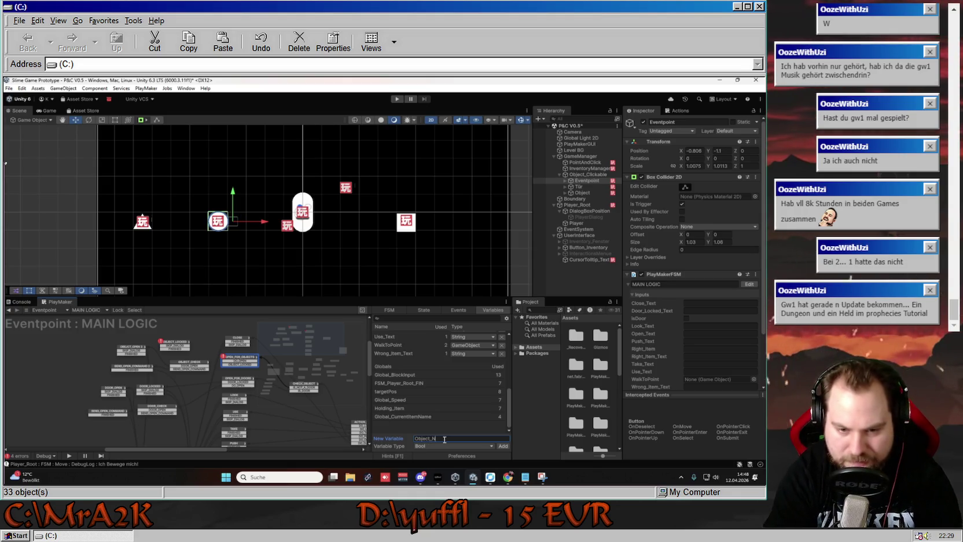
{"action": "type", "text": "d"}
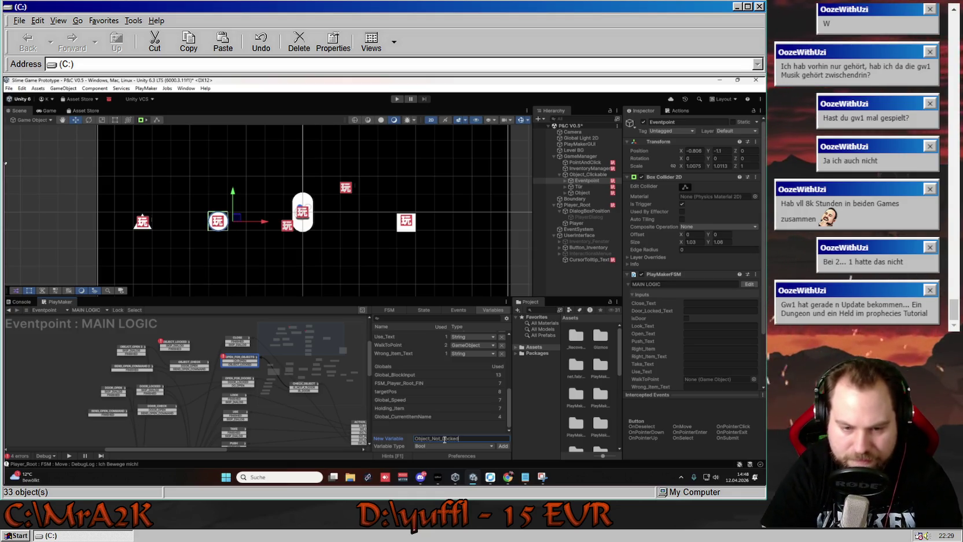
{"action": "scroll", "coordinate": [440, 399], "scroll_direction": "up", "scroll_amount": 5}
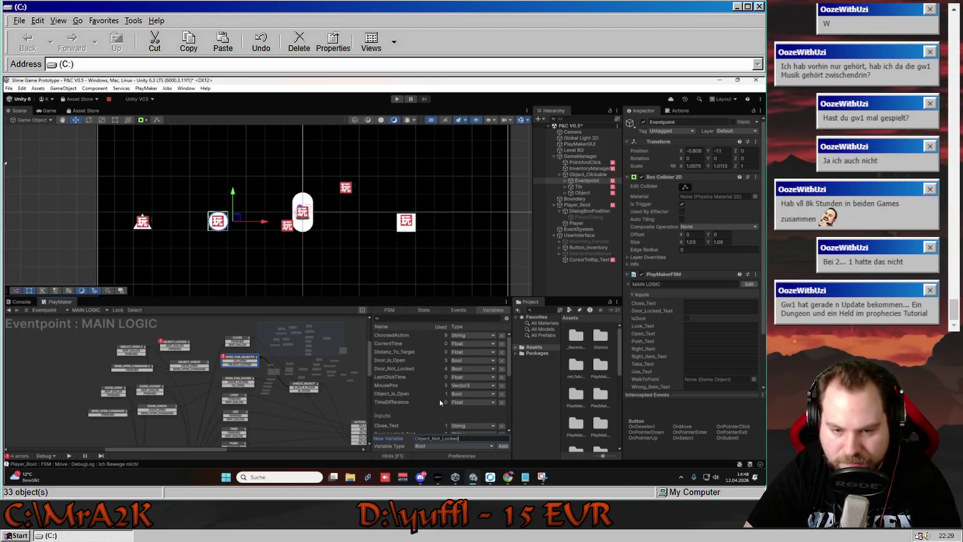
{"action": "key", "text": "Return"}
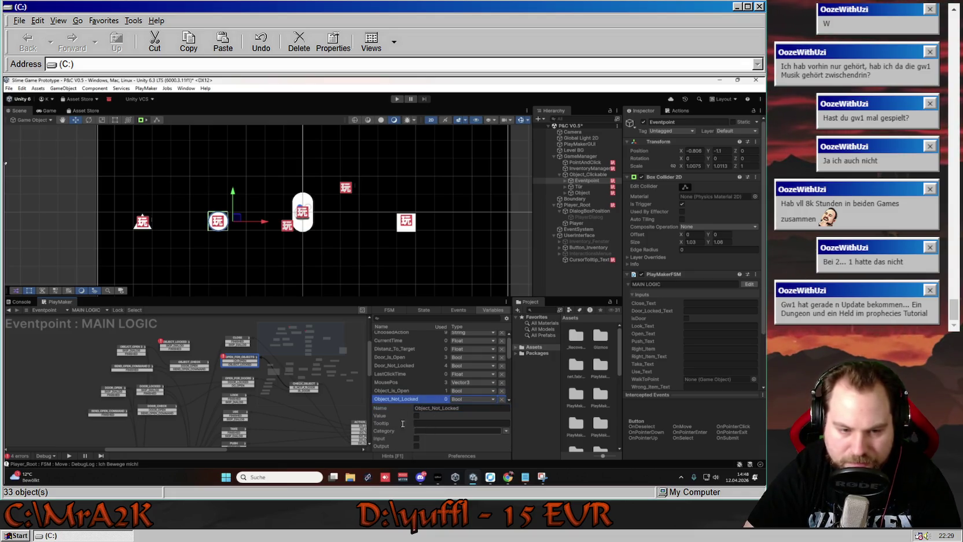
- Make OPEN_FOR_OBJECTS' Get Fsm Bool read from the LOCKED_UNLOCKED LOGIC FSM into Object_Not_Locked
{"action": "left_click", "coordinate": [239, 360]}
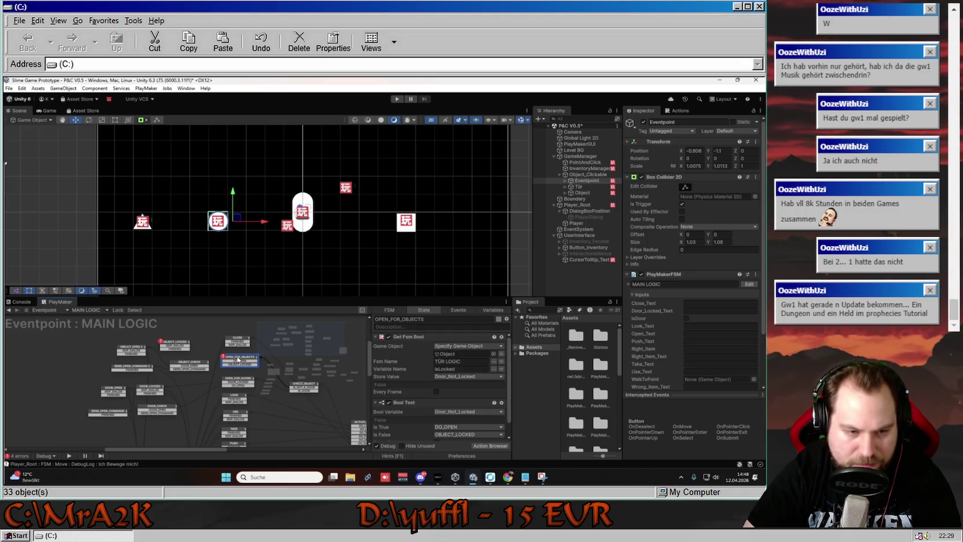
{"action": "left_click", "coordinate": [471, 377]}
{"action": "left_click", "coordinate": [482, 412]}
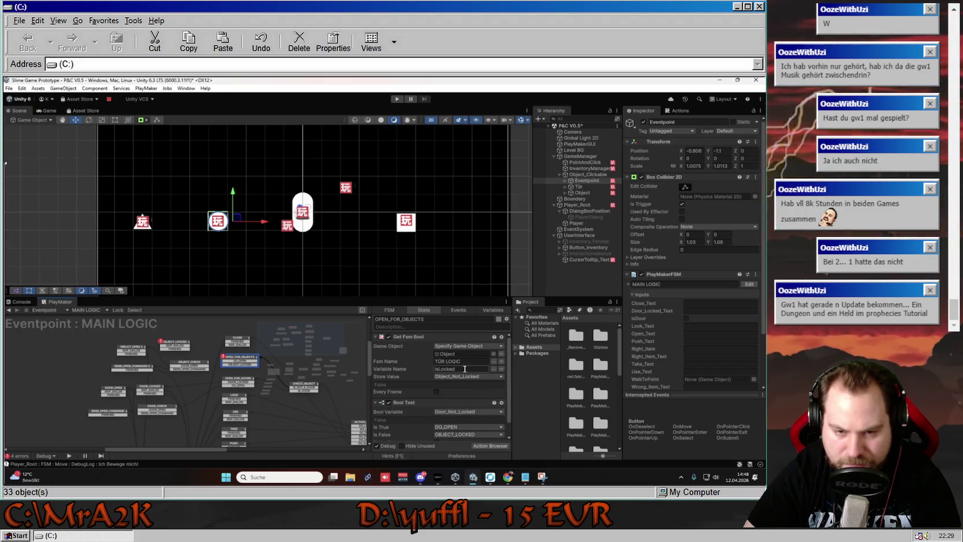
{"action": "left_click", "coordinate": [494, 361]}
{"action": "left_click", "coordinate": [518, 375]}
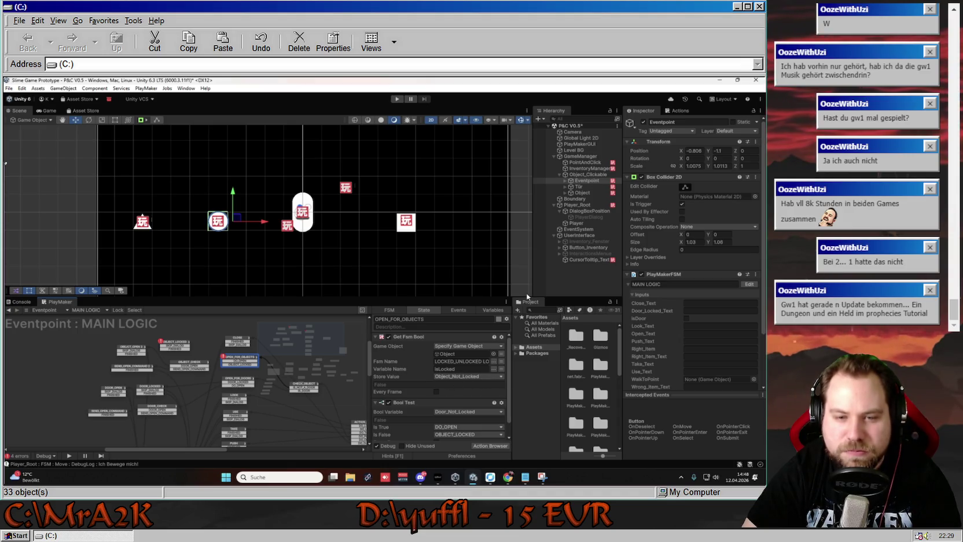
{"action": "left_click", "coordinate": [583, 193]}
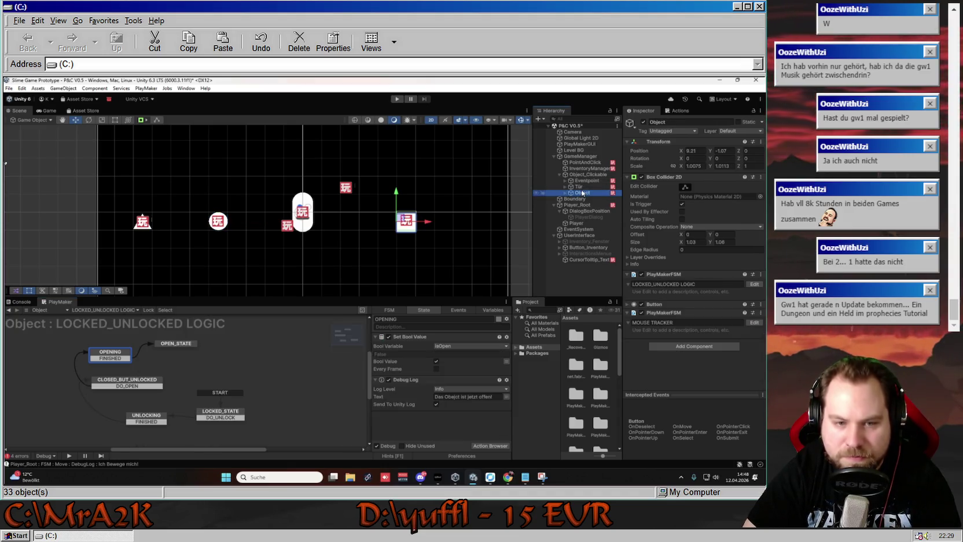
- Inspect Object's LOCKED_STATE, UNLOCKING, CLOSED_BUT_UNLOCKED and OPENING states, then reselect Eventpoint
{"action": "left_click", "coordinate": [222, 417]}
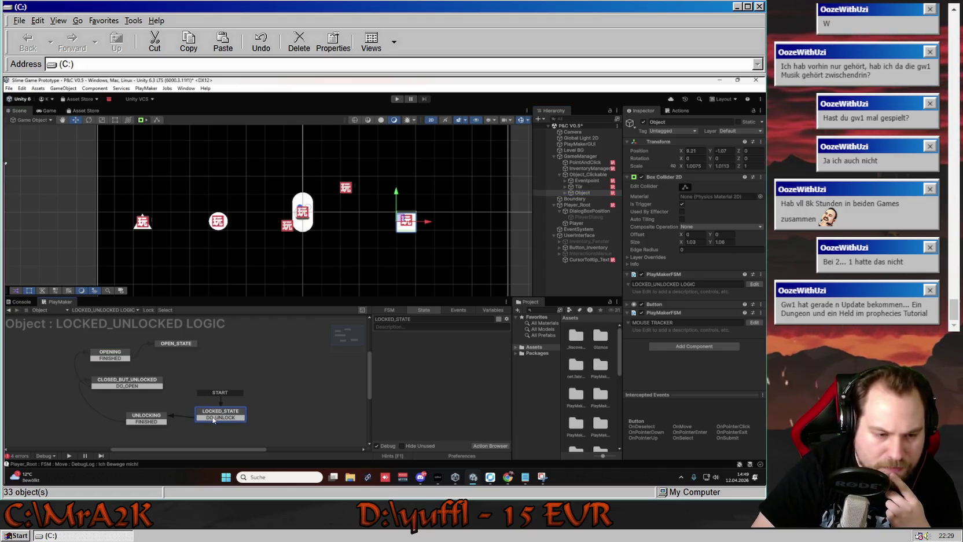
{"action": "left_click", "coordinate": [148, 418]}
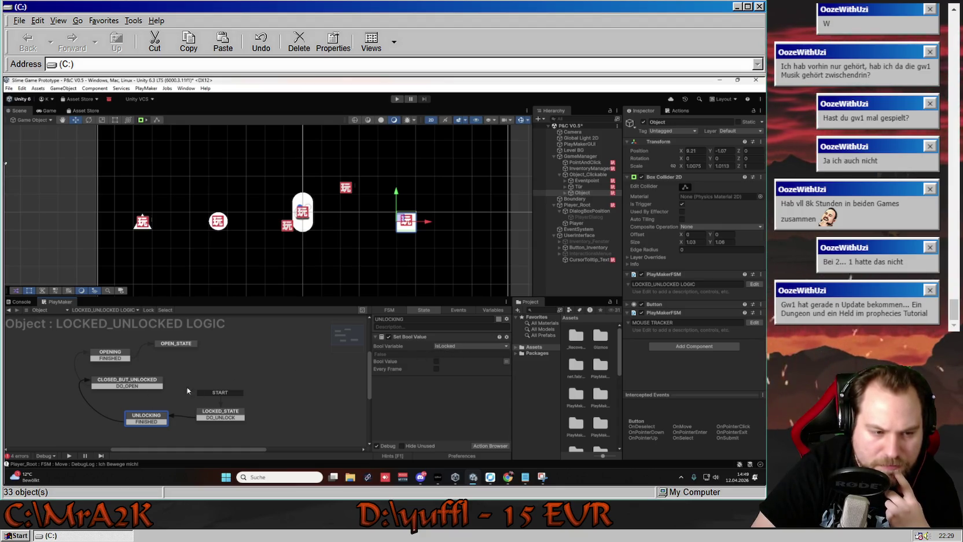
{"action": "left_click", "coordinate": [123, 384]}
{"action": "left_click", "coordinate": [119, 357]}
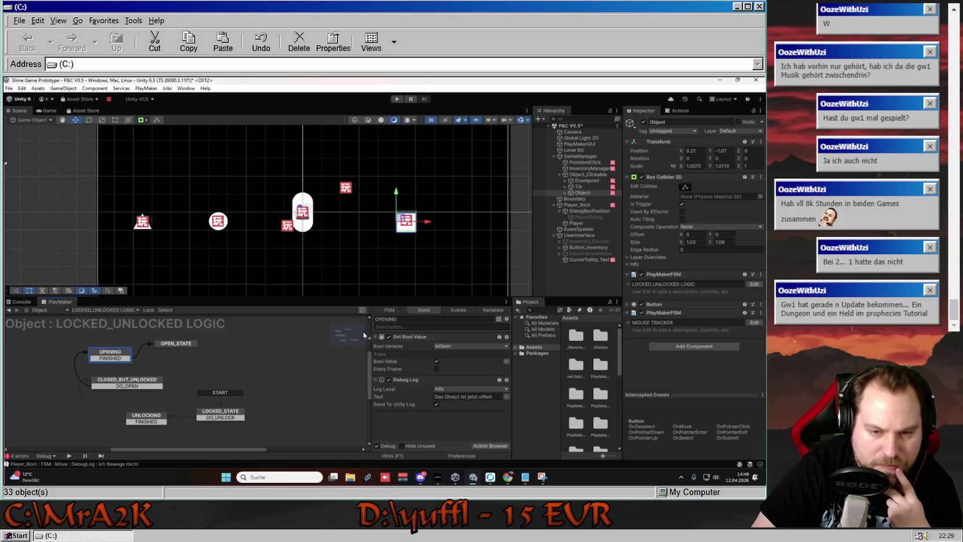
{"action": "left_click", "coordinate": [589, 178]}
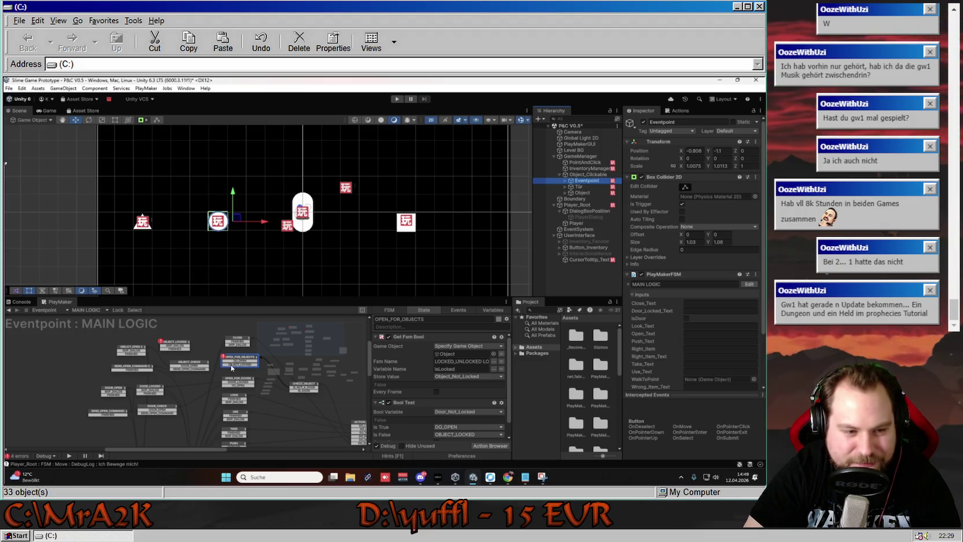
- Clear the OPEN_FOR_OBJECTS transition's event and link it to OBJECT_LOCKED
{"action": "right_click", "coordinate": [232, 367]}
{"action": "left_click", "coordinate": [276, 343]}
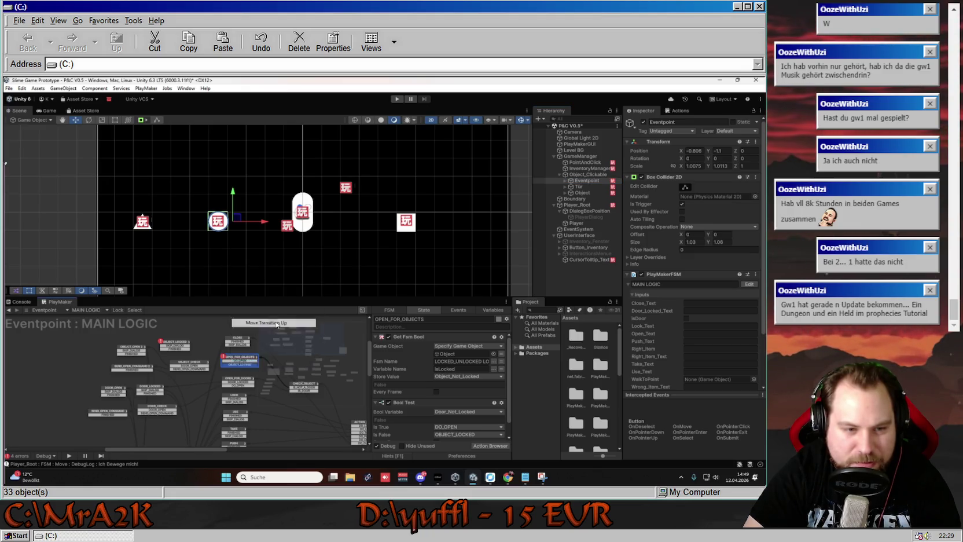
{"action": "left_click_drag", "start_coordinate": [234, 364], "coordinate": [186, 350]}
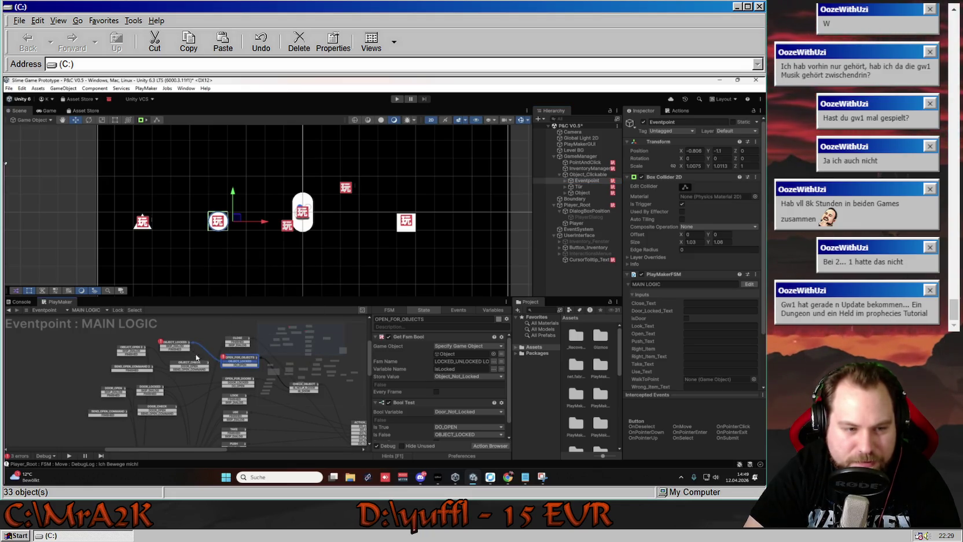
- Check OBJECT_LOCKED's Set Property text, keeping Door_Locked_Text, and compare it with OBJECT_OPEN 2
{"action": "left_click", "coordinate": [181, 343]}
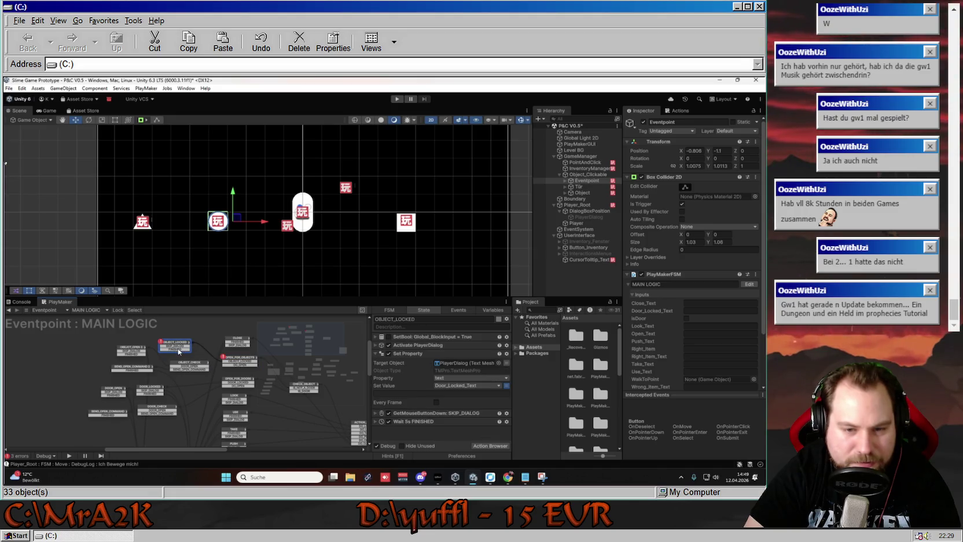
{"action": "mouse_move", "coordinate": [176, 353]}
{"action": "left_mouse_down"}
{"action": "mouse_move", "coordinate": [184, 351]}
{"action": "mouse_move", "coordinate": [177, 356]}
{"action": "left_mouse_up"}
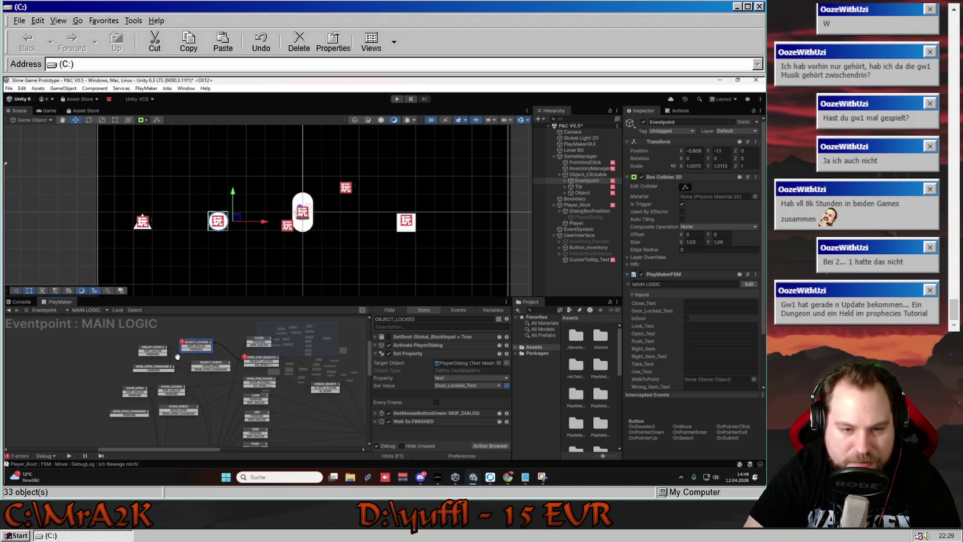
{"action": "left_click", "coordinate": [465, 385]}
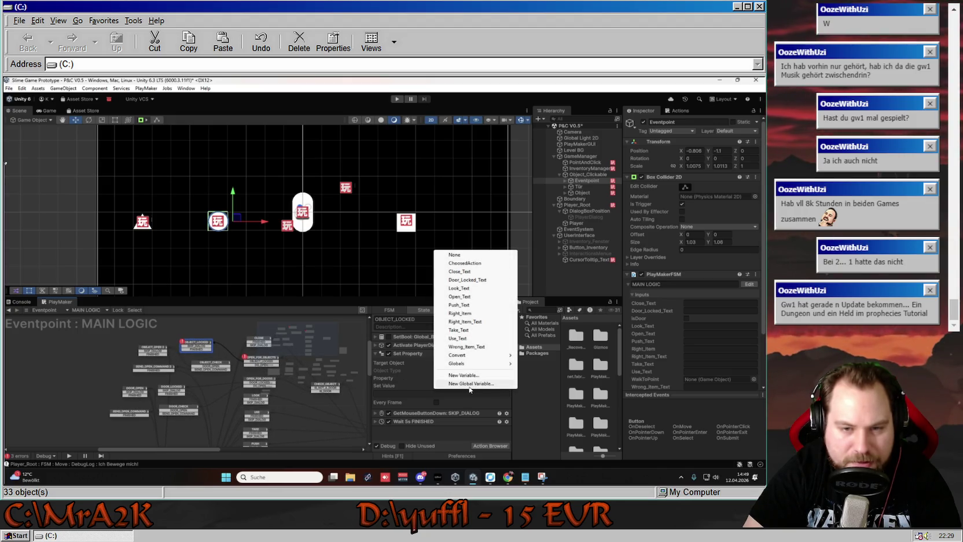
{"action": "left_click", "coordinate": [546, 395]}
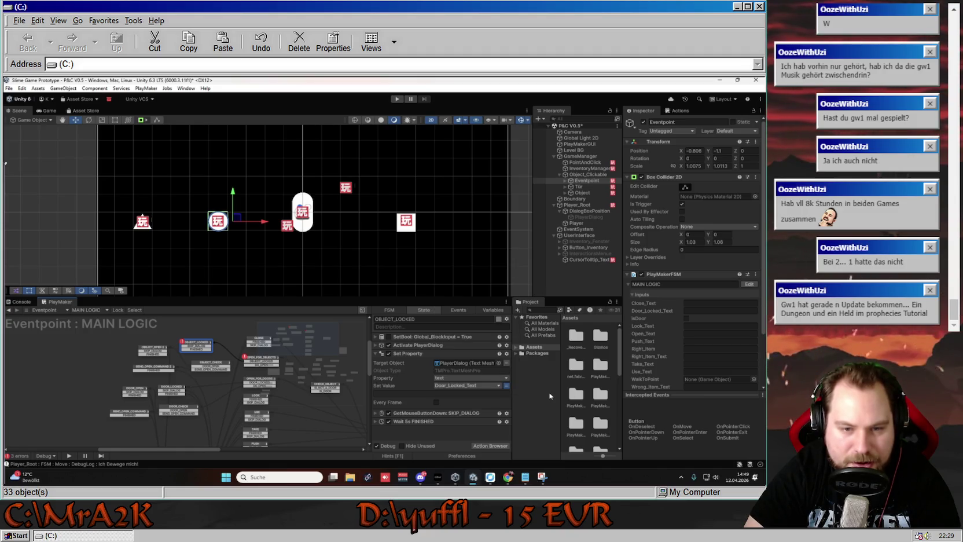
{"action": "left_click", "coordinate": [156, 351]}
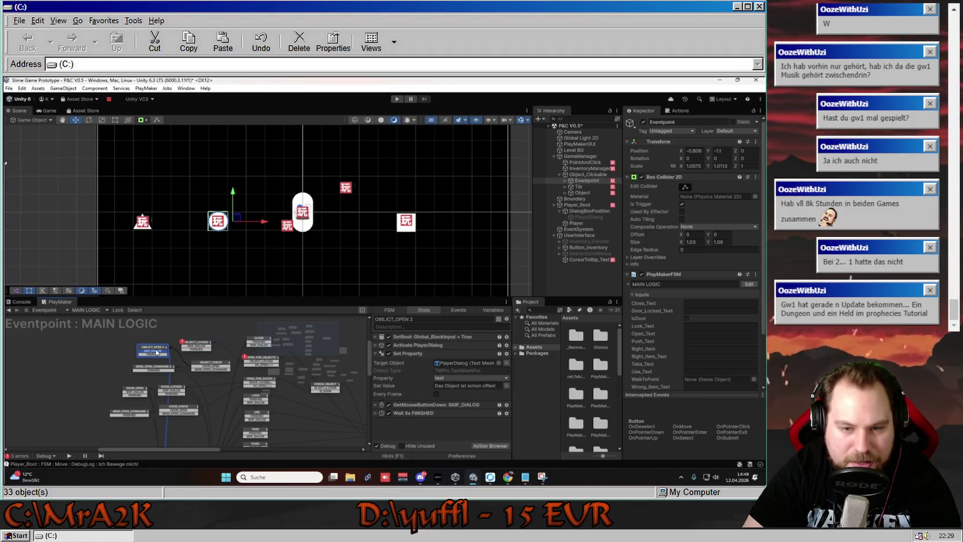
{"action": "left_click", "coordinate": [201, 347]}
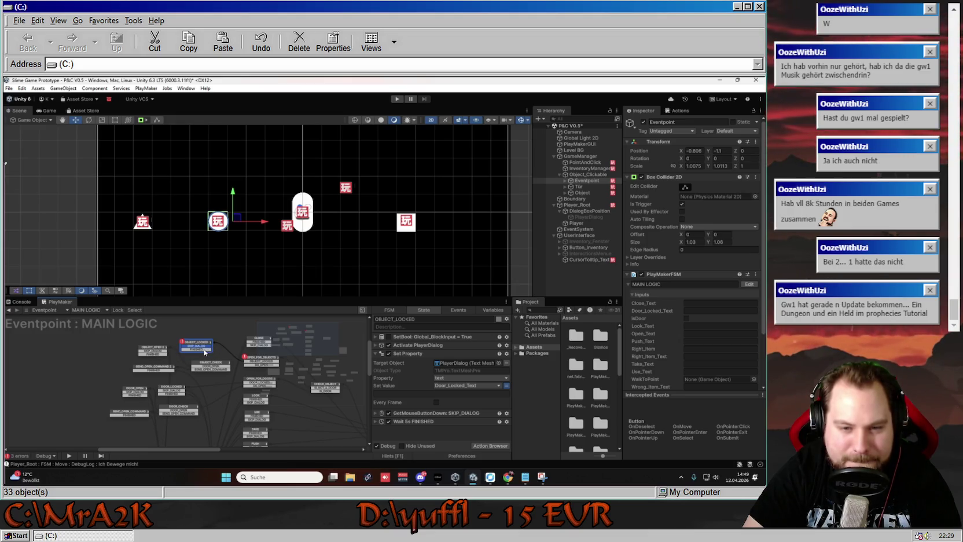
{"action": "left_click", "coordinate": [490, 311]}
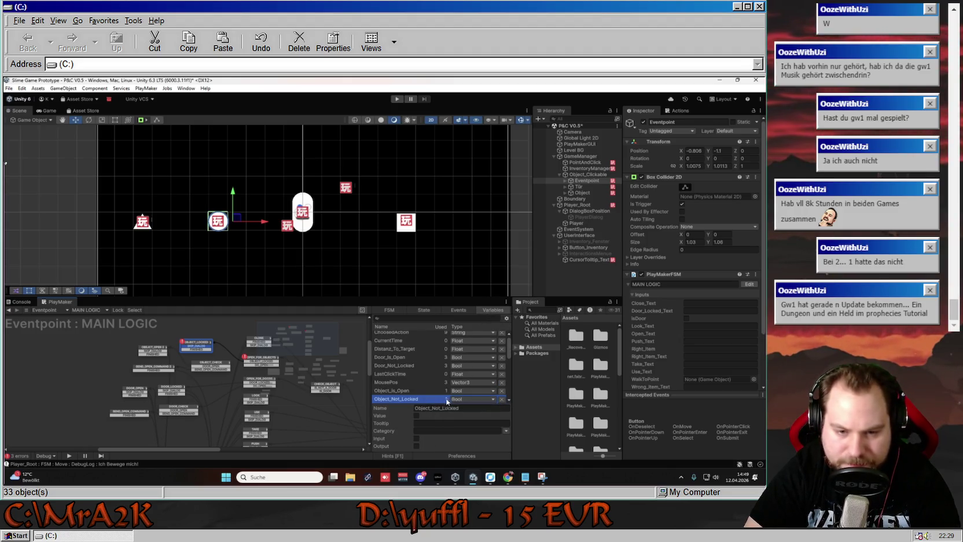
- Browse the variables, deselect Object_Not_Locked and select the DOOR_OPEN state
{"action": "scroll", "coordinate": [425, 400], "scroll_direction": "down", "scroll_amount": 5}
{"action": "scroll", "coordinate": [431, 392], "scroll_direction": "up", "scroll_amount": 4}
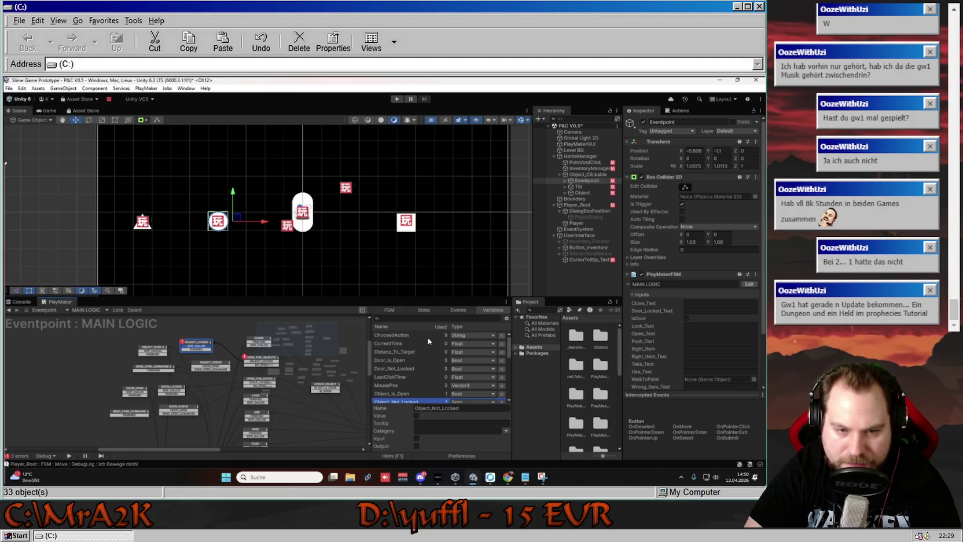
{"action": "scroll", "coordinate": [431, 348], "scroll_direction": "down", "scroll_amount": 5}
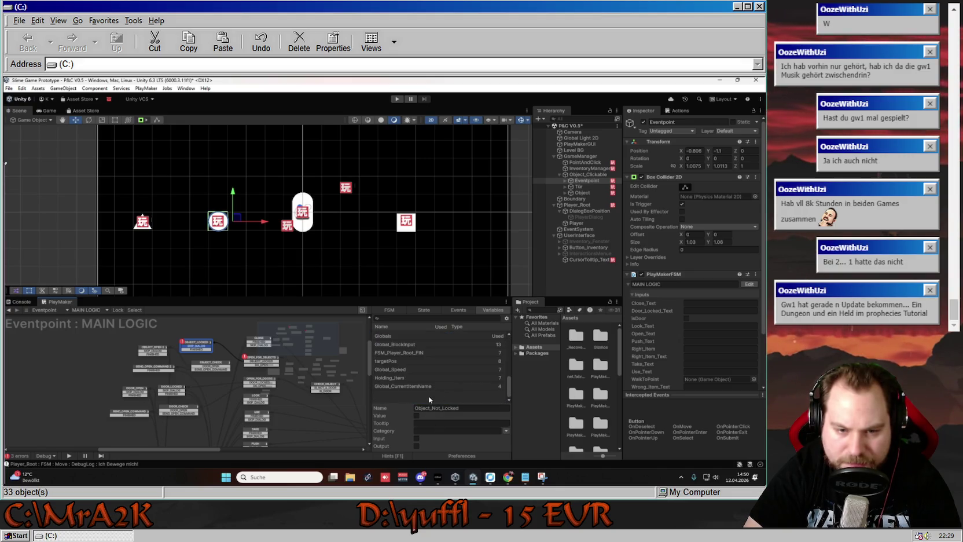
{"action": "left_click", "coordinate": [429, 399]}
{"action": "scroll", "coordinate": [431, 384], "scroll_direction": "up", "scroll_amount": 3}
{"action": "scroll", "coordinate": [431, 377], "scroll_direction": "down", "scroll_amount": 1}
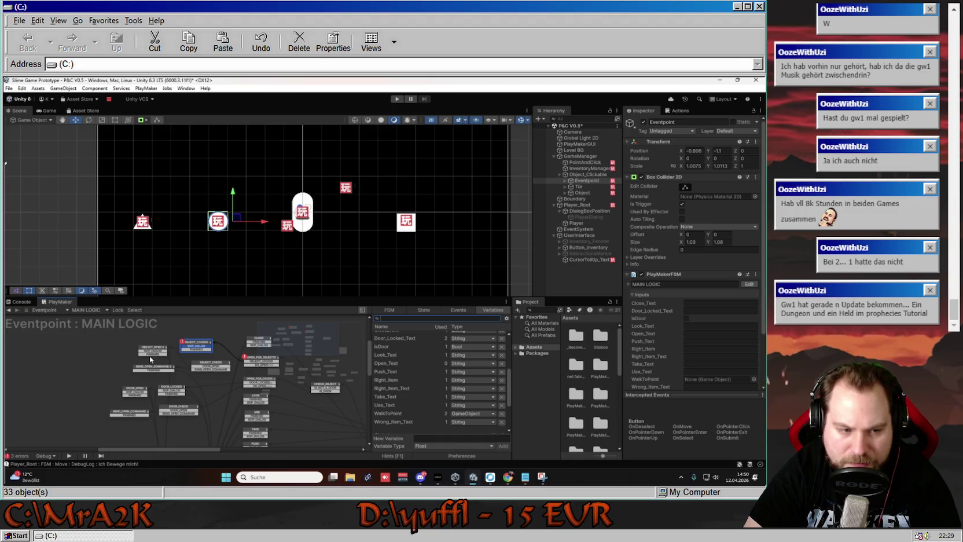
{"action": "left_click", "coordinate": [134, 393]}
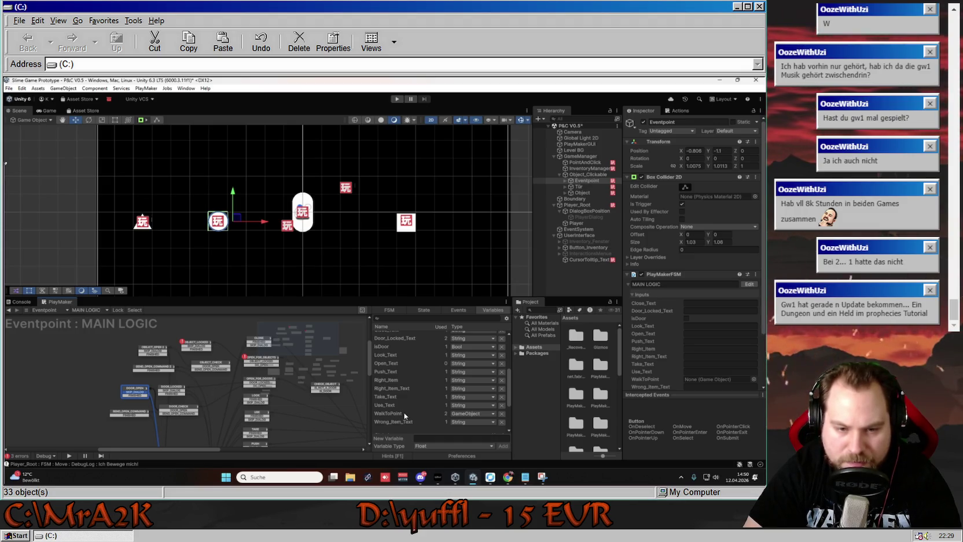
- Add a new variable Object_Open_Text as a String and mark it as an input
{"action": "left_click", "coordinate": [436, 437]}
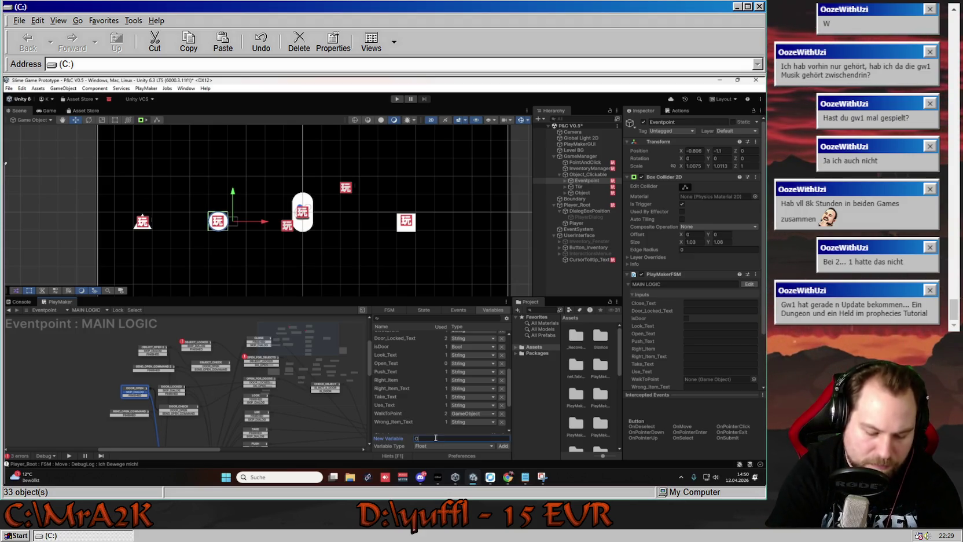
{"action": "type", "text": "Obje"}
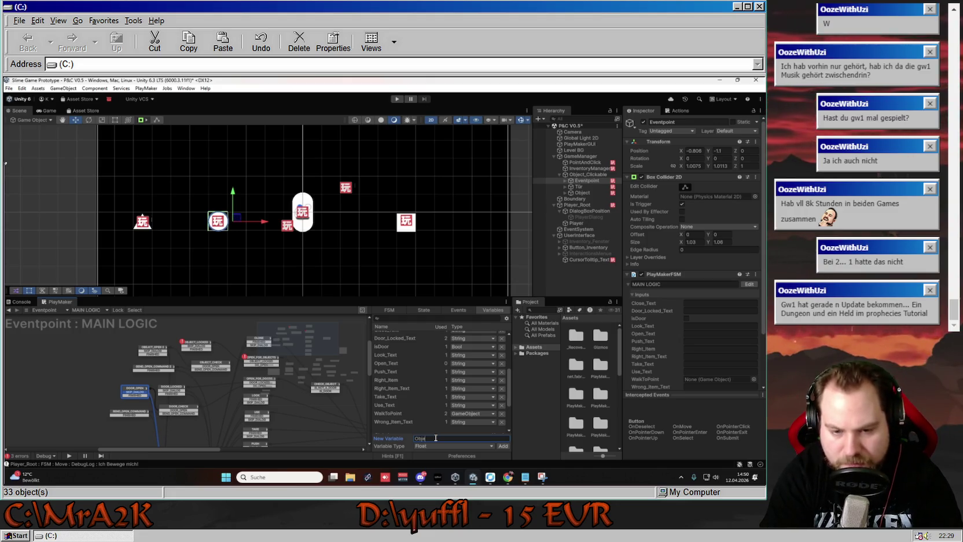
{"action": "type", "text": "ct_"}
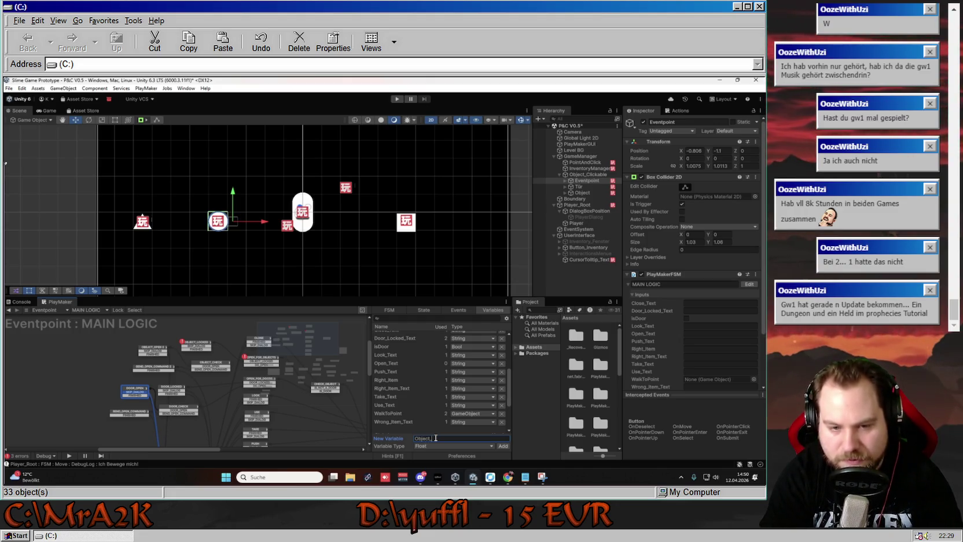
{"action": "type", "text": "Open_Text"}
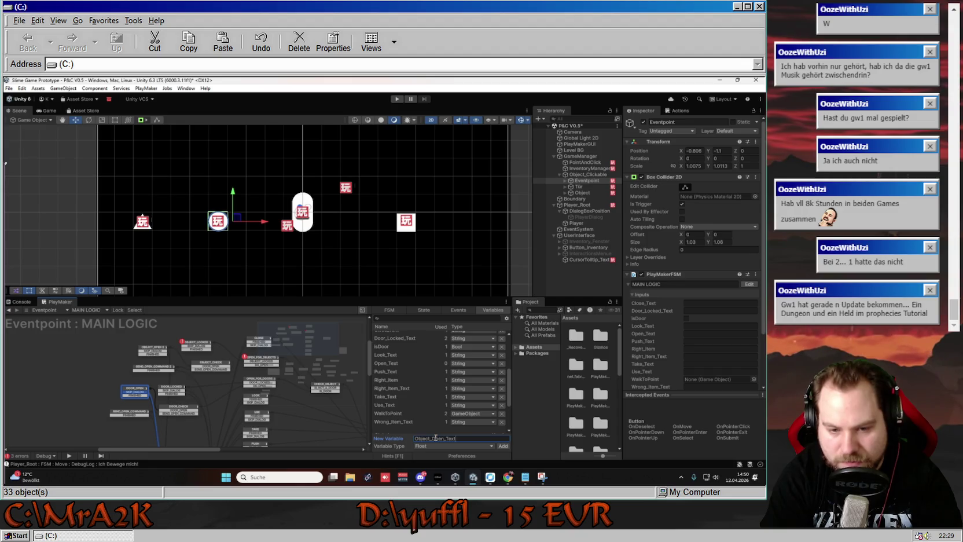
{"action": "key", "text": "Return"}
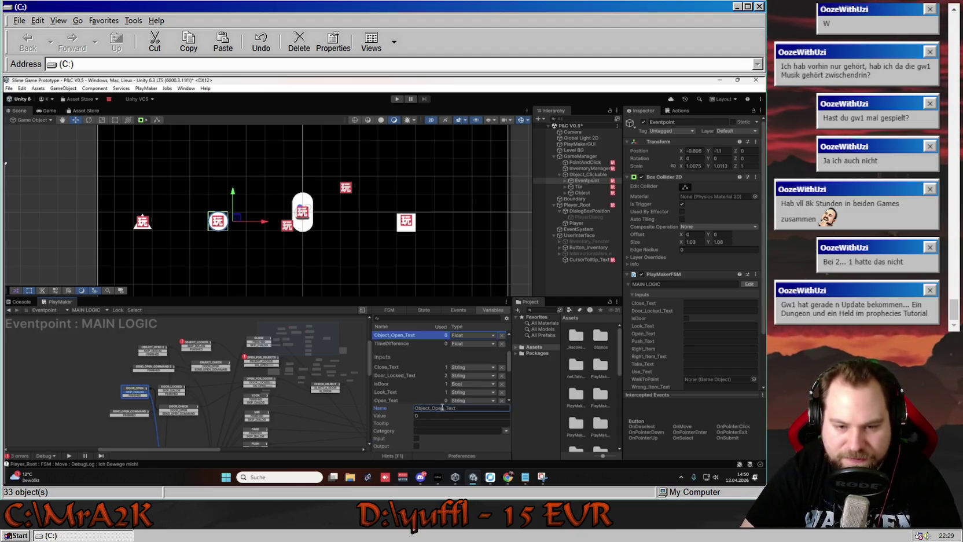
{"action": "left_click", "coordinate": [444, 409]}
{"action": "key", "text": "BackSpace"}
{"action": "key", "text": "BackSpace"}
{"action": "key", "text": "BackSpace"}
{"action": "type", "text": "ocked"}
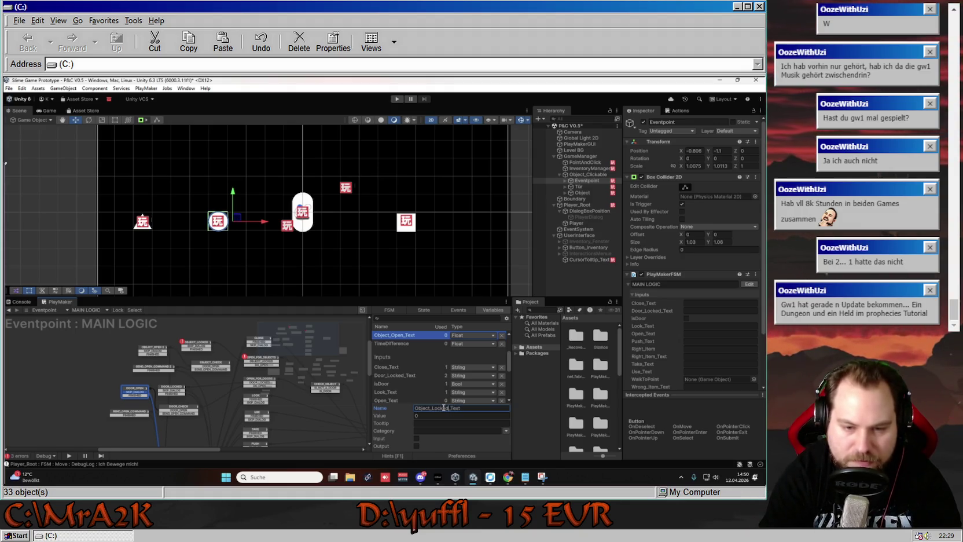
{"action": "left_click", "coordinate": [478, 334]}
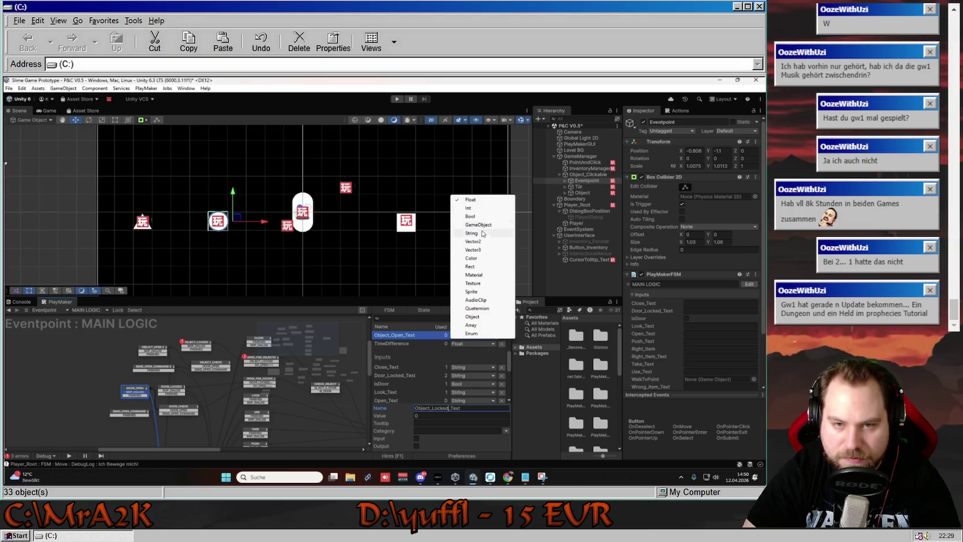
{"action": "left_click", "coordinate": [472, 232]}
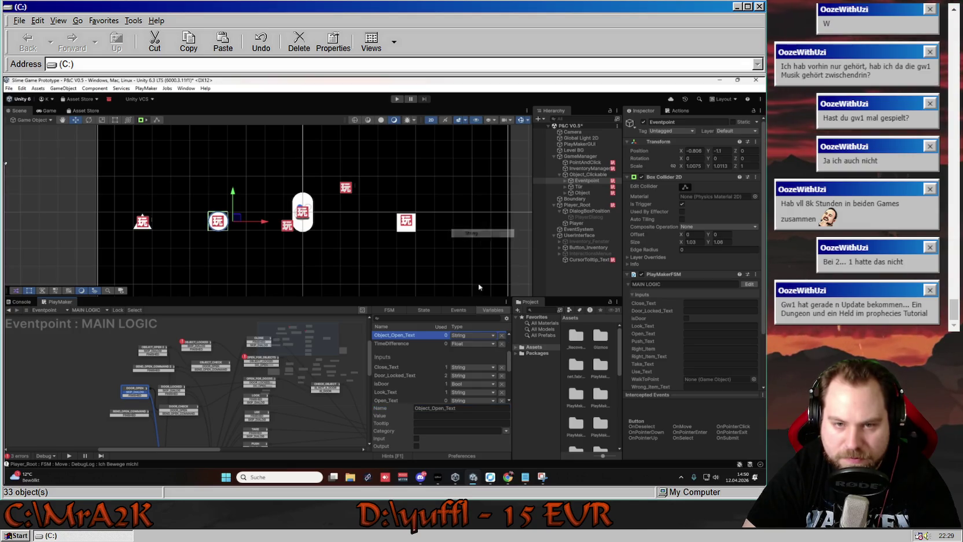
{"action": "left_click", "coordinate": [417, 438]}
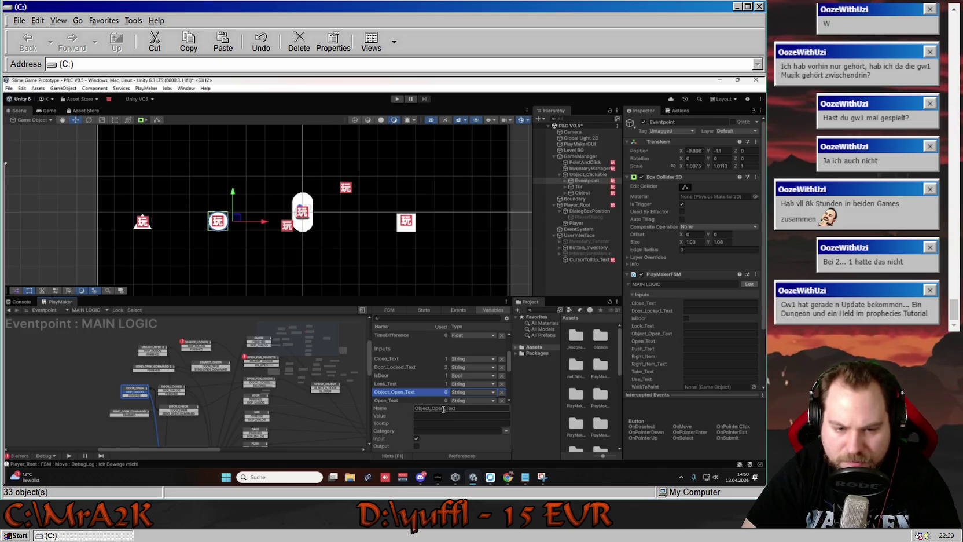
- Rename the new String variable to Object_Locked_Text
{"action": "left_click", "coordinate": [444, 408]}
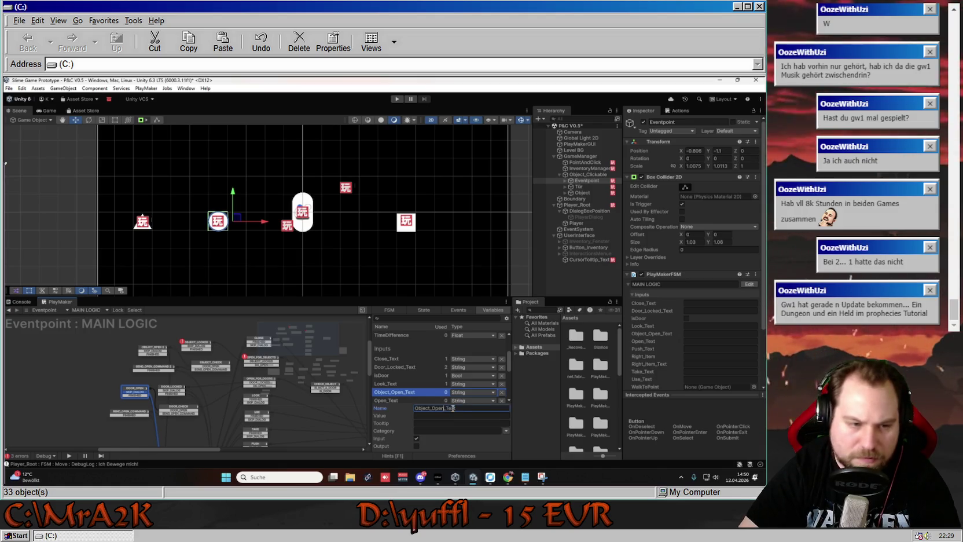
{"action": "key", "text": "BackSpace"}
{"action": "key", "text": "BackSpace"}
{"action": "key", "text": "BackSpace"}
{"action": "type", "text": "Locked"}
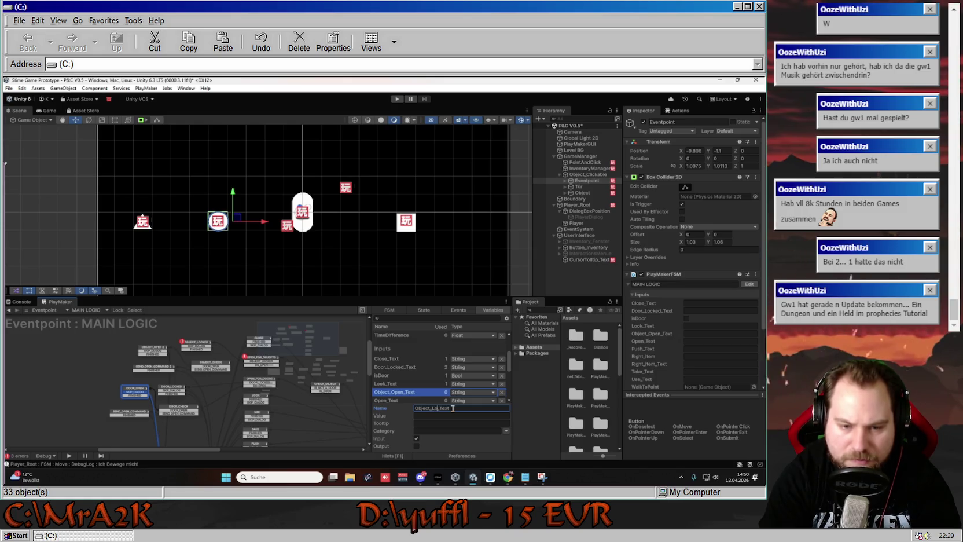
{"action": "key", "text": "Return"}
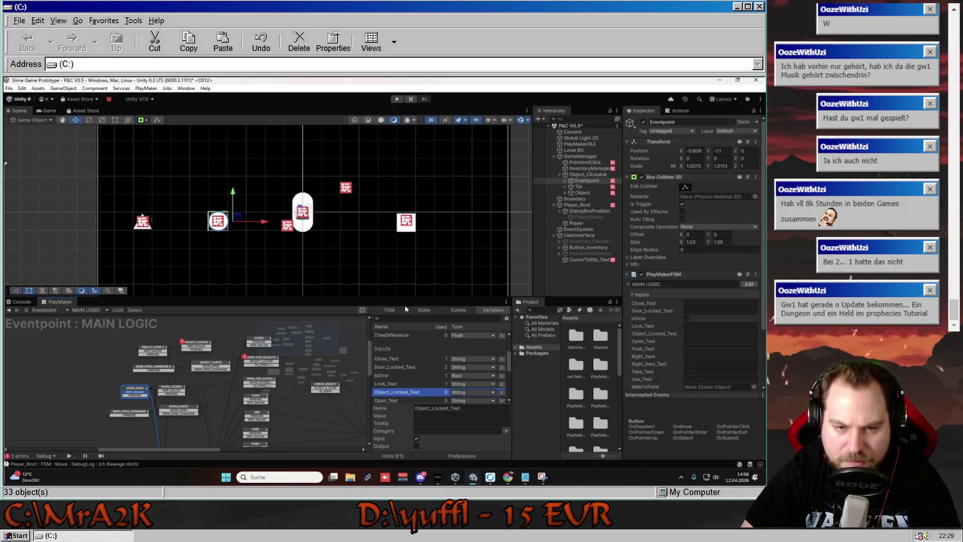
{"action": "left_click", "coordinate": [422, 311]}
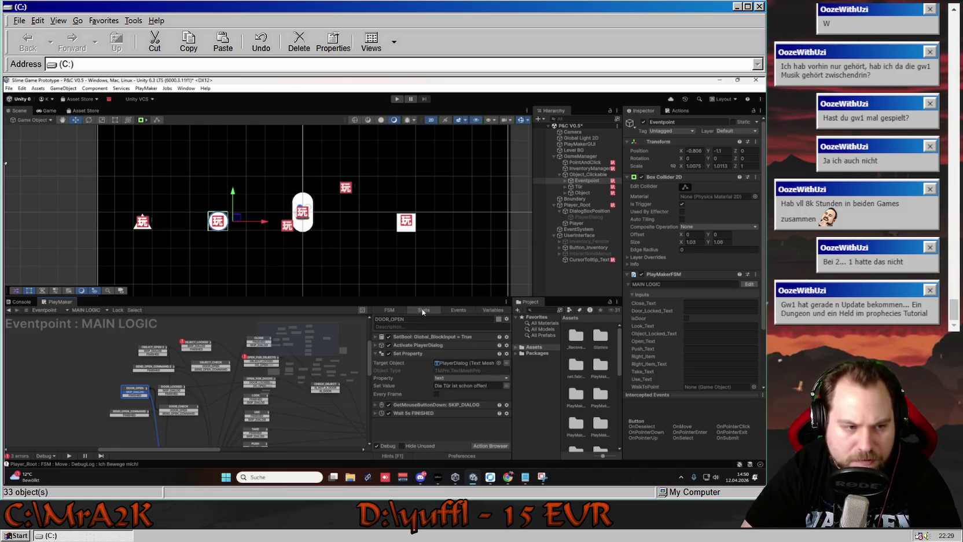
- In Eventpoint's MOUSE TRACKER, duplicate the Set Close_Text_for_Event action
{"action": "left_click", "coordinate": [91, 311]}
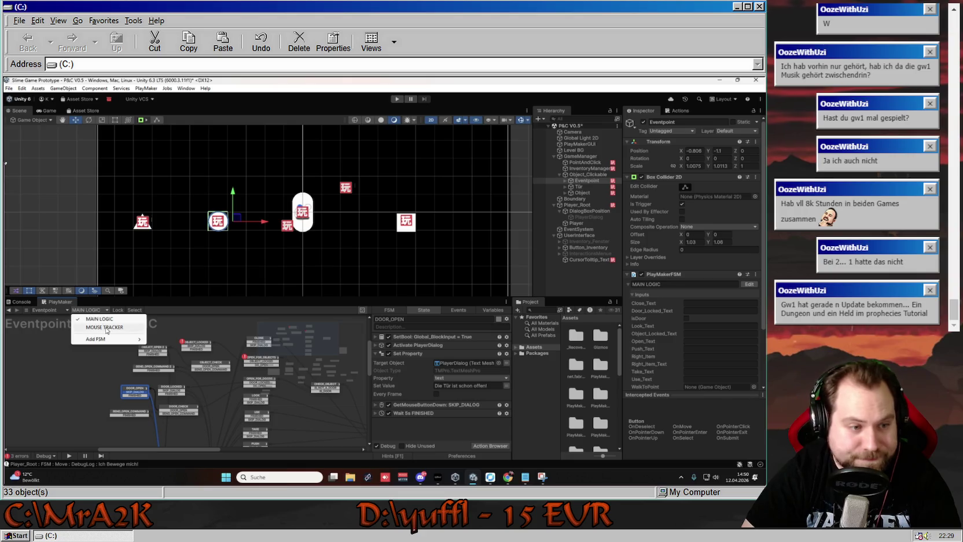
{"action": "left_click", "coordinate": [106, 327]}
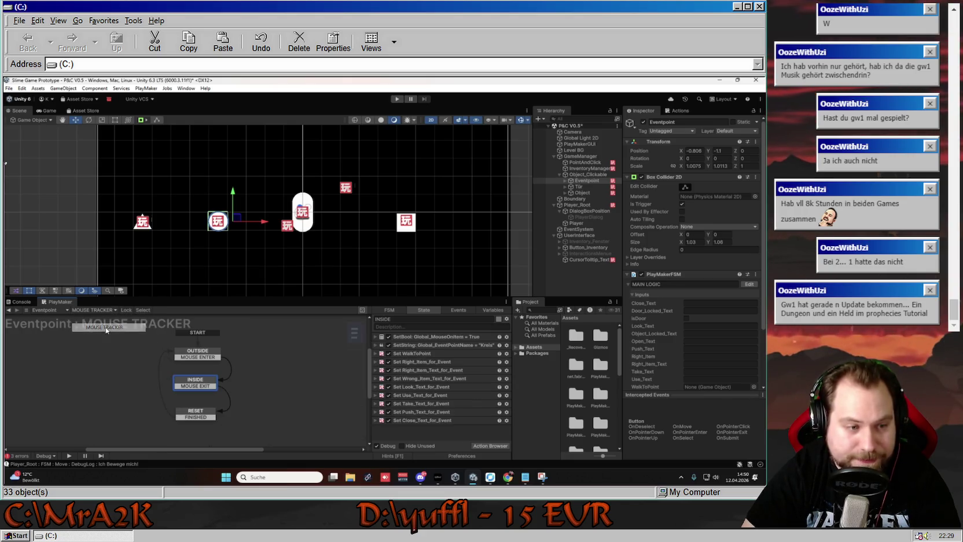
{"action": "right_click", "coordinate": [411, 428]}
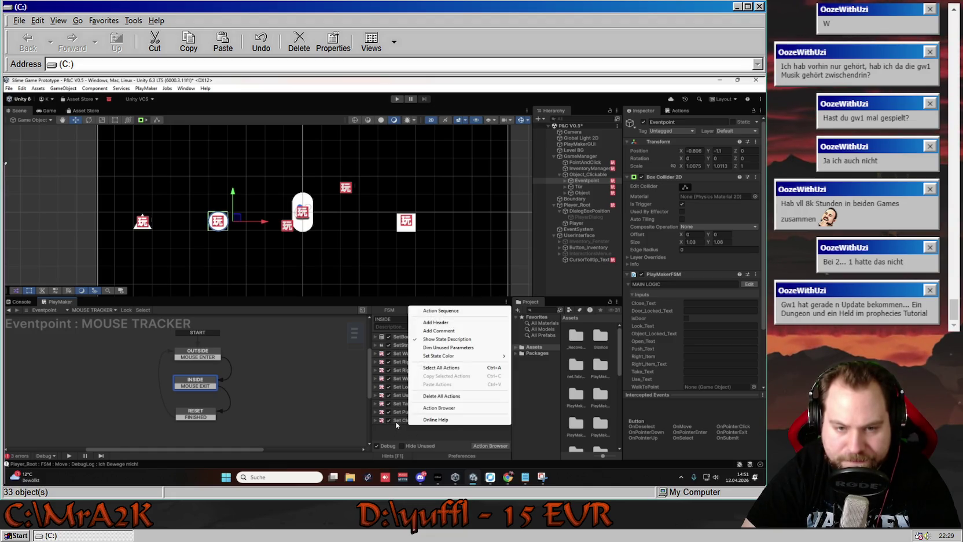
{"action": "left_click", "coordinate": [396, 424]}
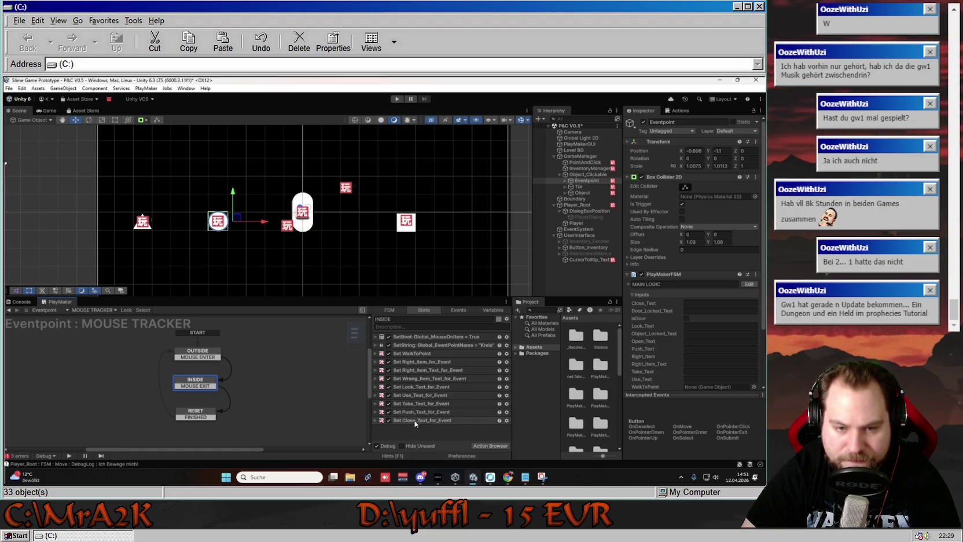
{"action": "left_click", "coordinate": [406, 423]}
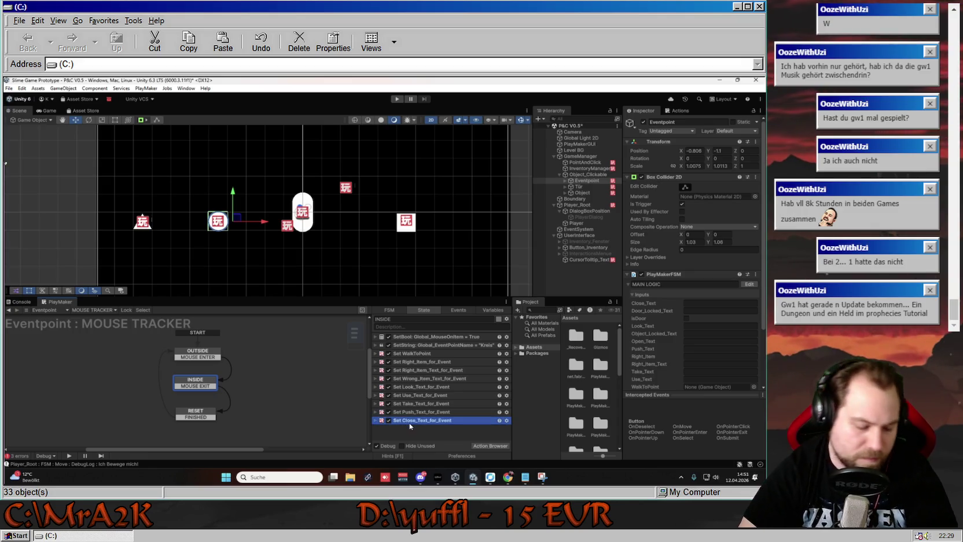
{"action": "key", "text": "ctrl+c"}
{"action": "key", "text": "ctrl+v"}
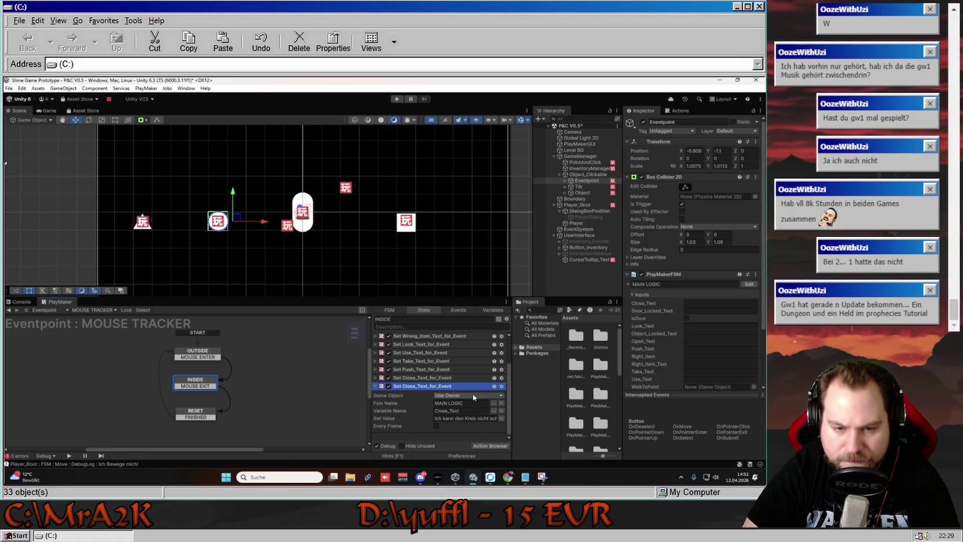
- Rename the duplicated action to Set Object_Locked_Text_for_Event
{"action": "left_click", "coordinate": [474, 396]}
{"action": "right_click", "coordinate": [423, 387]}
{"action": "left_click", "coordinate": [399, 386]}
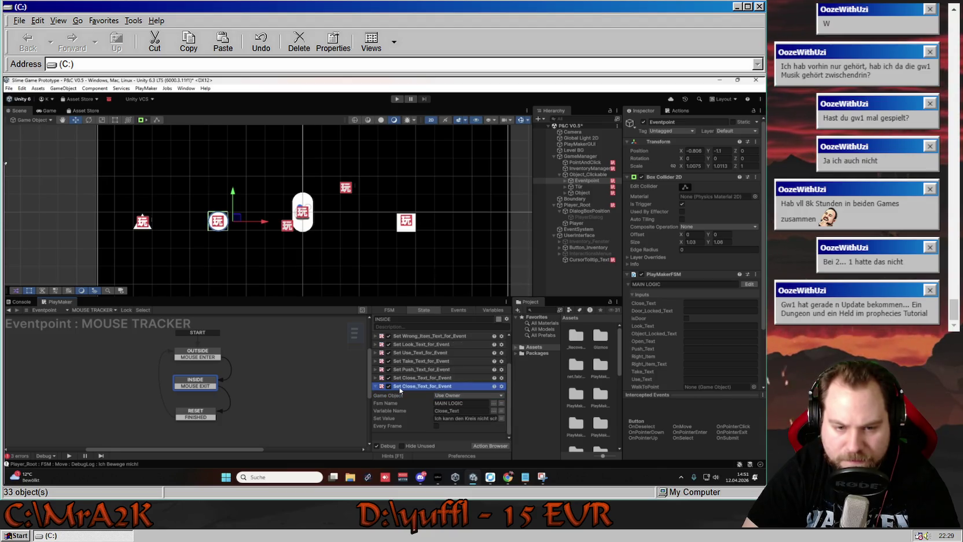
{"action": "right_click", "coordinate": [399, 386]}
{"action": "left_click", "coordinate": [433, 243]}
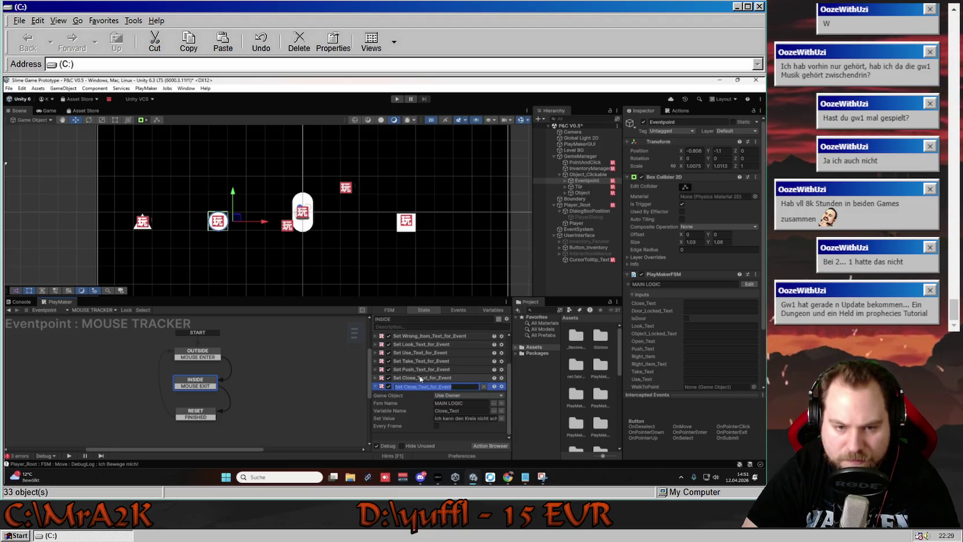
{"action": "left_click", "coordinate": [416, 386]}
{"action": "key", "text": "BackSpace"}
{"action": "key", "text": "BackSpace"}
{"action": "key", "text": "BackSpace"}
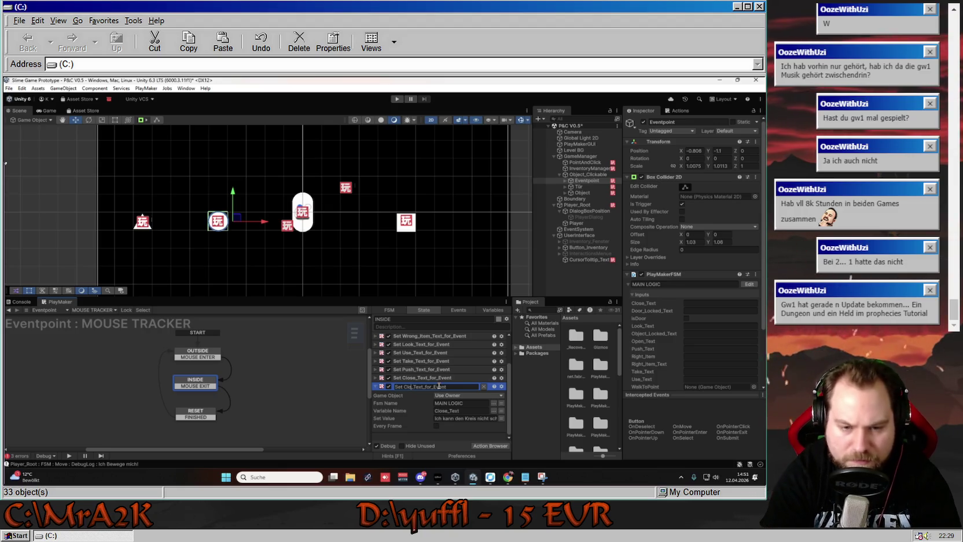
{"action": "type", "text": "Obj"}
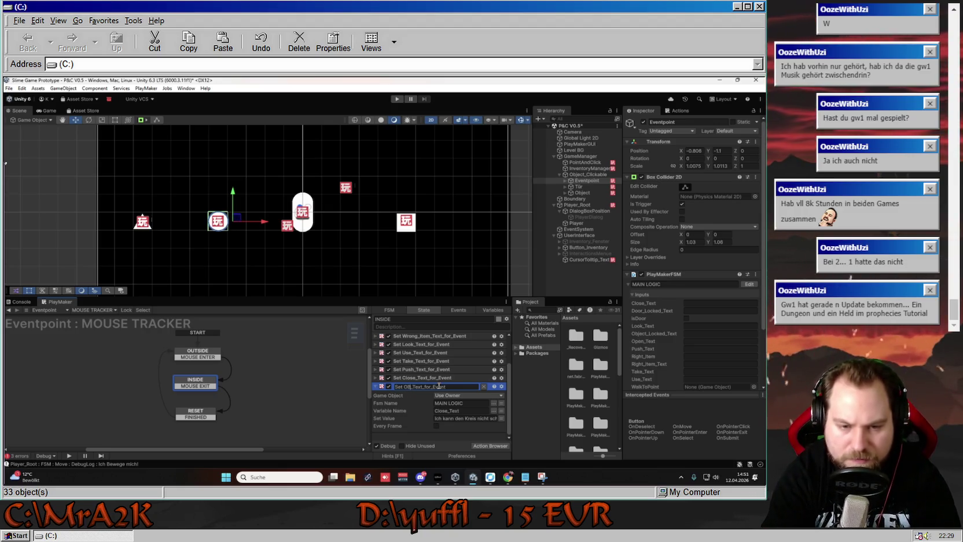
{"action": "type", "text": "ect"}
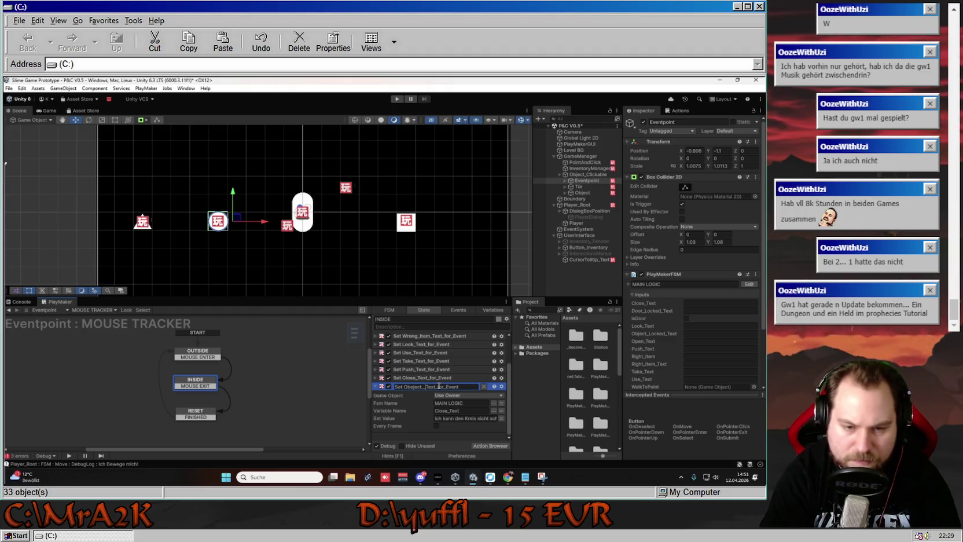
{"action": "type", "text": "_Locked"}
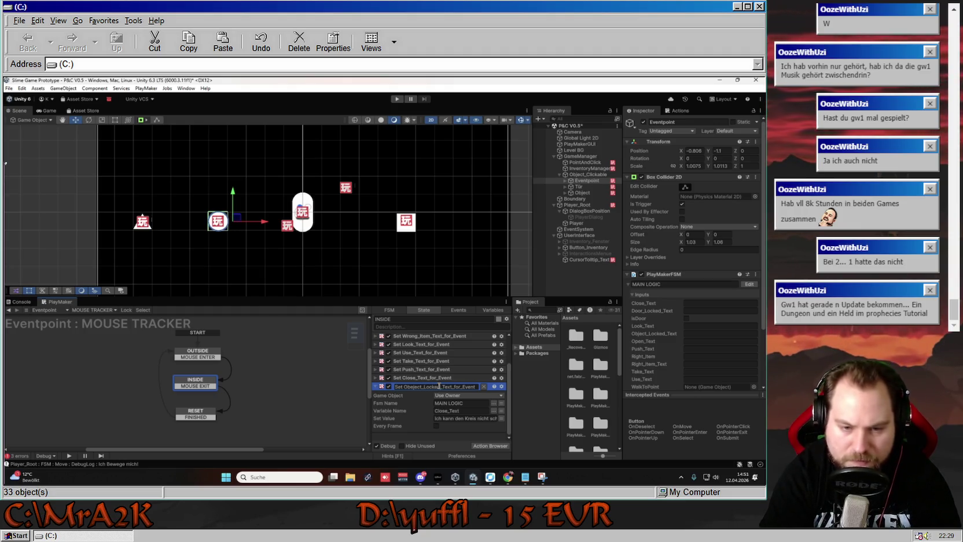
{"action": "key", "text": "Return"}
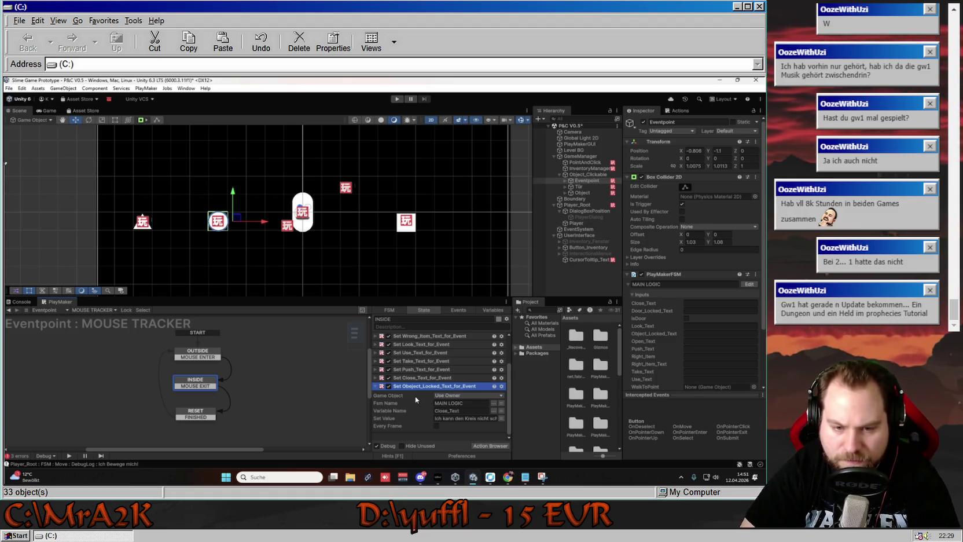
- Clear the duplicate's Set Value text and check the original Set Close_Text_for_Event action
{"action": "left_click", "coordinate": [436, 417]}
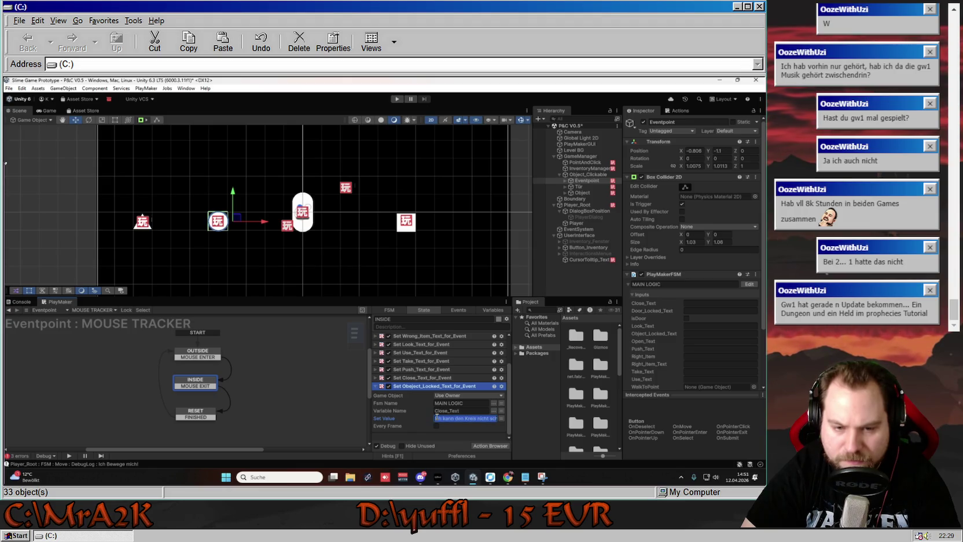
{"action": "key", "text": "ctrl+v"}
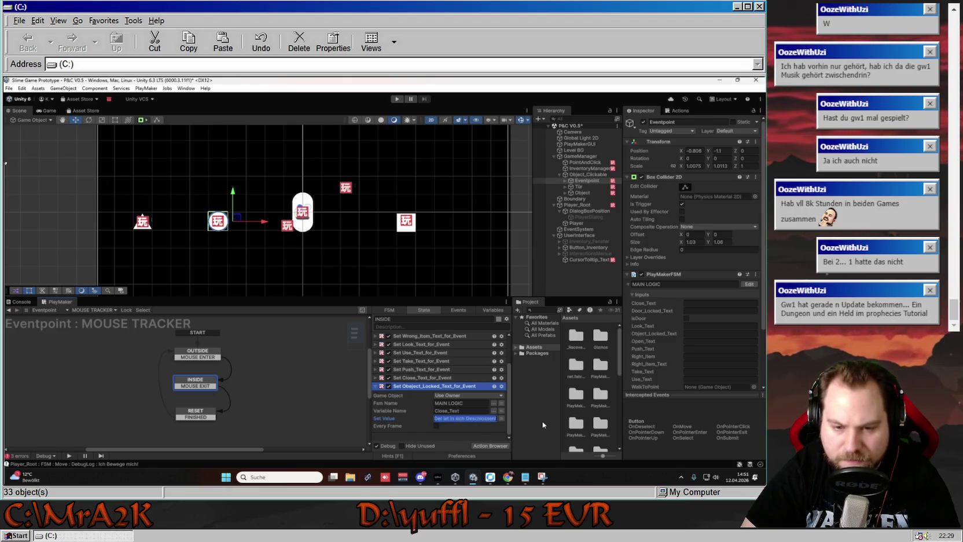
{"action": "key", "text": "BackSpace"}
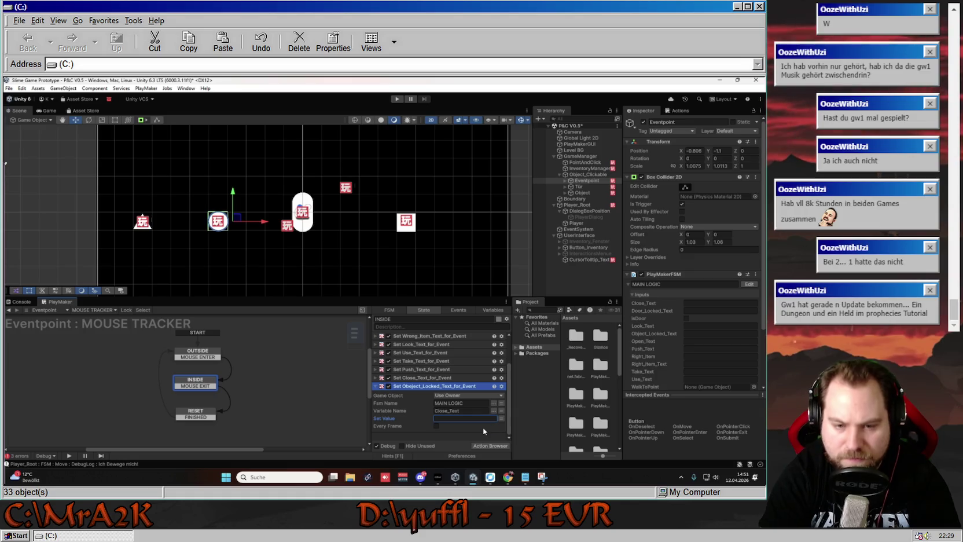
{"action": "scroll", "coordinate": [398, 410], "scroll_direction": "up", "scroll_amount": 3}
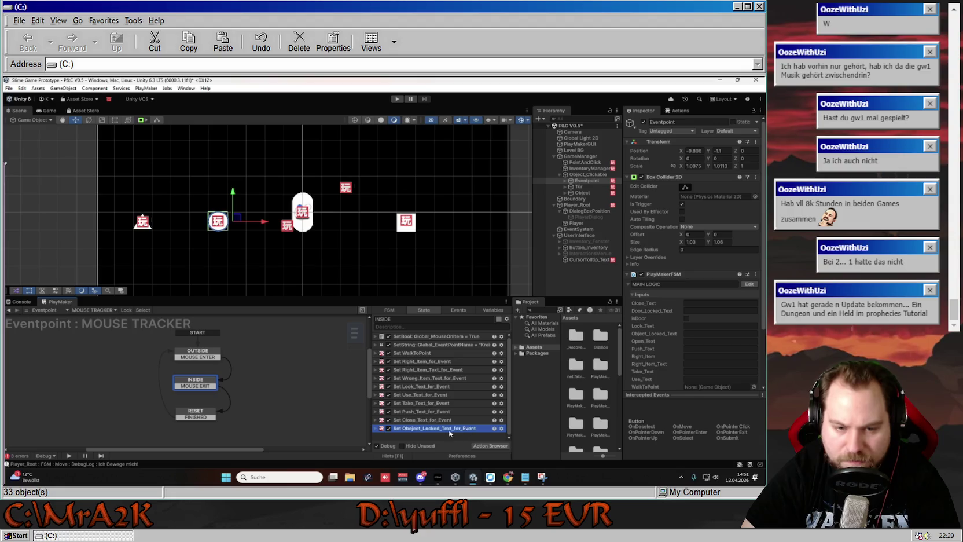
{"action": "left_click", "coordinate": [376, 420]}
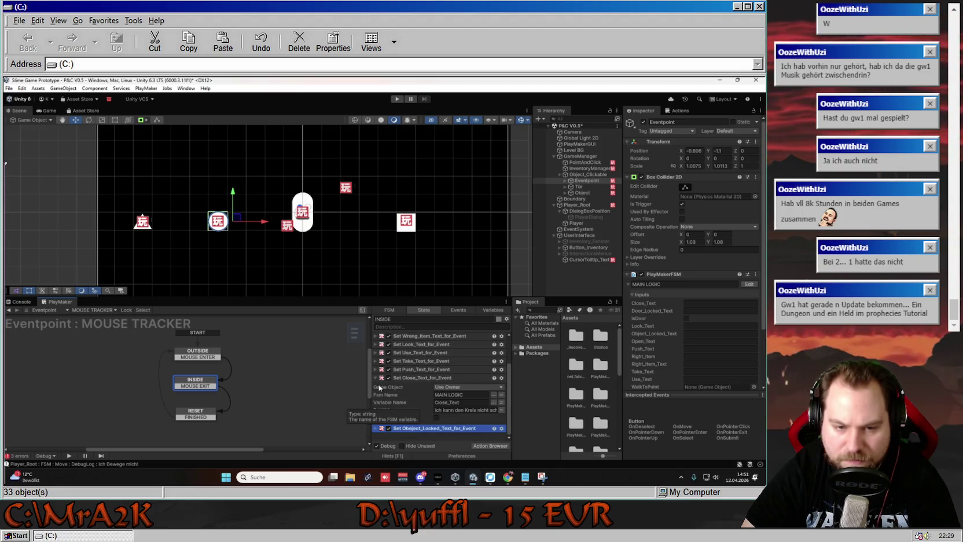
{"action": "left_click", "coordinate": [388, 377]}
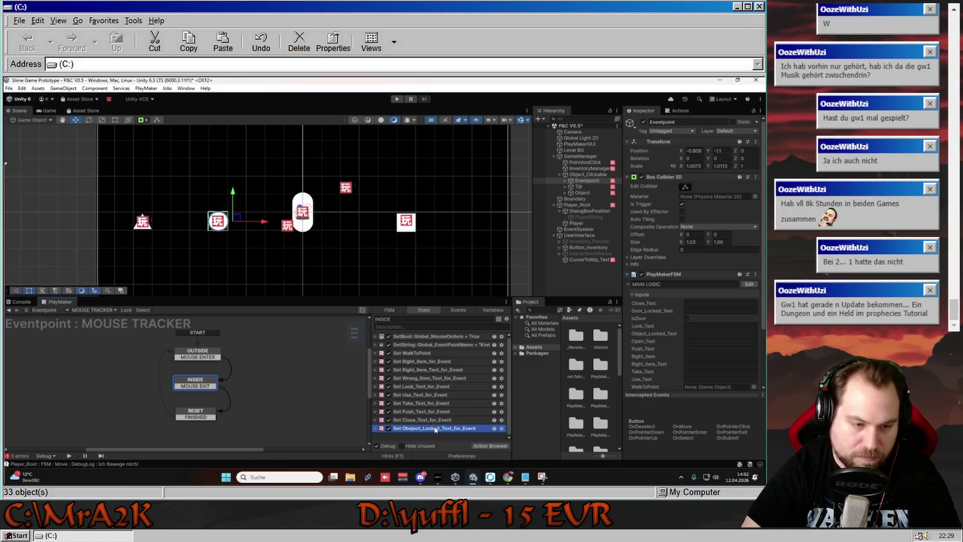
{"action": "left_click", "coordinate": [197, 414]}
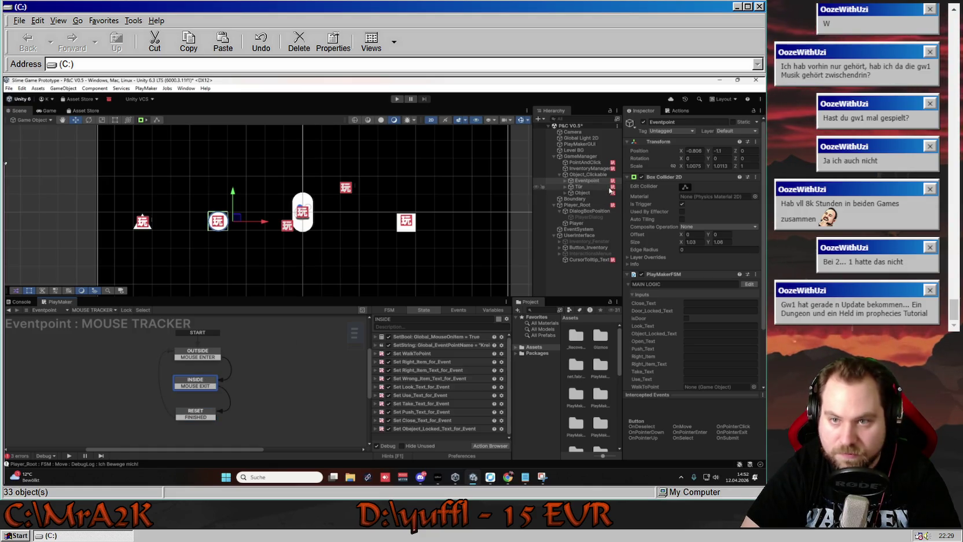
{"action": "left_click", "coordinate": [583, 191]}
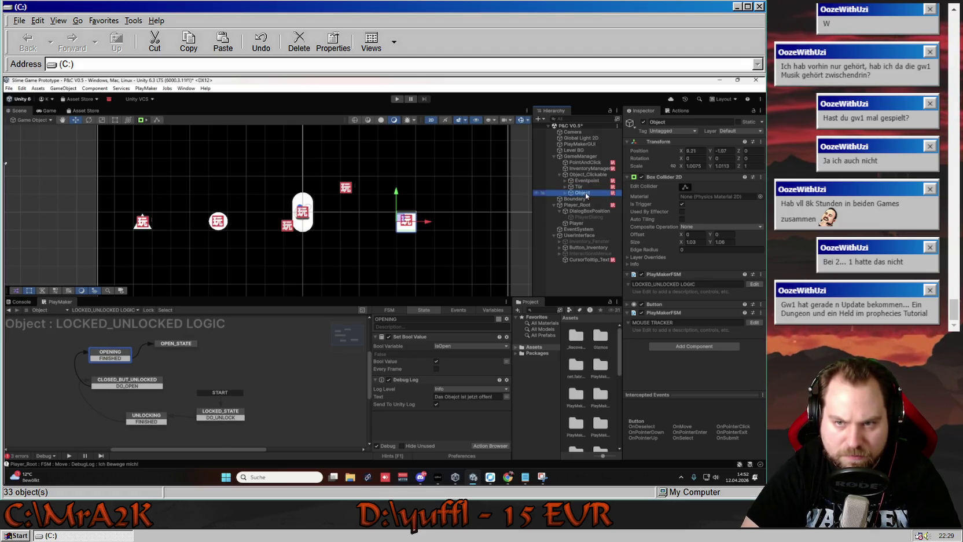
- On Object's MOUSE TRACKER, edit the Set String Value's item text and collapse the expanded actions
{"action": "left_click", "coordinate": [259, 364]}
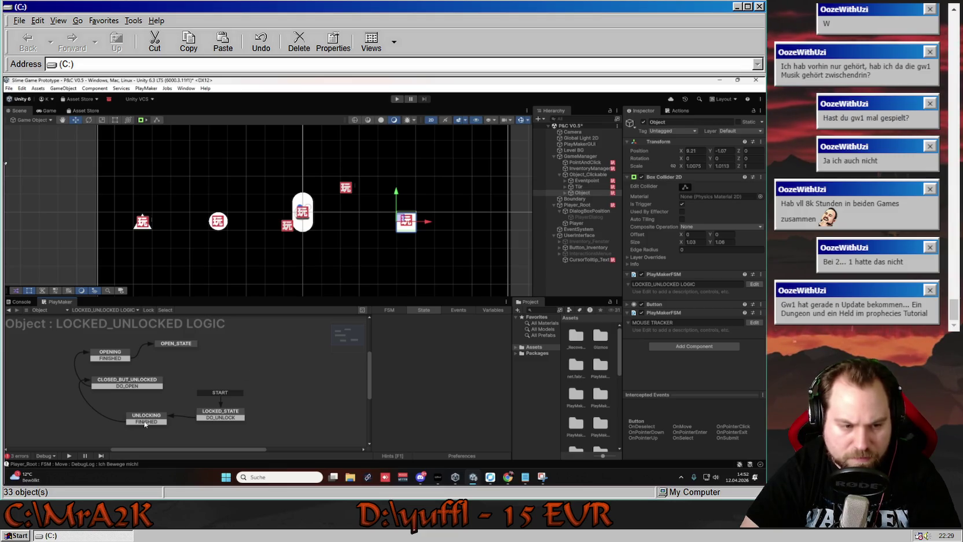
{"action": "left_click", "coordinate": [104, 310]}
{"action": "left_click", "coordinate": [98, 324]}
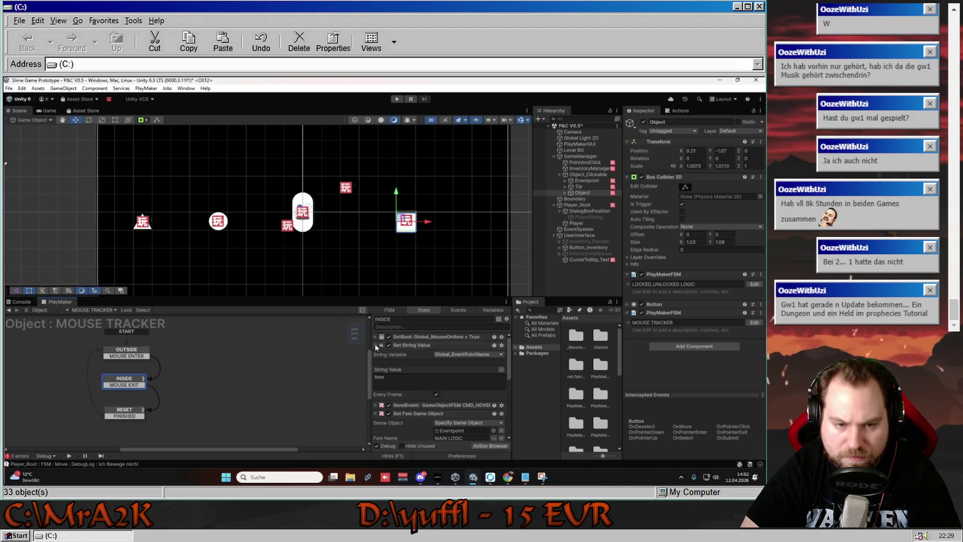
{"action": "left_click", "coordinate": [414, 345]}
{"action": "left_click", "coordinate": [382, 346]}
{"action": "left_click", "coordinate": [393, 377]}
{"action": "type", "text": "bject"}
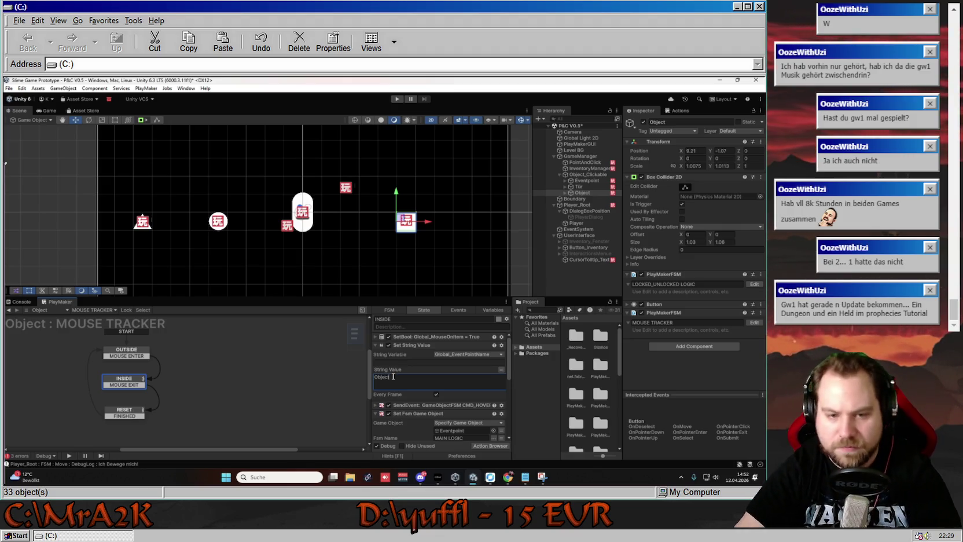
{"action": "left_click", "coordinate": [376, 345]}
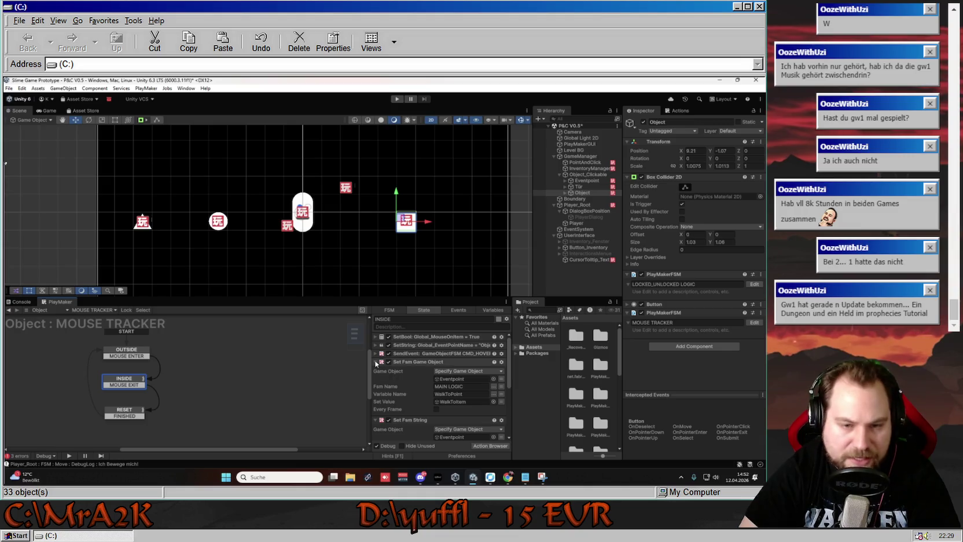
{"action": "left_click", "coordinate": [375, 363]}
{"action": "left_click", "coordinate": [376, 370]}
{"action": "left_click", "coordinate": [377, 378]}
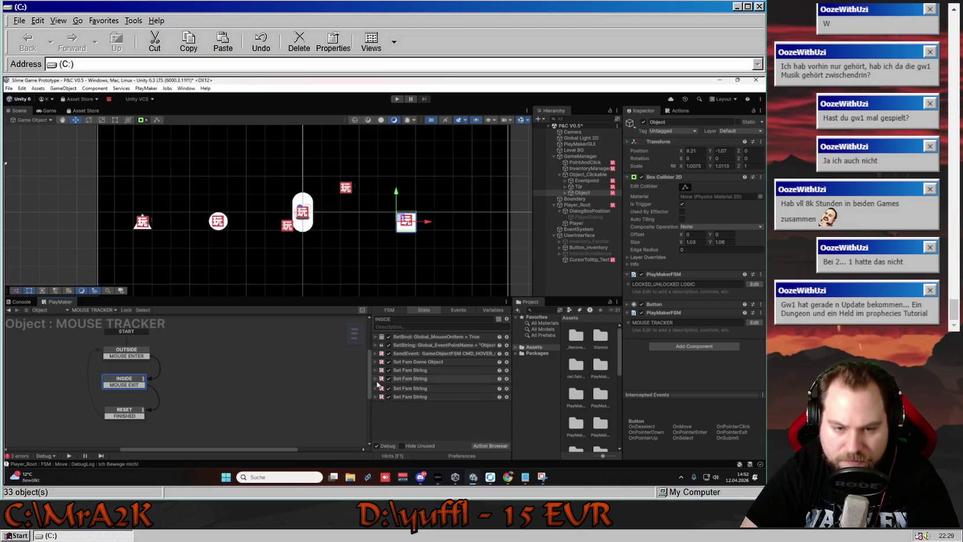
- Set Object_Locked_Text_for_Event's Game Object to a specified object, Eventpoint
{"action": "left_click", "coordinate": [423, 406]}
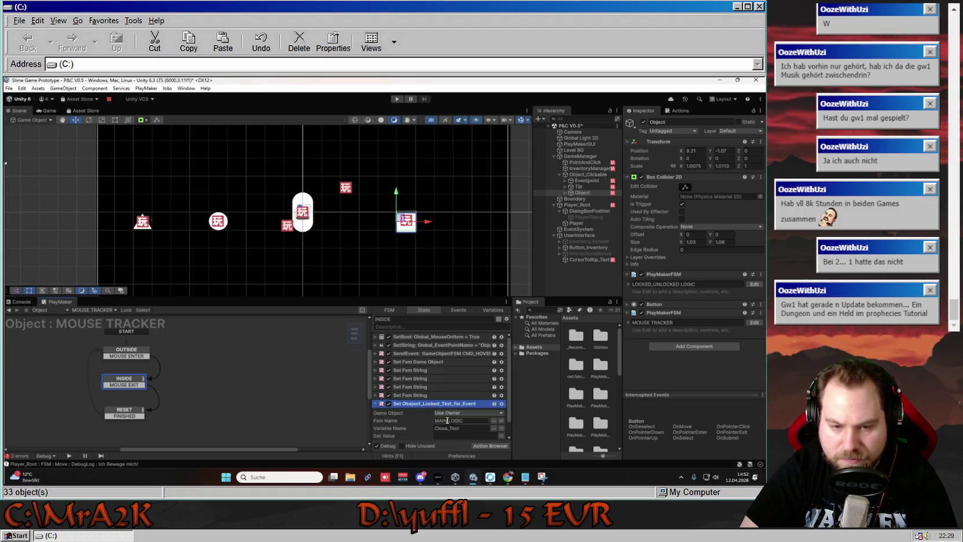
{"action": "left_click", "coordinate": [480, 416]}
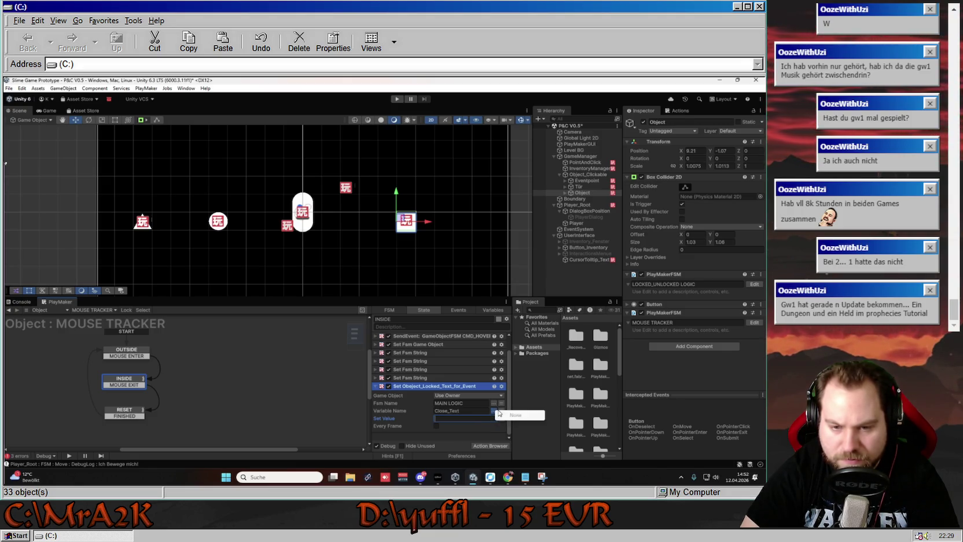
{"action": "left_click", "coordinate": [501, 410]}
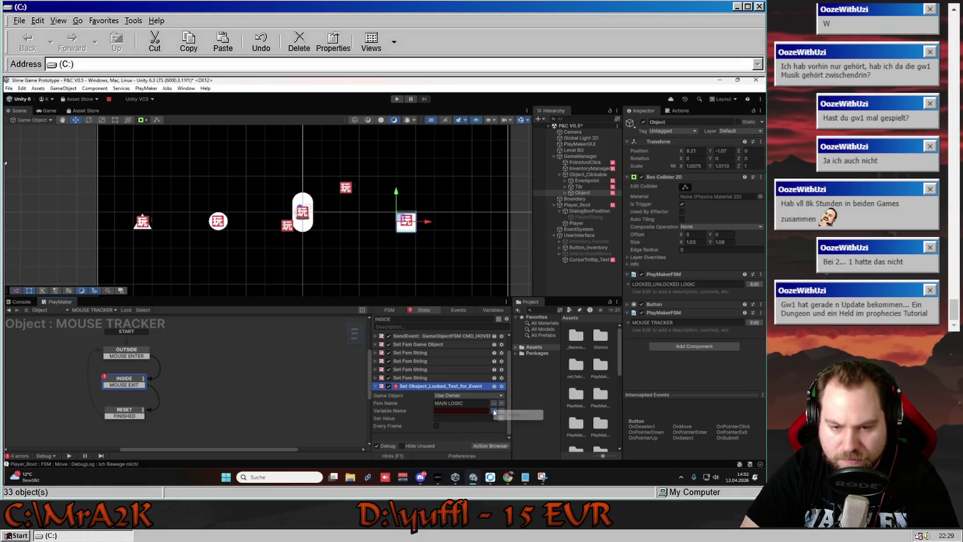
{"action": "left_click", "coordinate": [501, 410]}
{"action": "left_click", "coordinate": [487, 395]}
{"action": "left_click", "coordinate": [451, 411]}
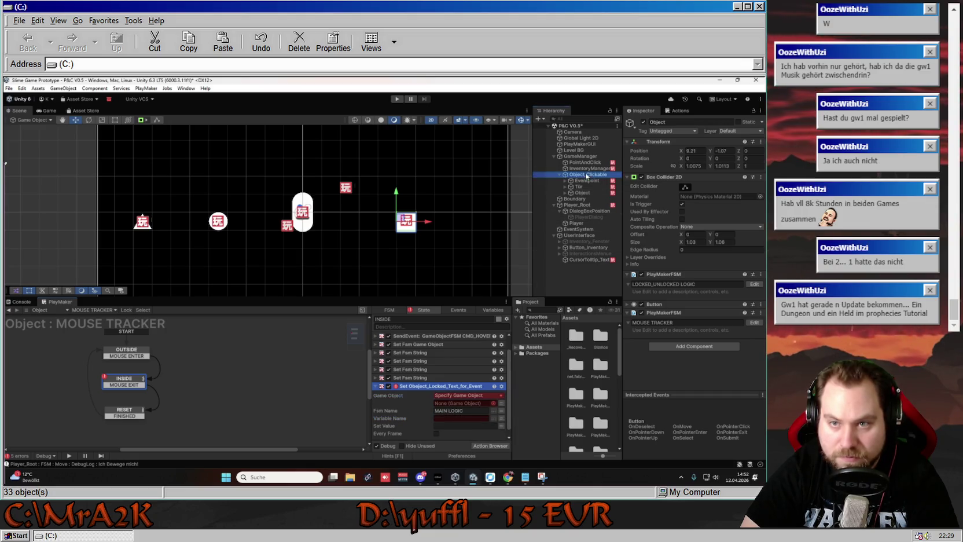
{"action": "scroll", "coordinate": [461, 354], "scroll_direction": "up", "scroll_amount": 1}
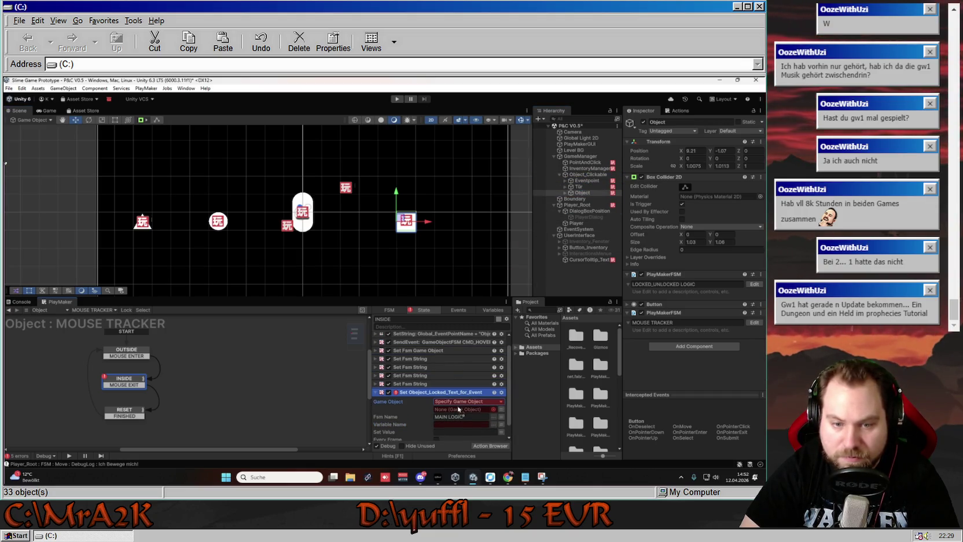
{"action": "scroll", "coordinate": [492, 406], "scroll_direction": "down", "scroll_amount": 1}
- Target MAIN LOGIC's Object_Locked_Text and set its value to 'Das Ding ist verschlossen!'
{"action": "left_click", "coordinate": [495, 404]}
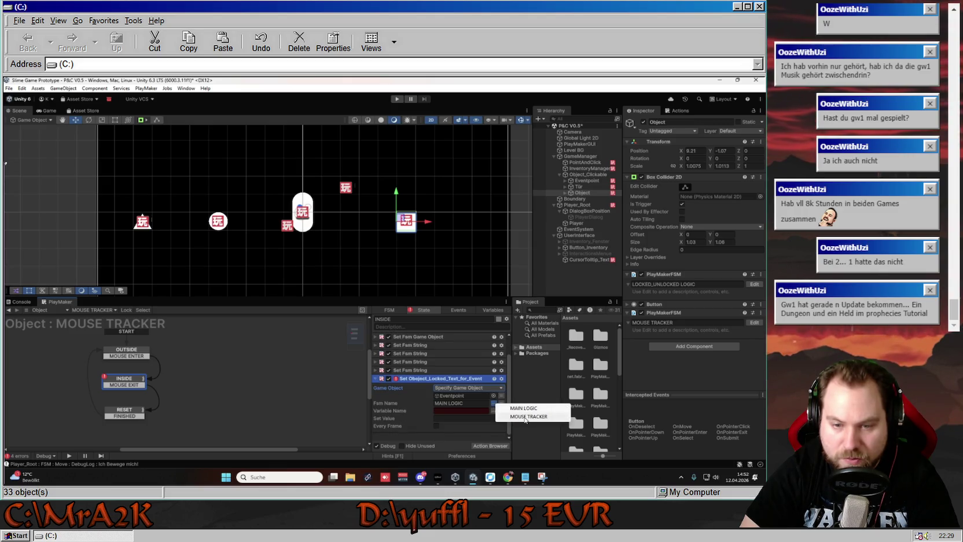
{"action": "left_click", "coordinate": [524, 407]}
{"action": "left_click", "coordinate": [493, 411]}
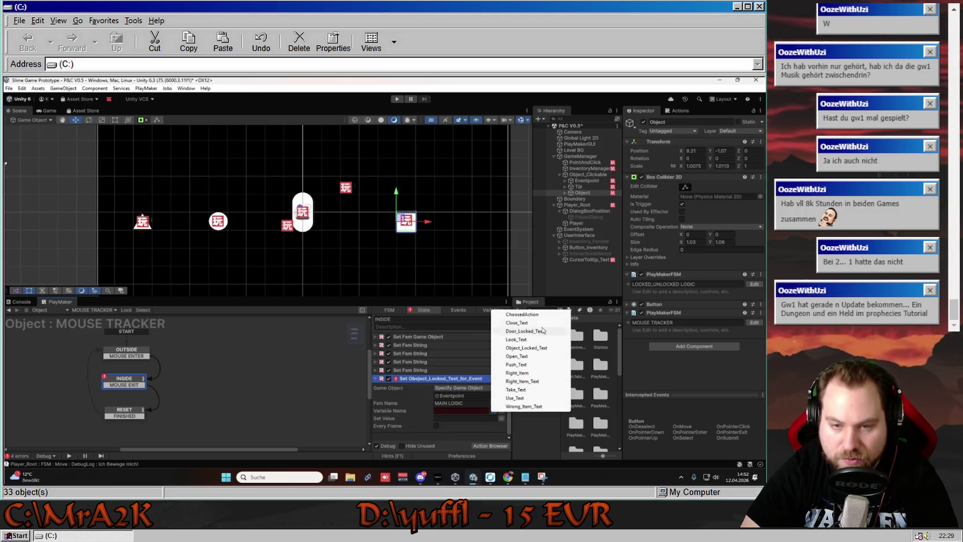
{"action": "left_click", "coordinate": [536, 348]}
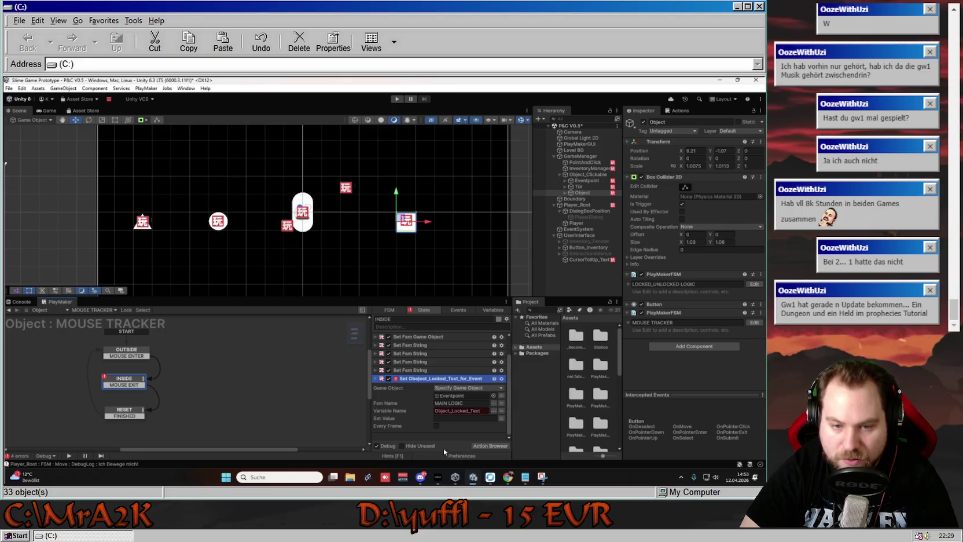
{"action": "left_click", "coordinate": [474, 420]}
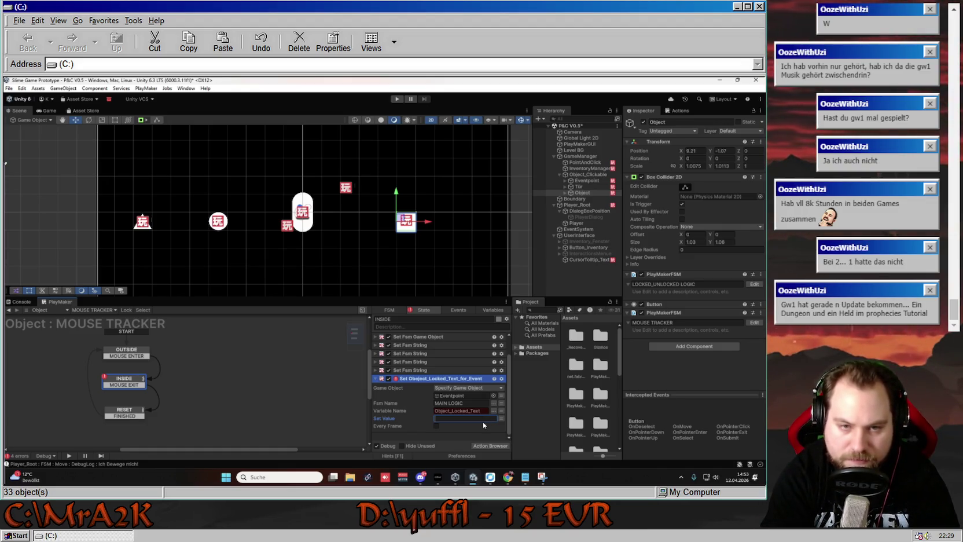
{"action": "type", "text": "Das Ding"}
{"action": "type", "text": "ssen!"}
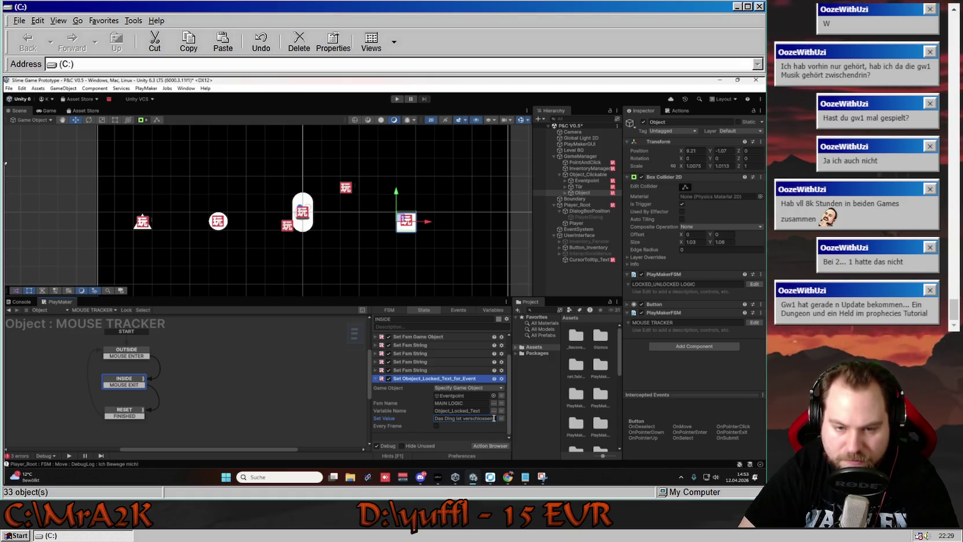
{"action": "left_click", "coordinate": [375, 380]}
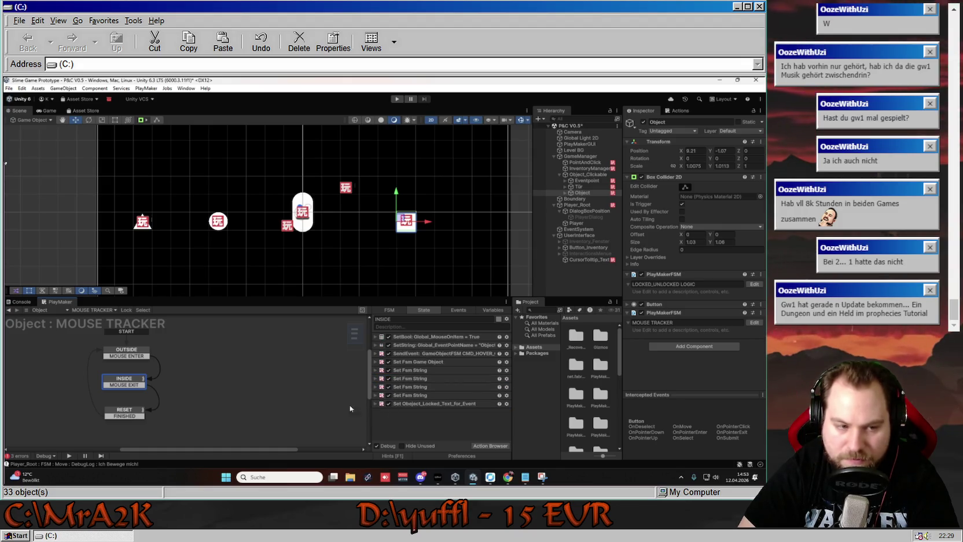
- Inspect the last Set Fsm String action in Tür's MOUSE TRACKER INSIDE state
{"action": "left_click", "coordinate": [581, 181]}
{"action": "left_click", "coordinate": [579, 187]}
{"action": "left_click", "coordinate": [87, 310]}
{"action": "left_click", "coordinate": [86, 325]}
{"action": "left_click", "coordinate": [162, 386]}
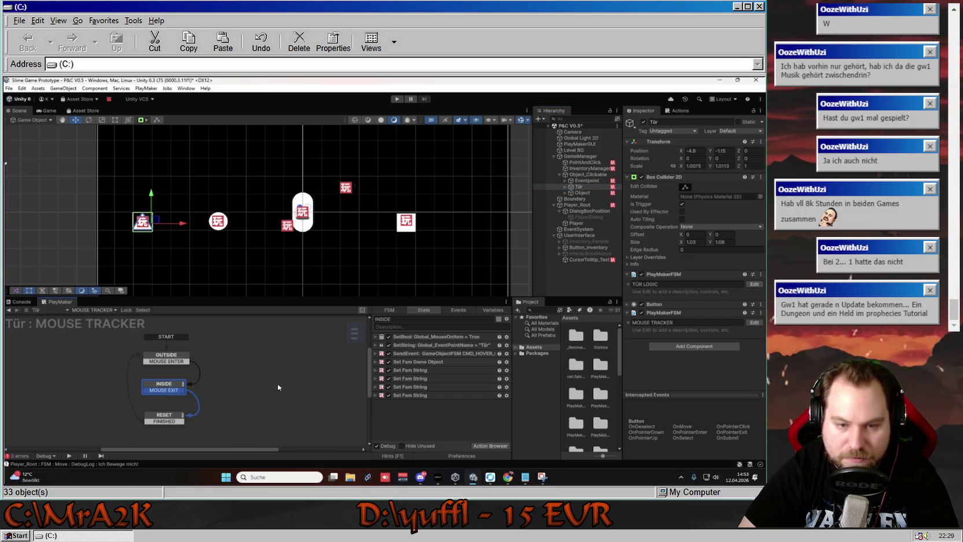
{"action": "left_click", "coordinate": [376, 395]}
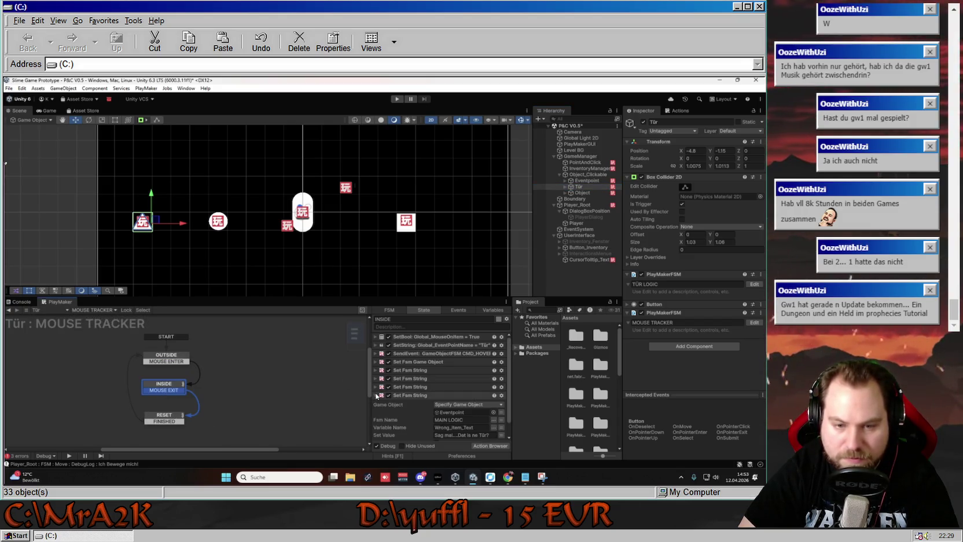
{"action": "left_click", "coordinate": [587, 181]}
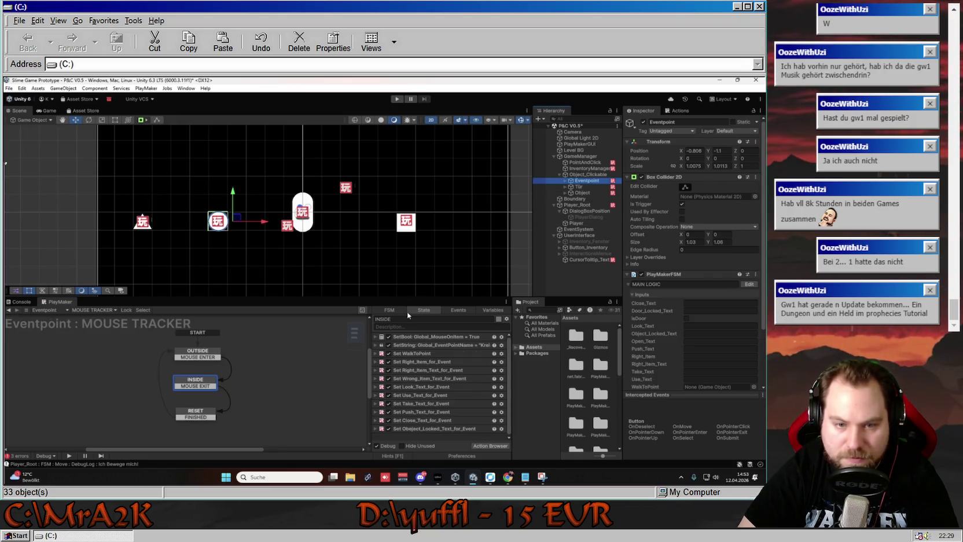
- Point Set Object_Locked_Text_for_Event at Object_Locked_Text with an empty Set Value
{"action": "left_click", "coordinate": [428, 429]}
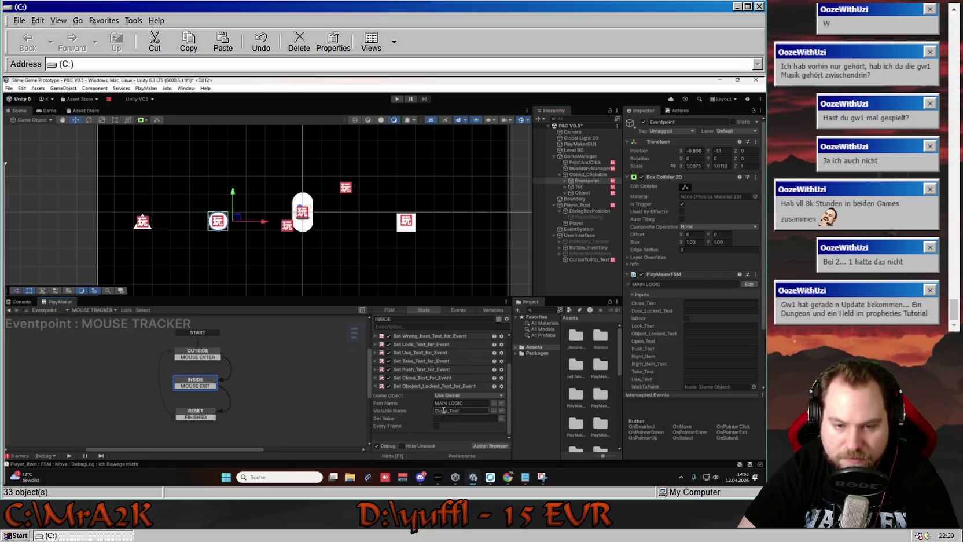
{"action": "double_click", "coordinate": [478, 410]}
{"action": "key", "text": "BackSpace"}
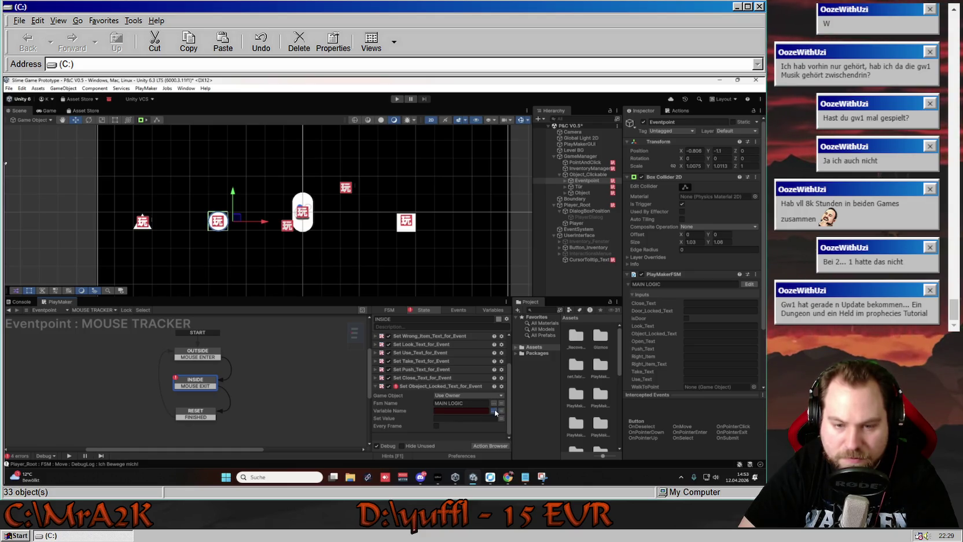
{"action": "left_click", "coordinate": [493, 410]}
{"action": "left_click", "coordinate": [530, 346]}
{"action": "left_click", "coordinate": [457, 418]}
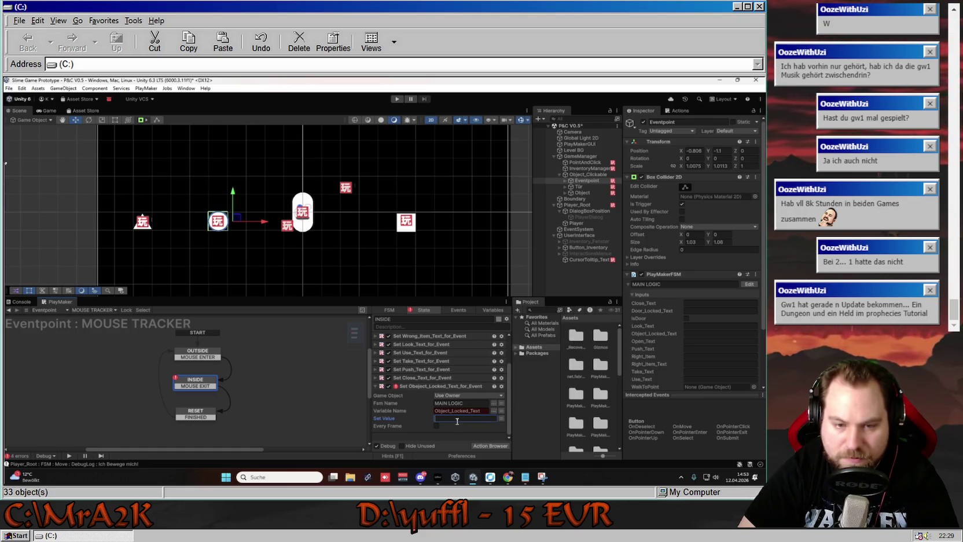
{"action": "type", "text": "Das D"}
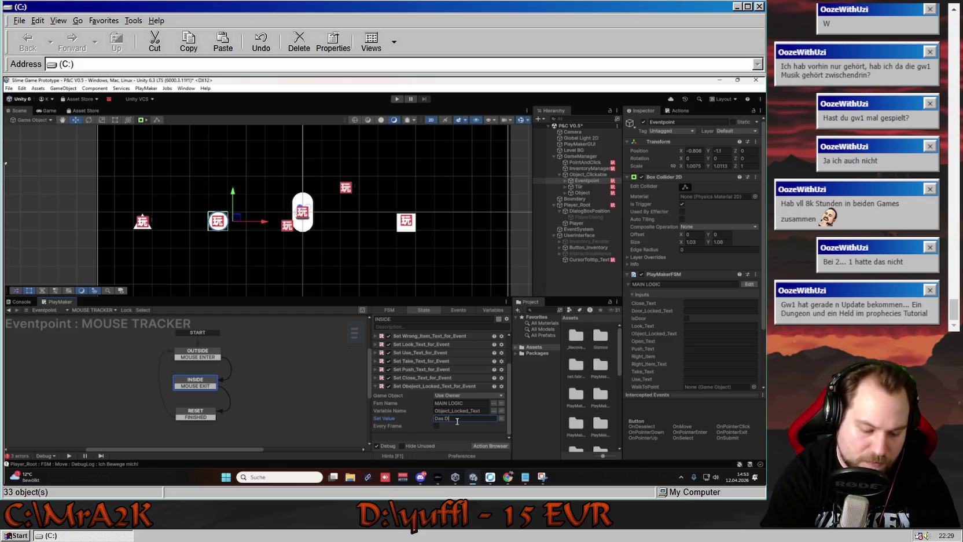
{"action": "type", "text": "ing ist verschlossen"}
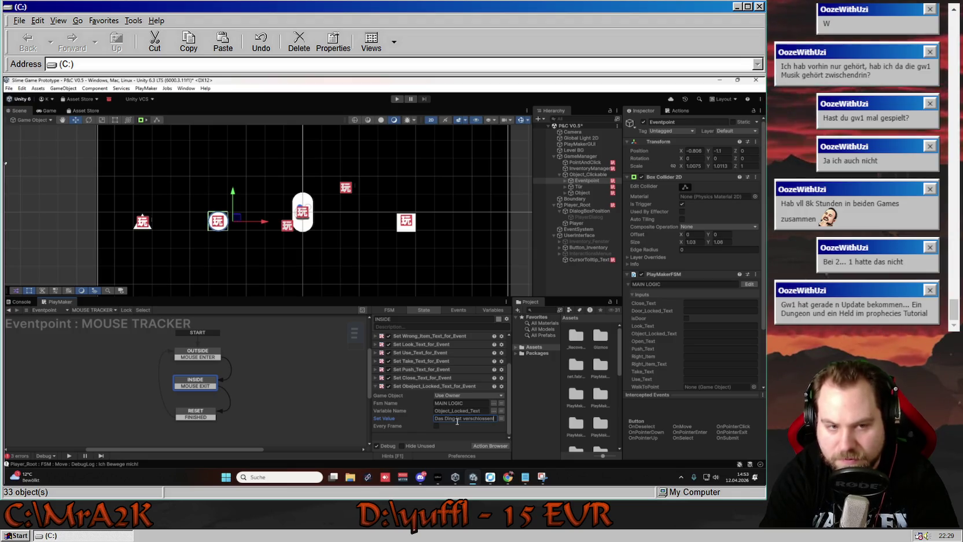
{"action": "key", "text": "ctrl+a"}
{"action": "key", "text": "BackSpace"}
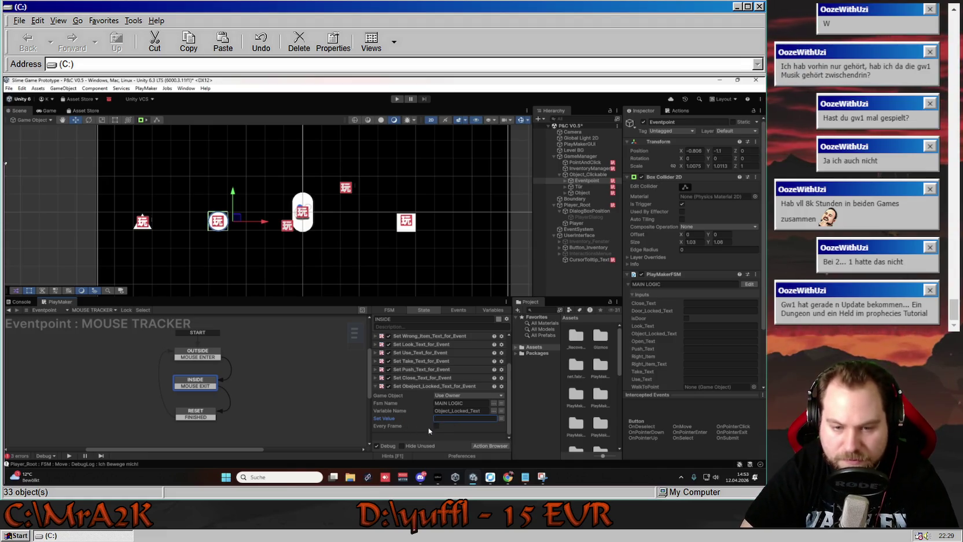
{"action": "left_click", "coordinate": [375, 386]}
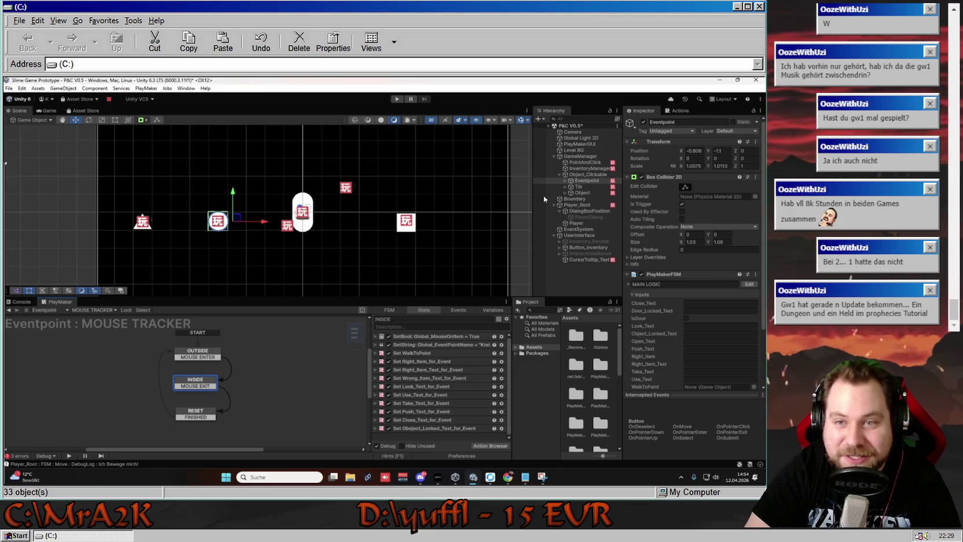
- In Eventpoint's MAIN LOGIC, make OPEN_FOR_OBJECTS' Bool Test check Object_Not_Locked instead of Door_Not_Locked
{"action": "left_click", "coordinate": [586, 162]}
{"action": "left_click", "coordinate": [589, 167]}
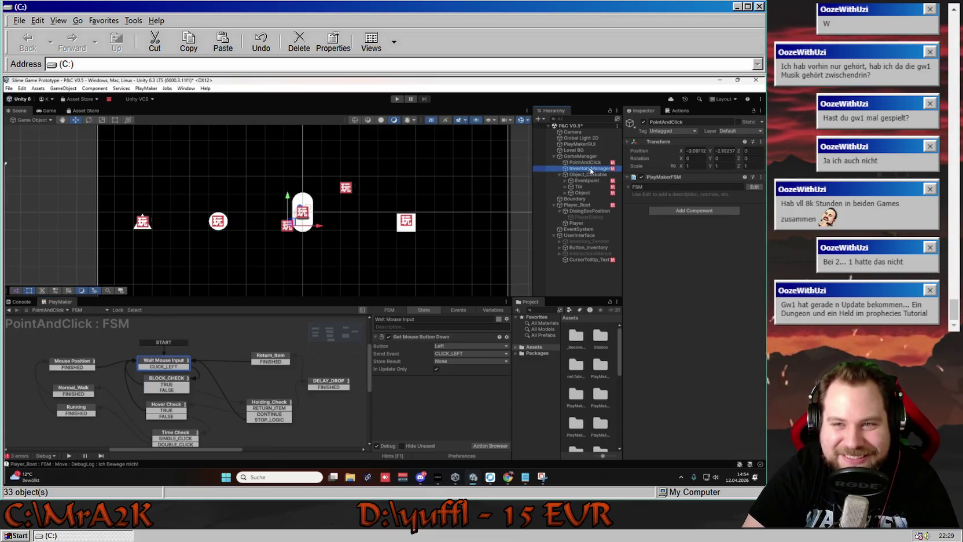
{"action": "left_click", "coordinate": [590, 174]}
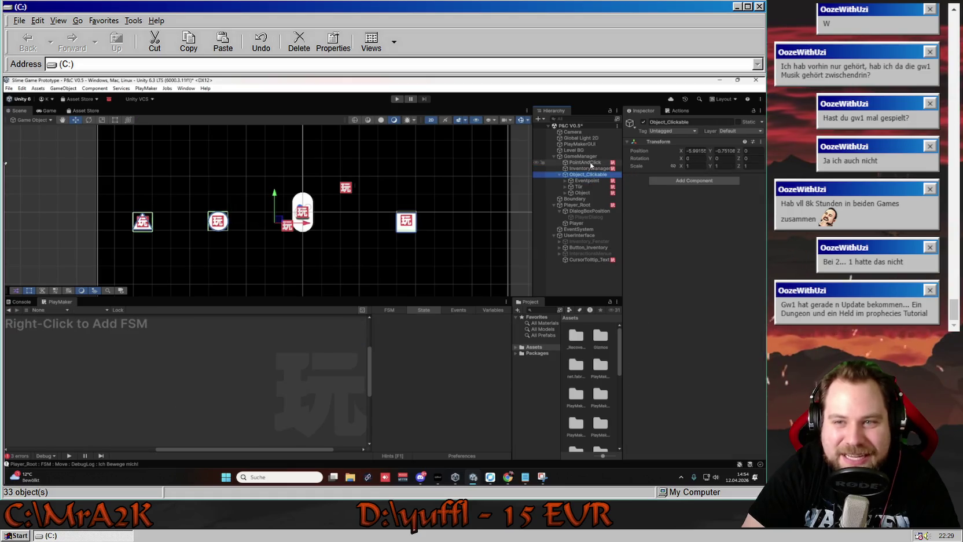
{"action": "left_click", "coordinate": [589, 181]}
{"action": "left_click", "coordinate": [101, 313]}
{"action": "left_click", "coordinate": [95, 319]}
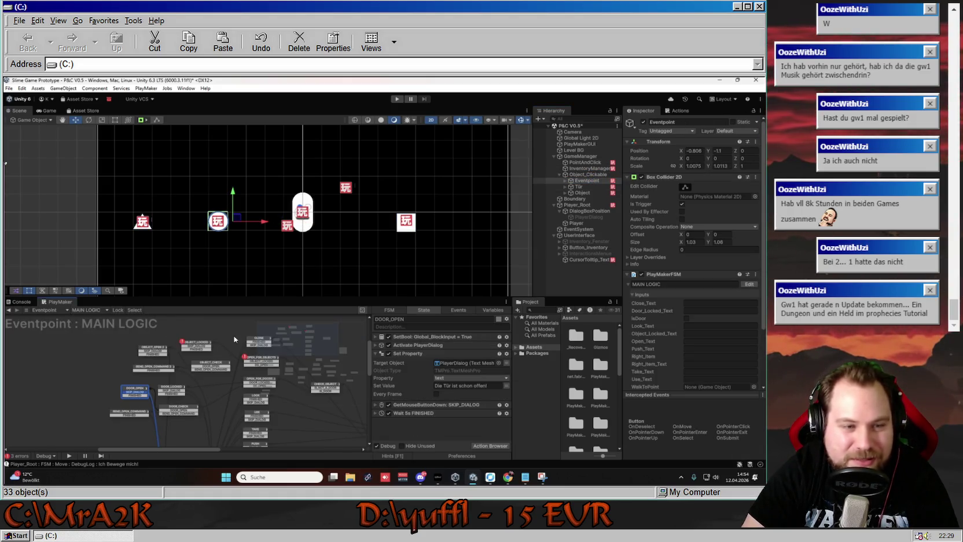
{"action": "left_click", "coordinate": [250, 361]}
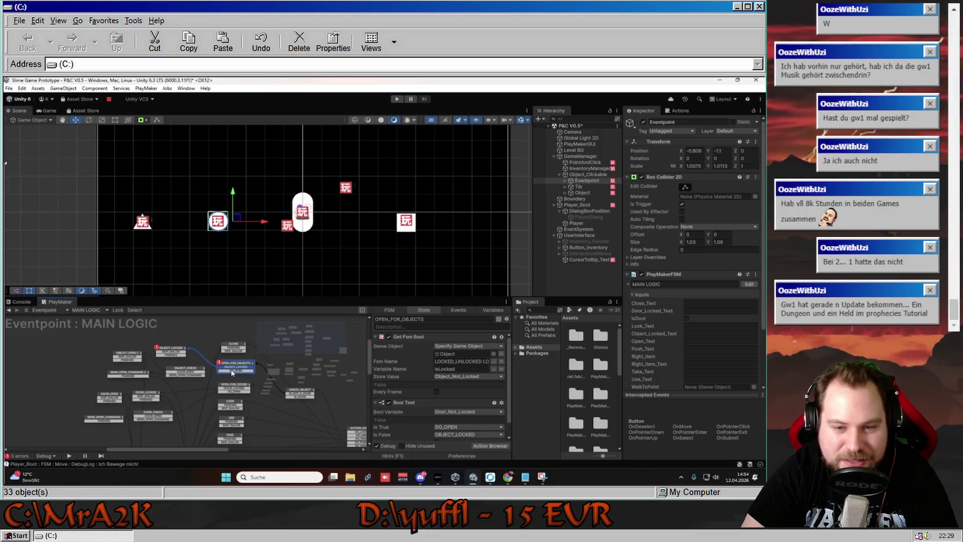
{"action": "left_click", "coordinate": [376, 337]}
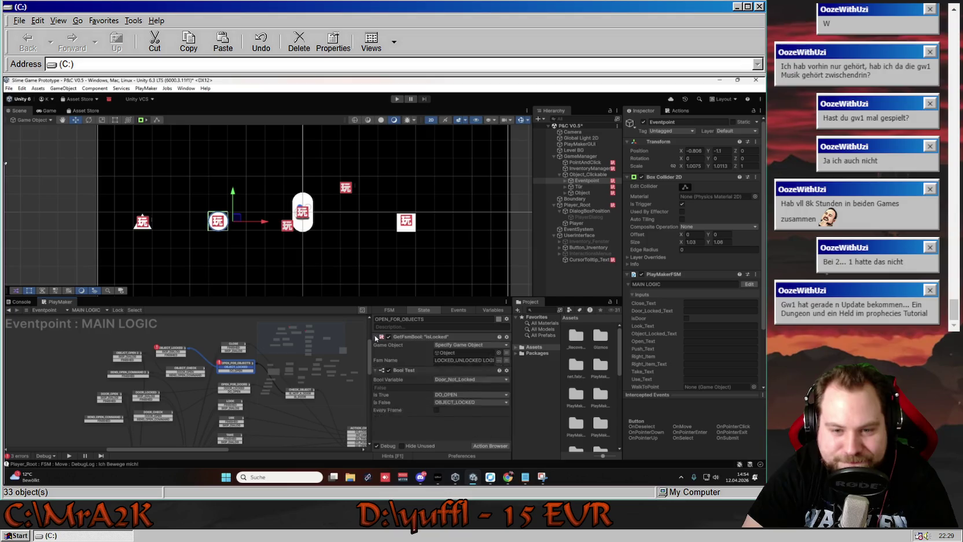
{"action": "left_click", "coordinate": [472, 354]}
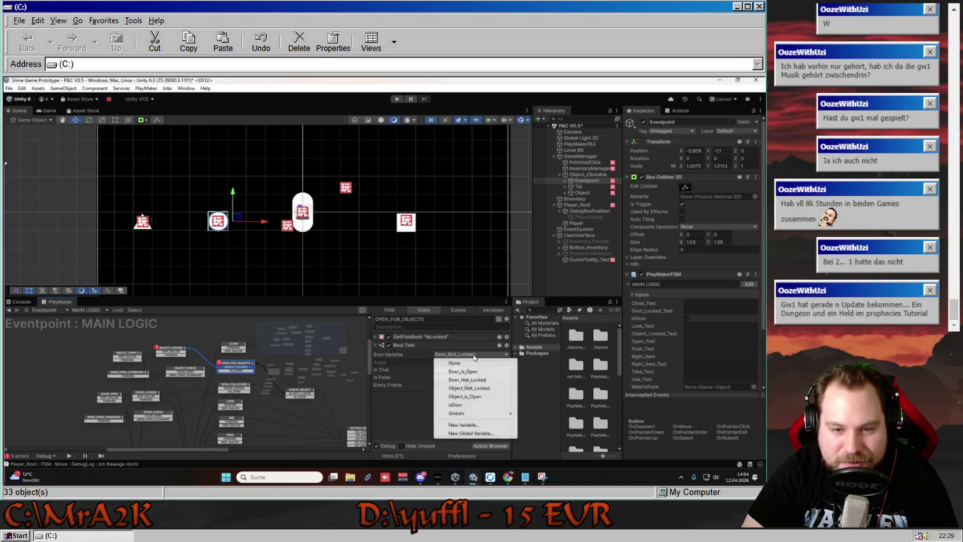
{"action": "left_click", "coordinate": [480, 389]}
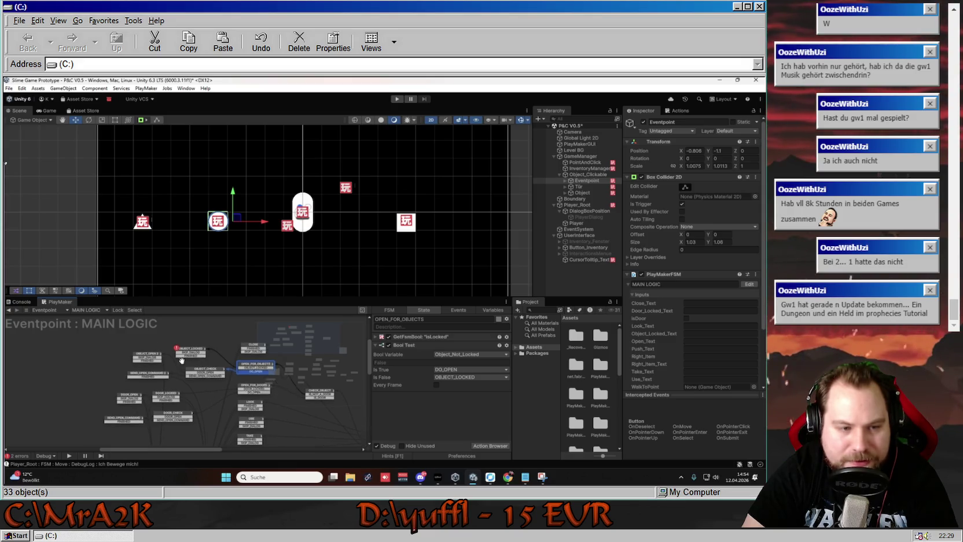
- Make OBJECT_LOCKED's Set Property show Object_Locked_Text, then start Play mode to test
{"action": "left_click", "coordinate": [207, 347]}
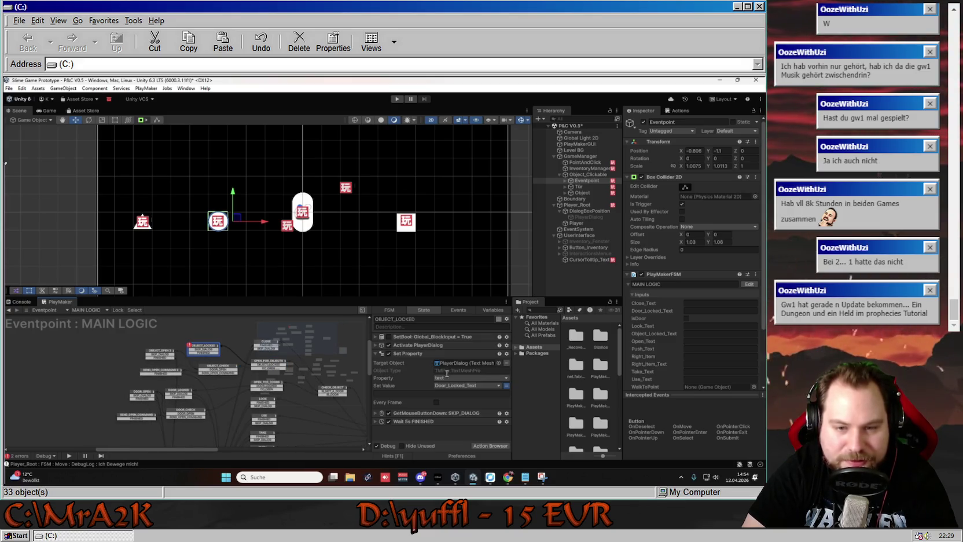
{"action": "left_click", "coordinate": [499, 386]}
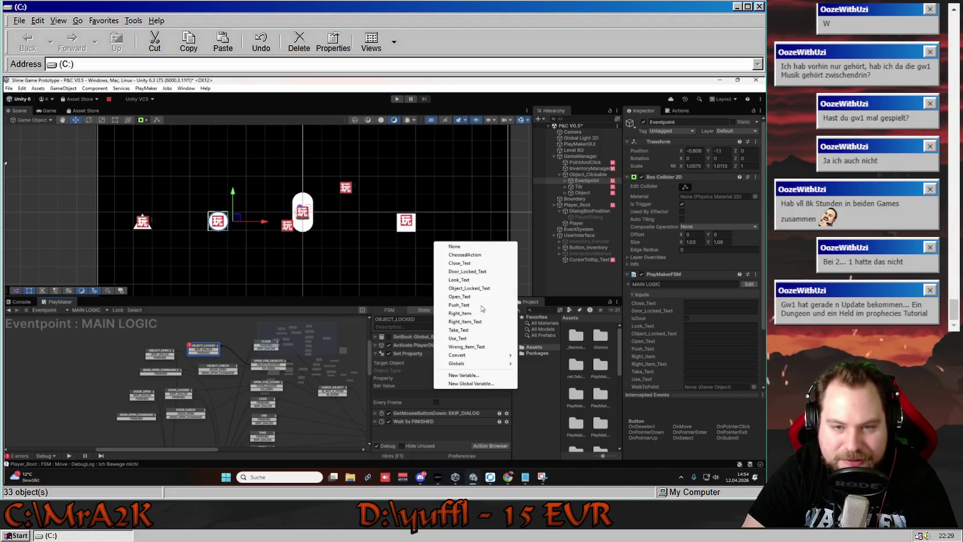
{"action": "left_click", "coordinate": [469, 288]}
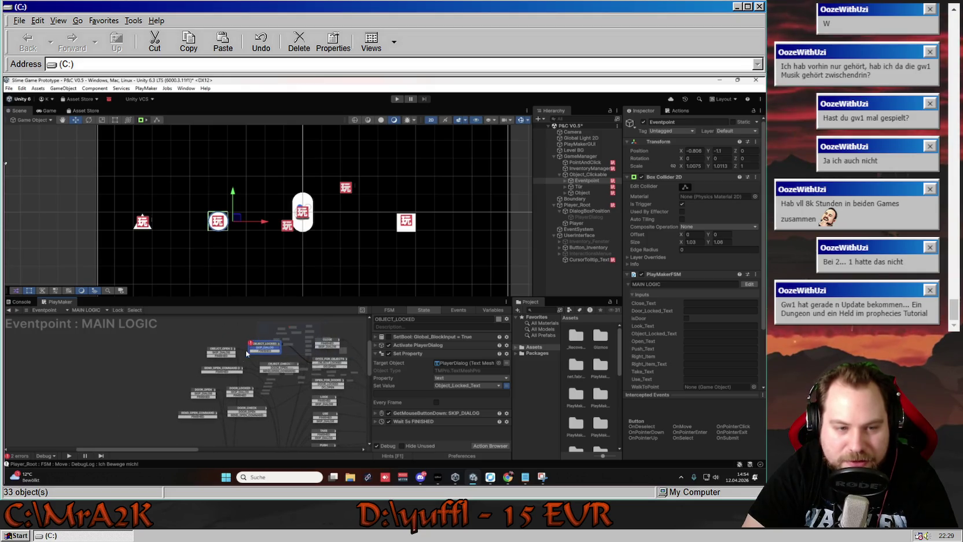
{"action": "scroll", "coordinate": [201, 443], "scroll_direction": "down", "scroll_amount": 5}
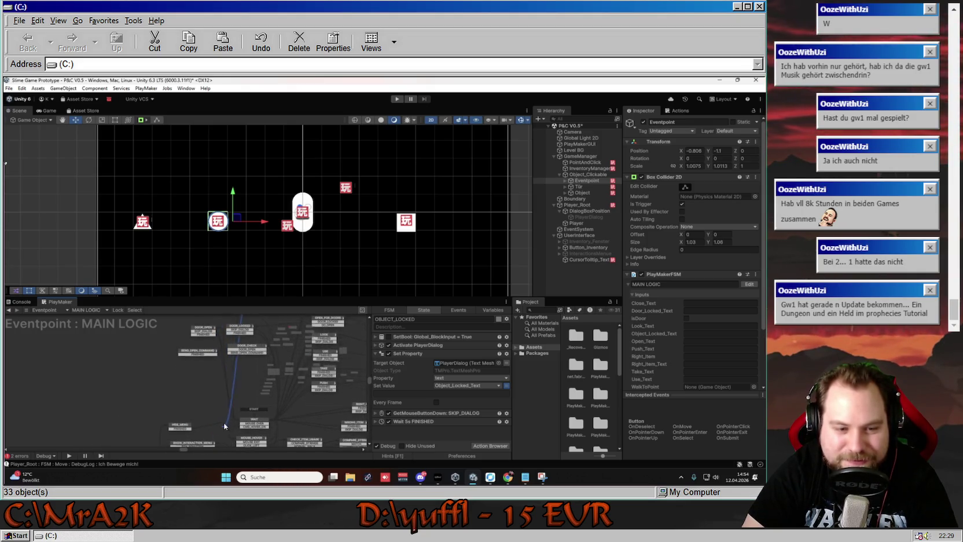
{"action": "left_click_drag", "start_coordinate": [223, 376], "coordinate": [200, 430]}
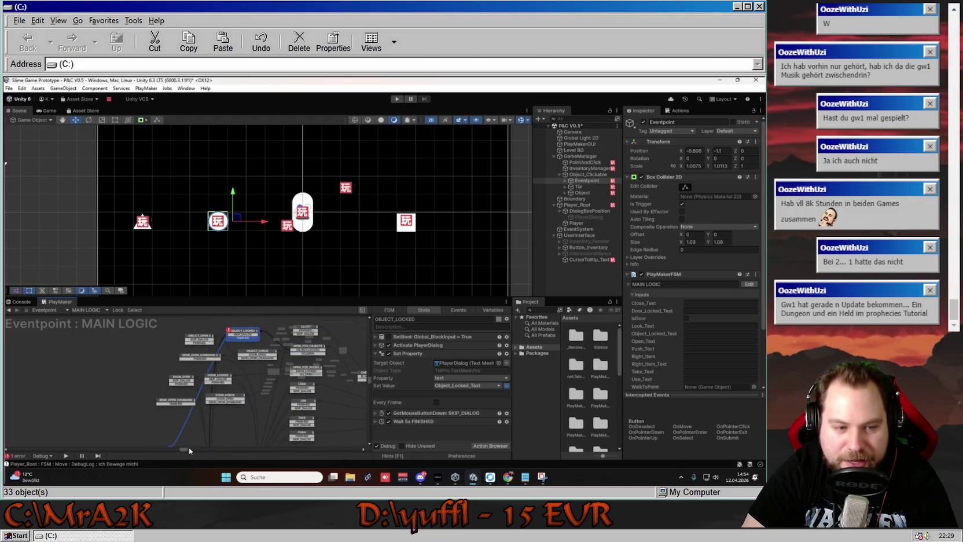
{"action": "scroll", "coordinate": [197, 443], "scroll_direction": "down", "scroll_amount": 4}
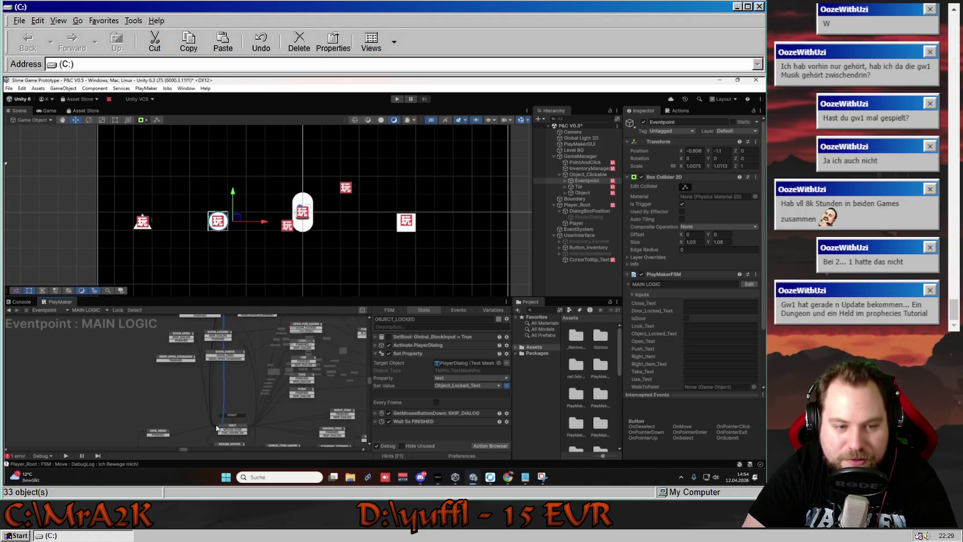
{"action": "mouse_move", "coordinate": [226, 393]}
{"action": "left_mouse_down"}
{"action": "mouse_move", "coordinate": [186, 422]}
{"action": "mouse_move", "coordinate": [194, 410]}
{"action": "mouse_move", "coordinate": [167, 388]}
{"action": "mouse_move", "coordinate": [165, 357]}
{"action": "mouse_move", "coordinate": [225, 403]}
{"action": "left_mouse_up"}
{"action": "scroll", "coordinate": [203, 390], "scroll_direction": "down", "scroll_amount": 3}
{"action": "scroll", "coordinate": [197, 407], "scroll_direction": "up", "scroll_amount": 3}
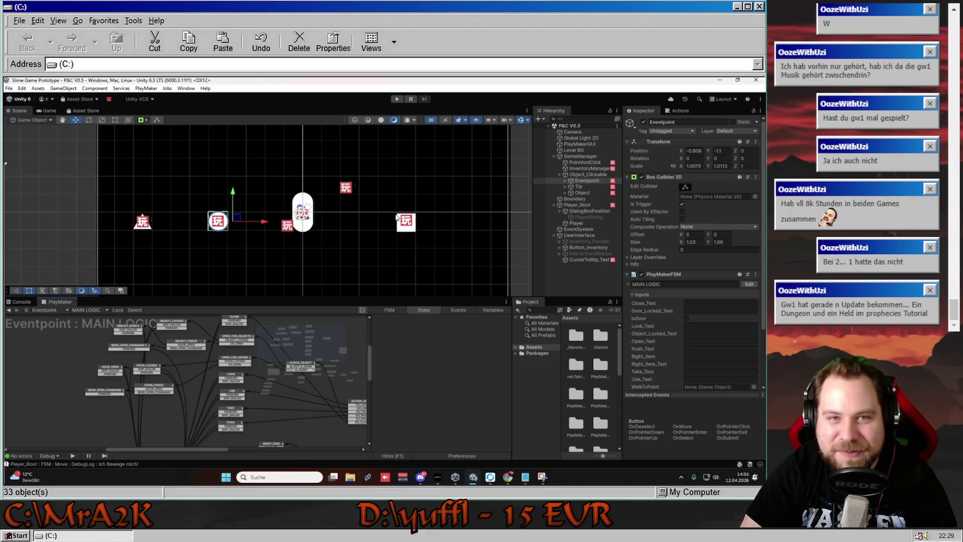
{"action": "left_click", "coordinate": [396, 99]}
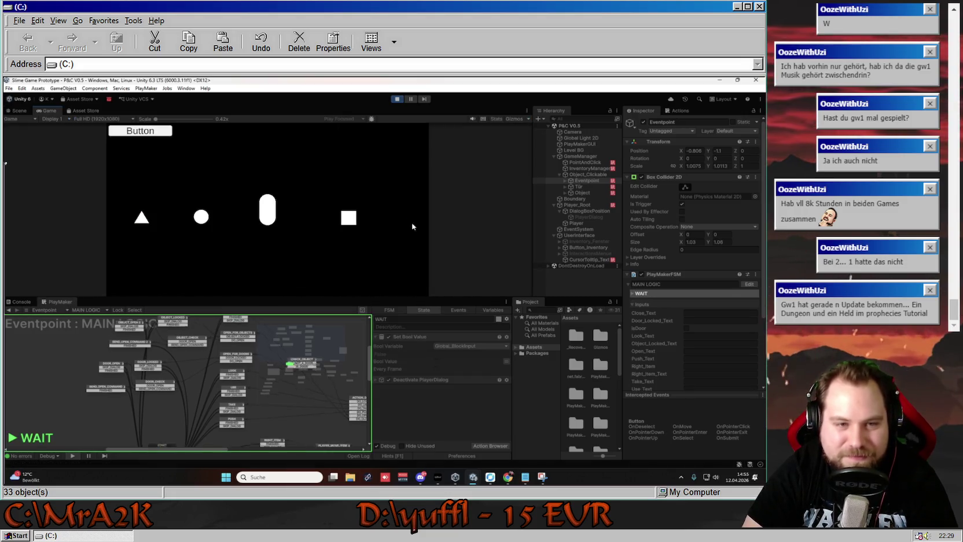
{"action": "mouse_move", "coordinate": [349, 218]}
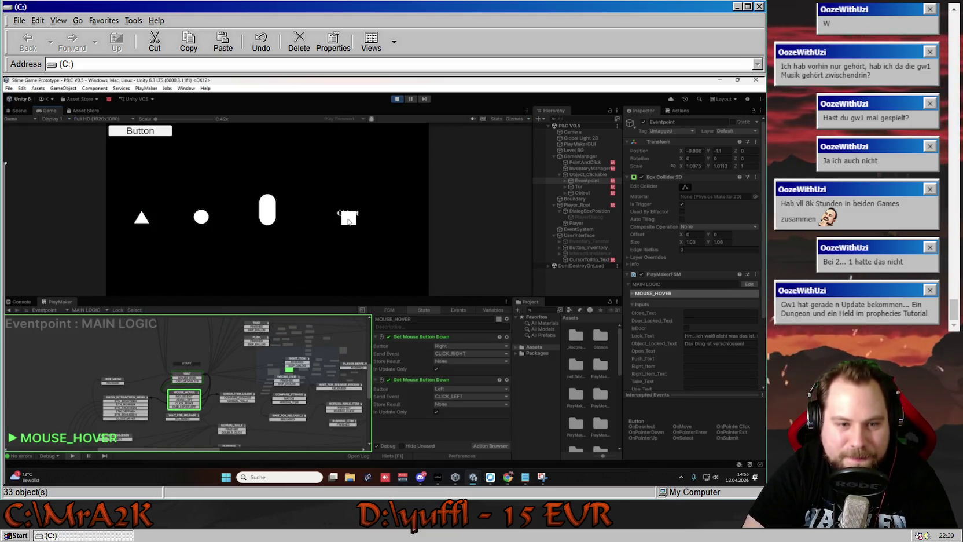
{"action": "left_click", "coordinate": [350, 220]}
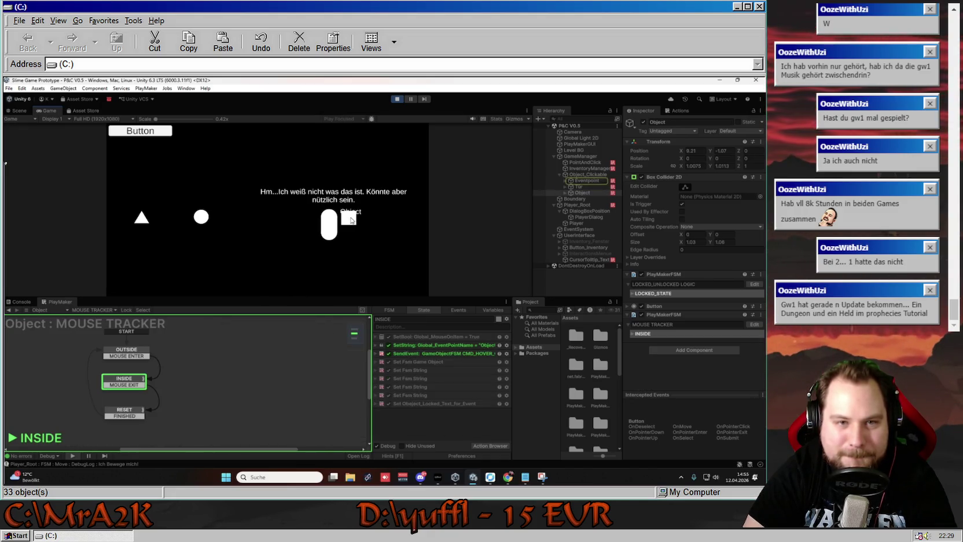
{"action": "left_click", "coordinate": [101, 310]}
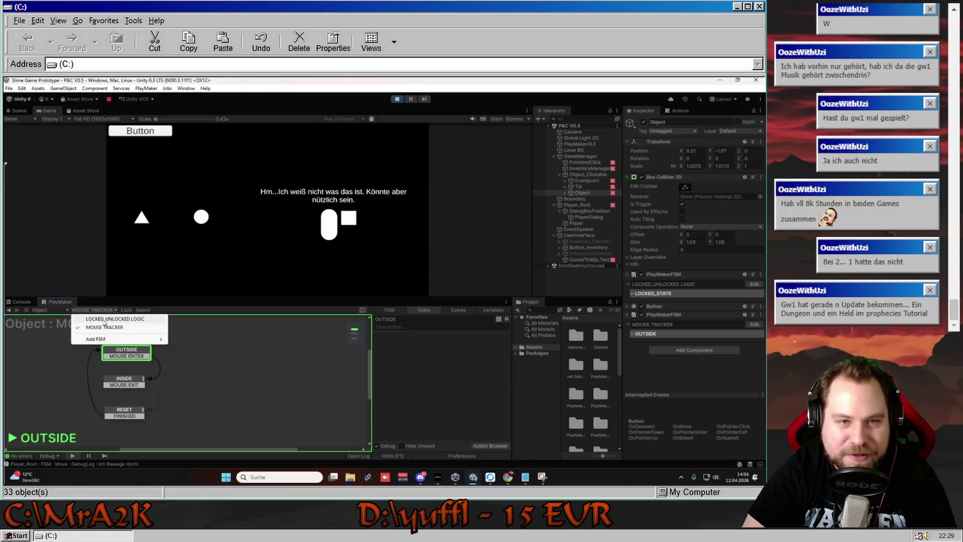
{"action": "left_click", "coordinate": [108, 319]}
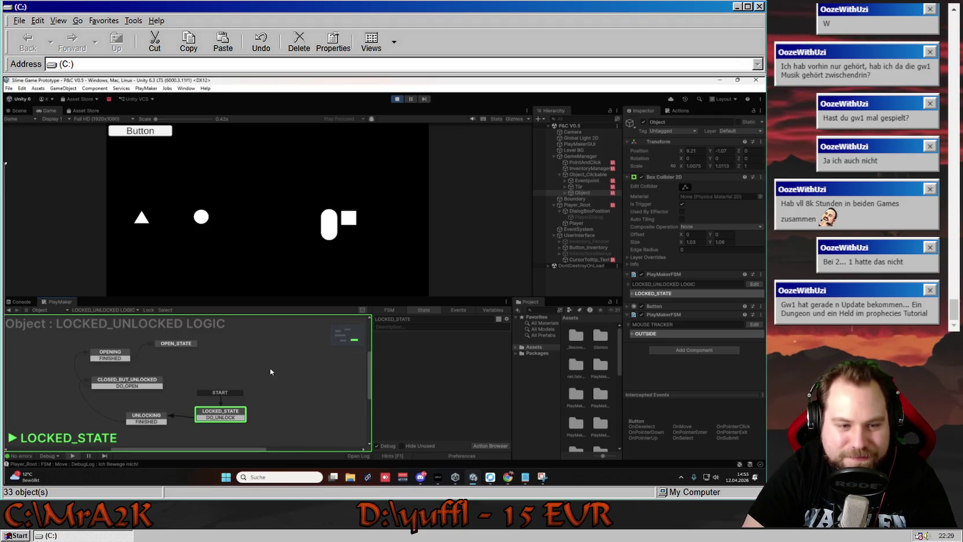
{"action": "left_click", "coordinate": [102, 309]}
{"action": "left_click", "coordinate": [586, 183]}
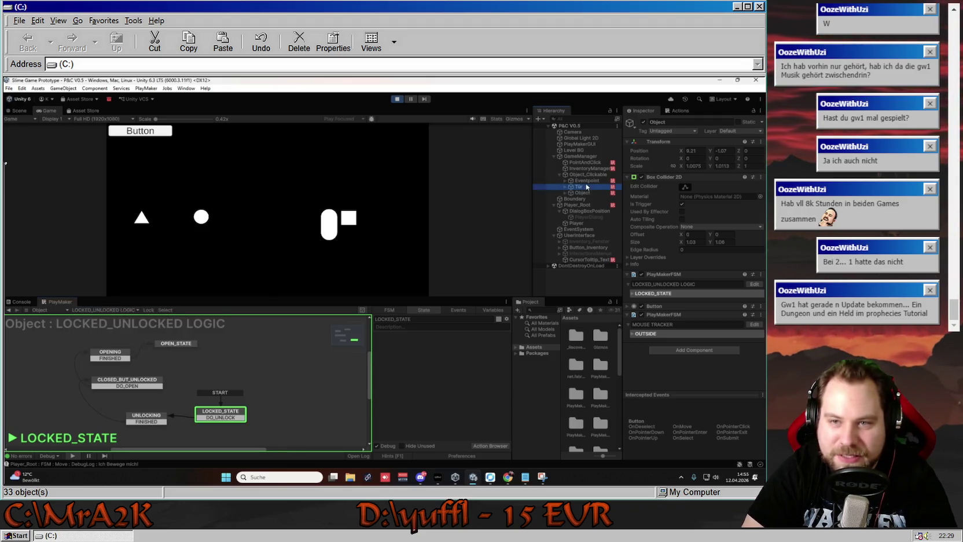
{"action": "left_click", "coordinate": [104, 310]}
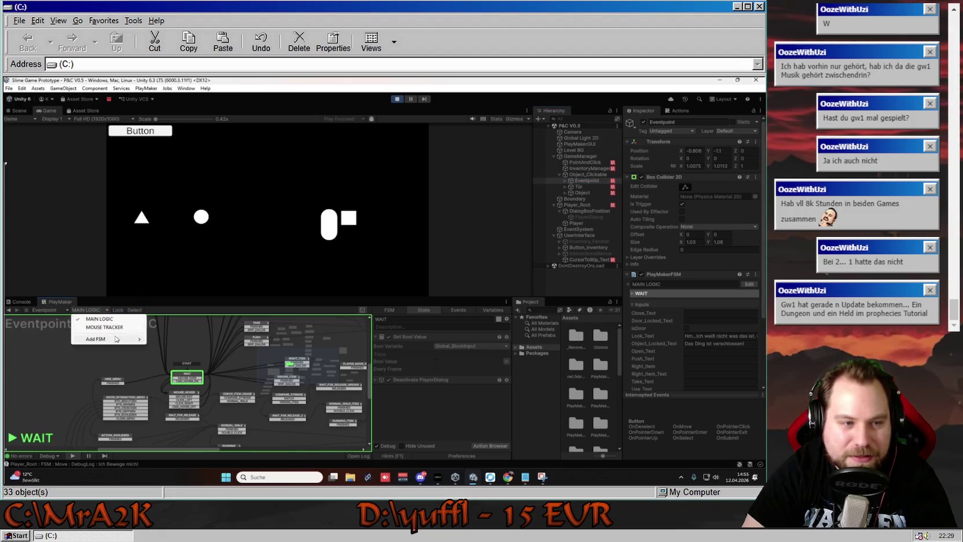
{"action": "left_click", "coordinate": [114, 312]}
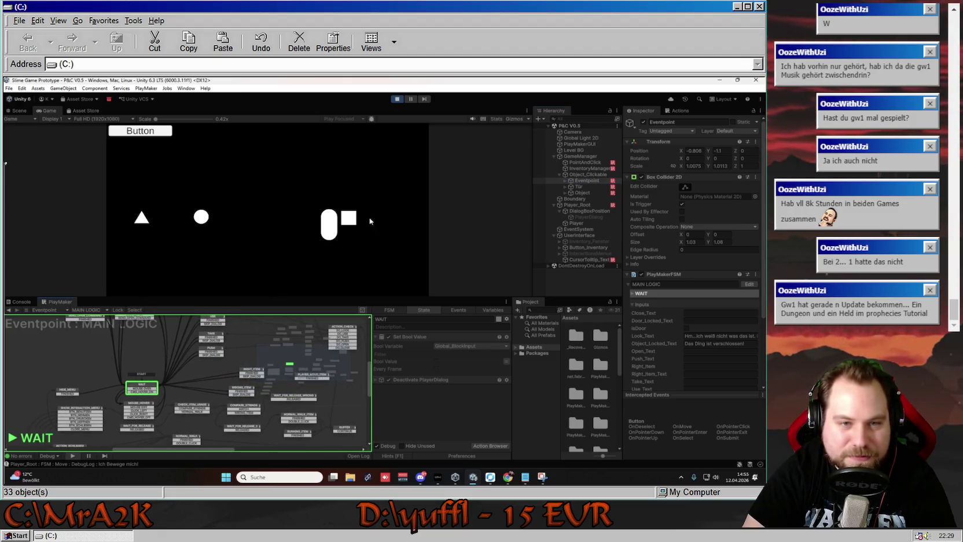
{"action": "mouse_move", "coordinate": [195, 350]}
{"action": "left_mouse_down"}
{"action": "mouse_move", "coordinate": [161, 398]}
{"action": "mouse_move", "coordinate": [162, 413]}
{"action": "left_mouse_up"}
{"action": "left_click", "coordinate": [284, 226]}
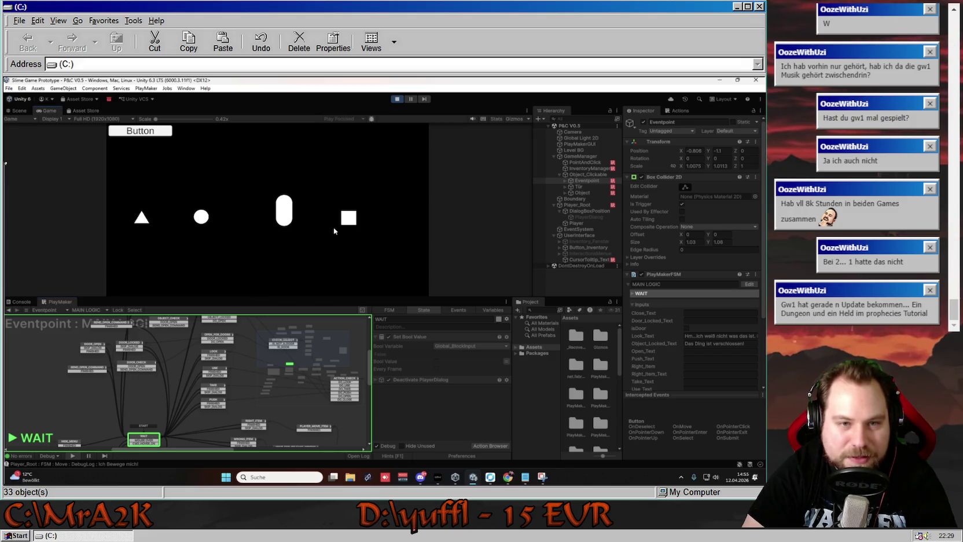
{"action": "left_click", "coordinate": [348, 218]}
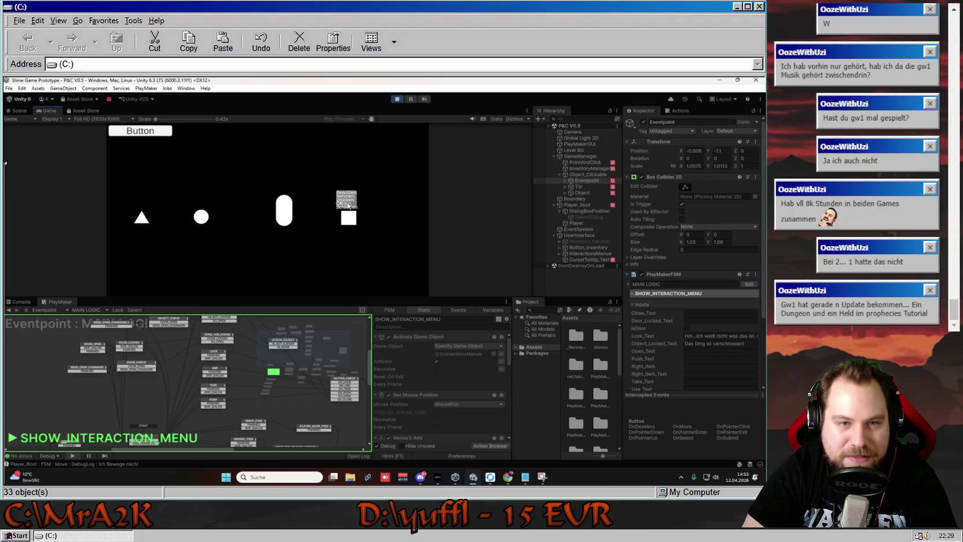
{"action": "left_click", "coordinate": [348, 204]}
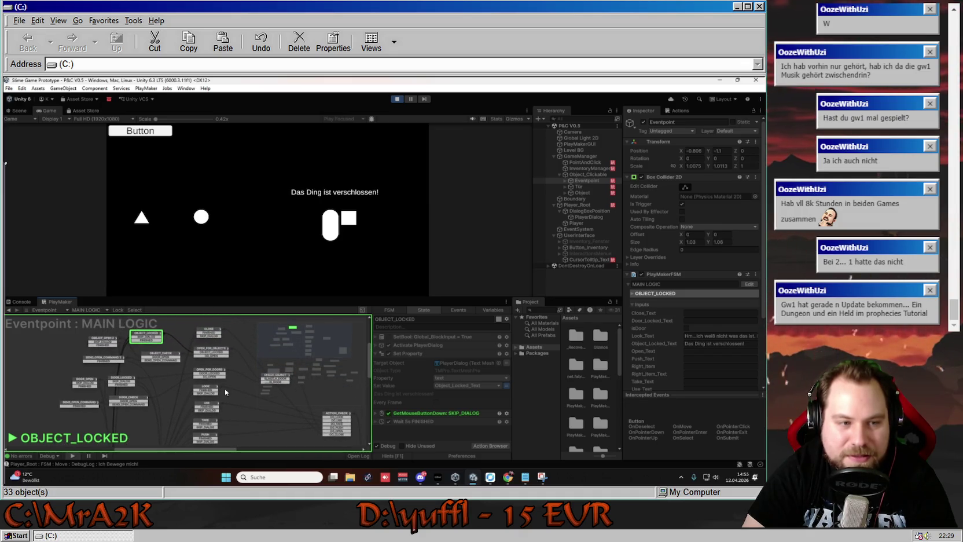
{"action": "left_click", "coordinate": [286, 229]}
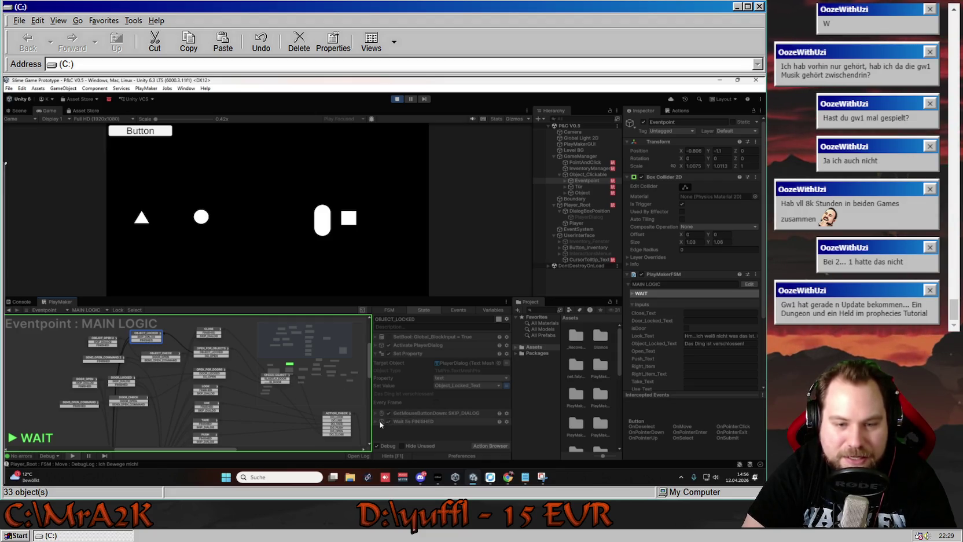
{"action": "left_click", "coordinate": [405, 422]}
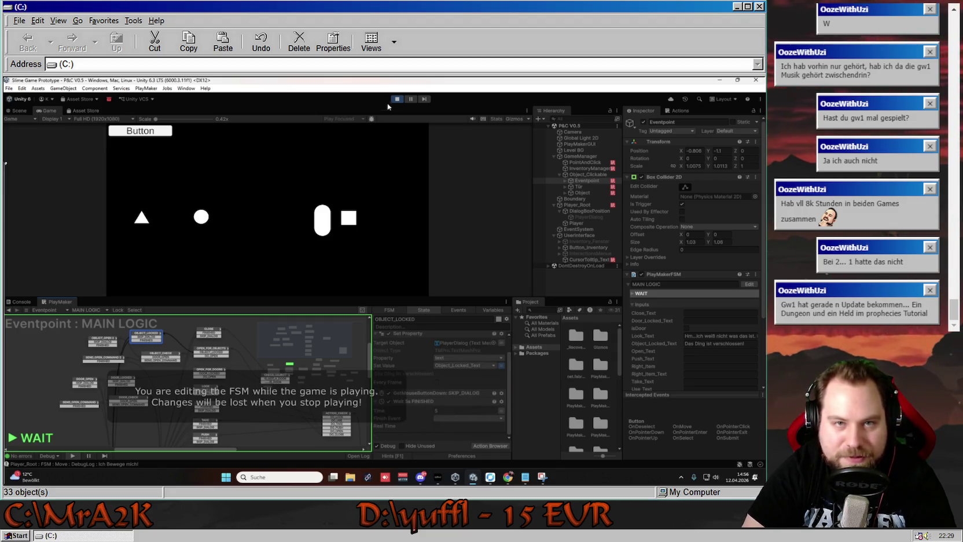
{"action": "left_click", "coordinate": [398, 99]}
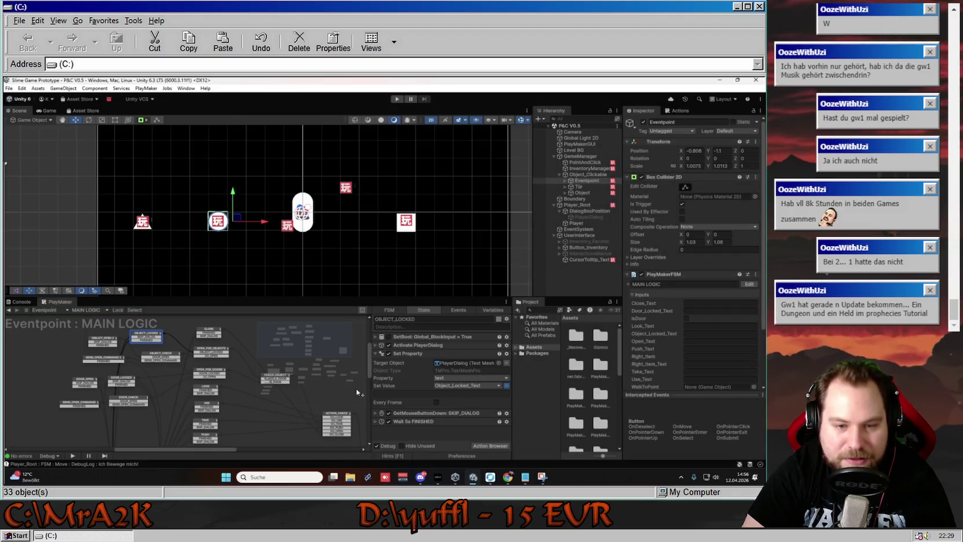
{"action": "left_click", "coordinate": [437, 421]}
{"action": "left_click", "coordinate": [442, 437]}
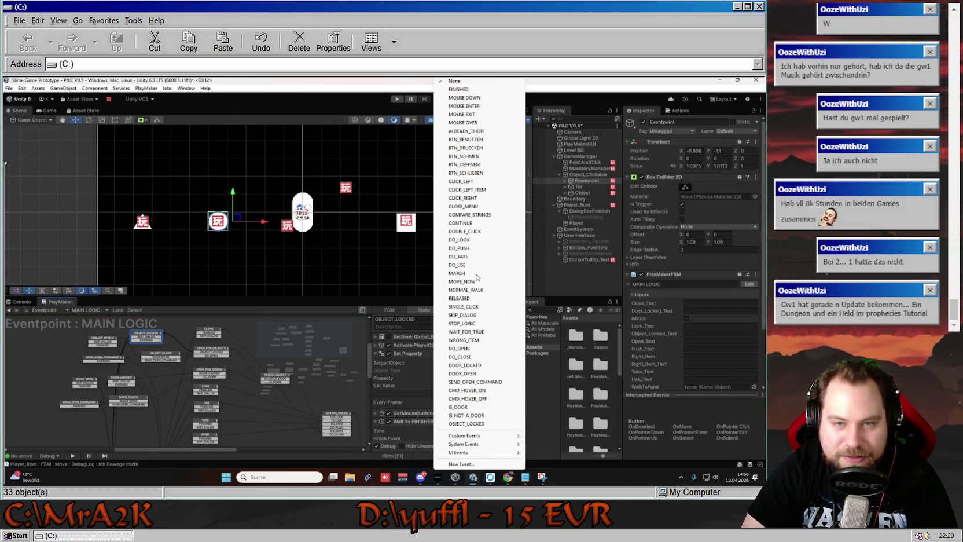
{"action": "left_click", "coordinate": [463, 89]}
{"action": "left_click", "coordinate": [101, 342]}
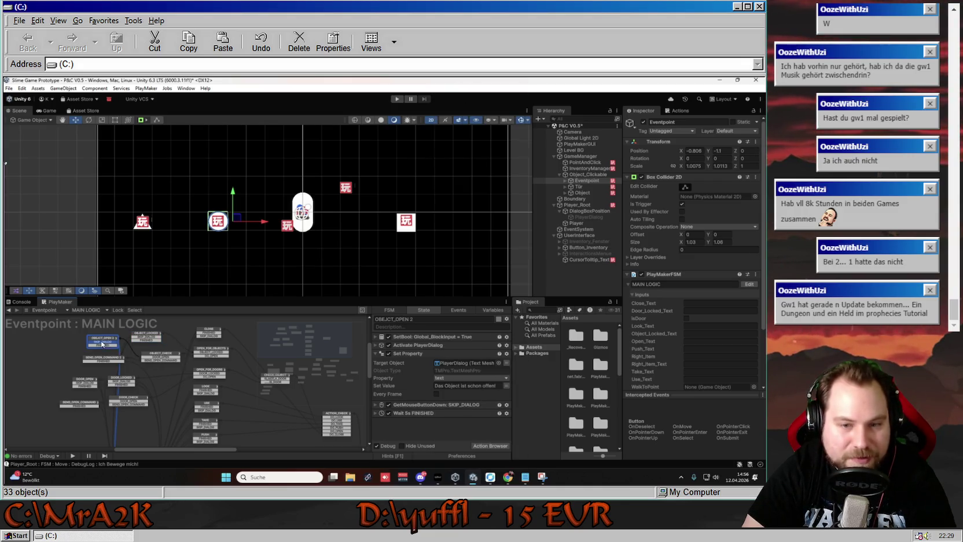
{"action": "left_click", "coordinate": [386, 413]}
{"action": "left_click", "coordinate": [463, 430]}
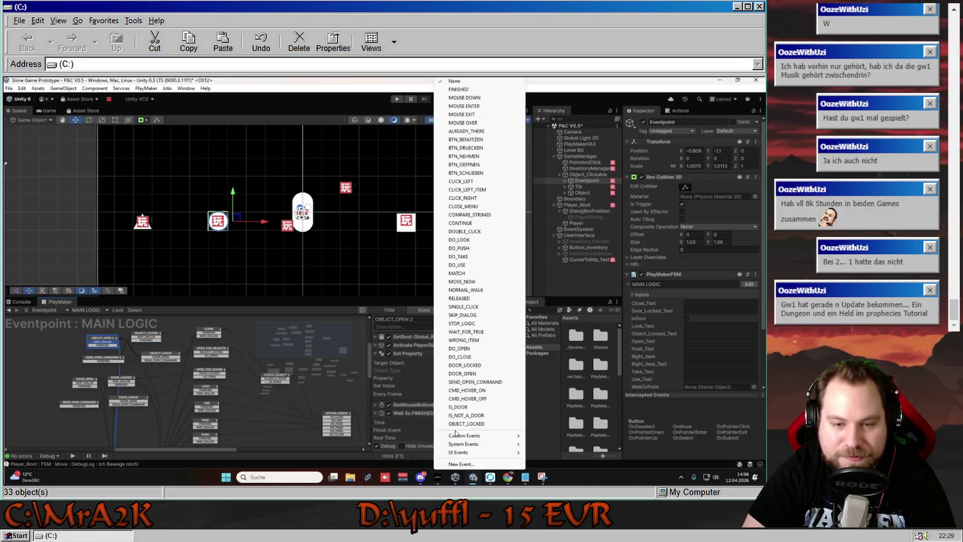
{"action": "left_click", "coordinate": [463, 89]}
{"action": "left_click", "coordinate": [117, 359]}
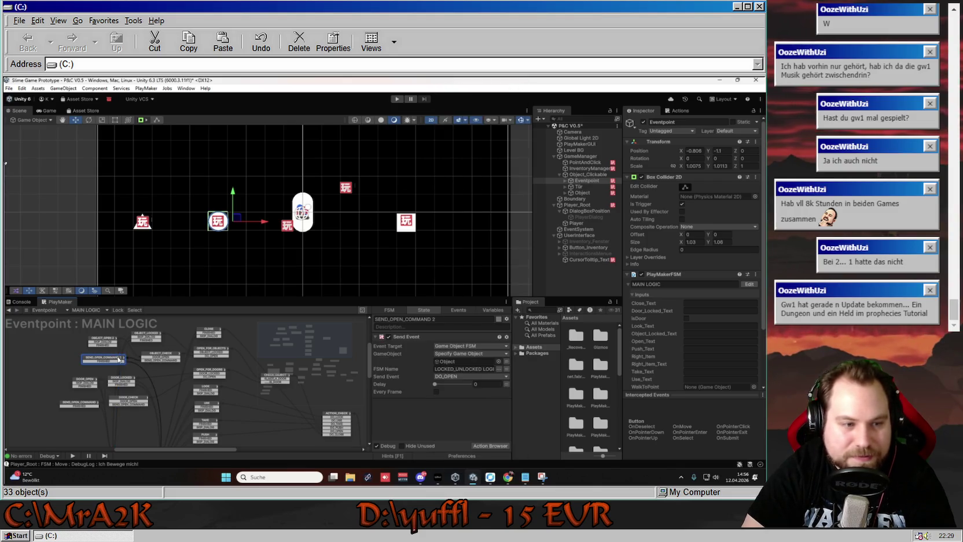
{"action": "left_click", "coordinate": [169, 357]}
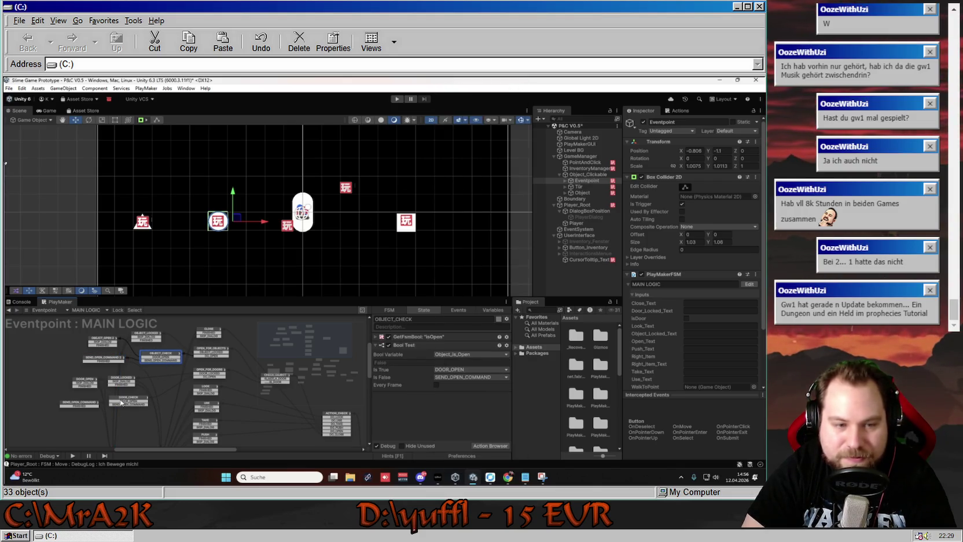
{"action": "left_click", "coordinate": [81, 384]}
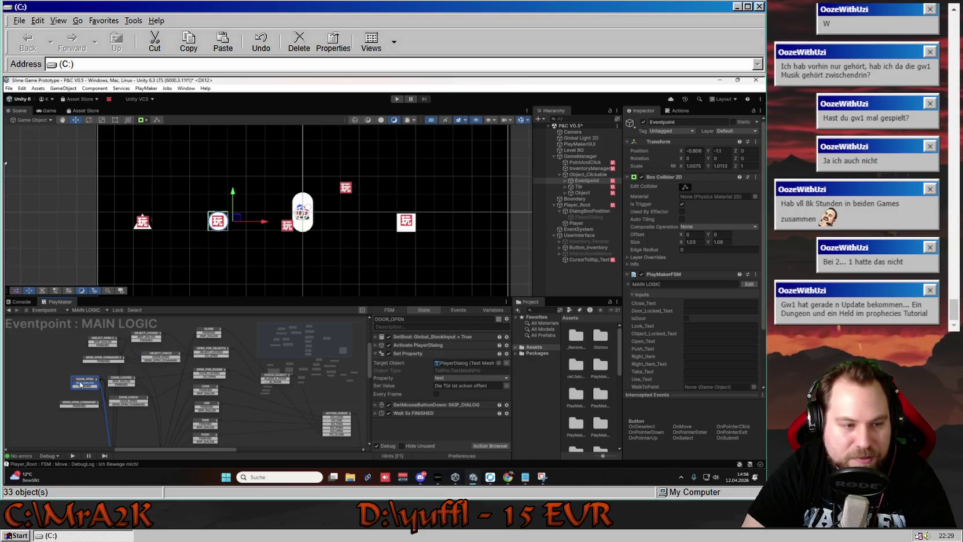
{"action": "left_click", "coordinate": [375, 413]}
{"action": "left_click", "coordinate": [458, 418]}
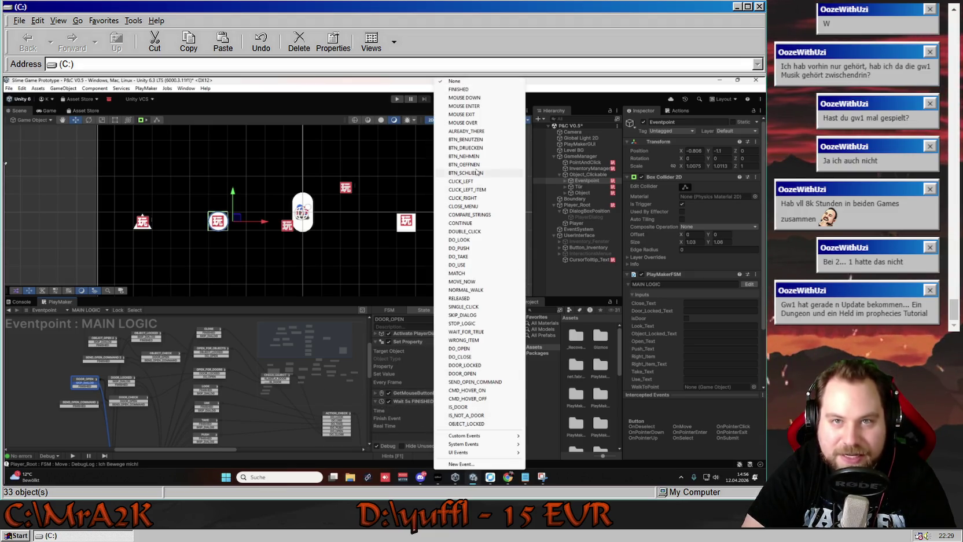
{"action": "left_click", "coordinate": [463, 90]}
{"action": "left_click", "coordinate": [133, 383]}
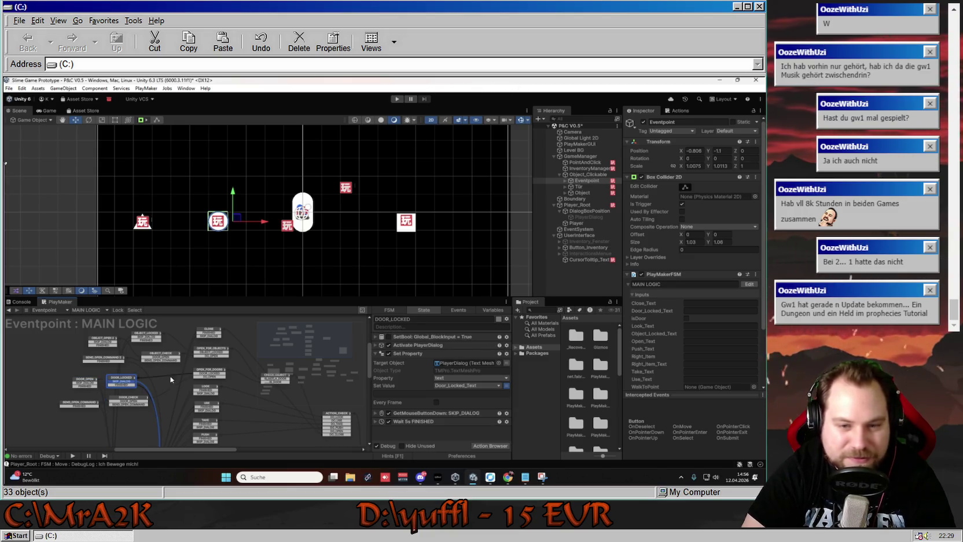
{"action": "left_click", "coordinate": [377, 421]}
{"action": "left_click", "coordinate": [451, 418]}
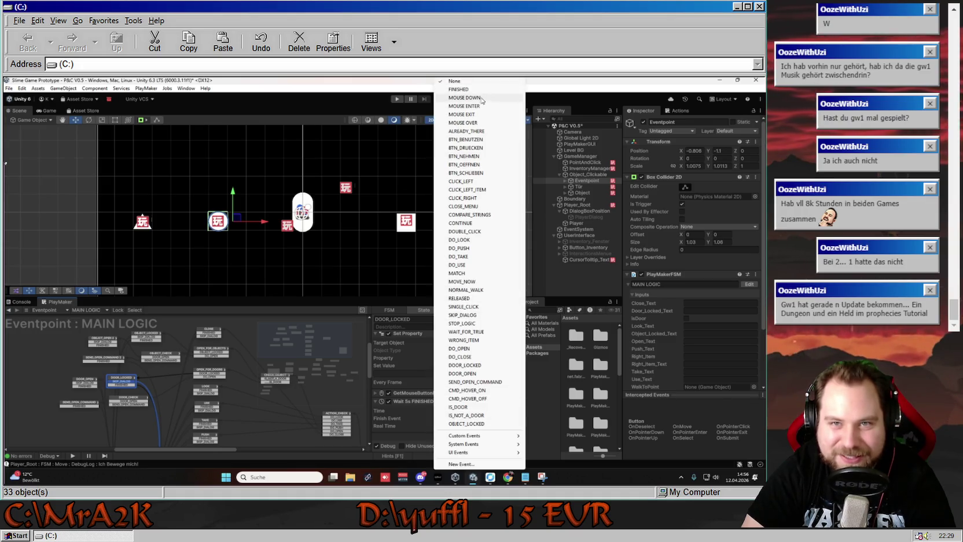
{"action": "left_click", "coordinate": [457, 297]}
{"action": "left_click", "coordinate": [79, 403]}
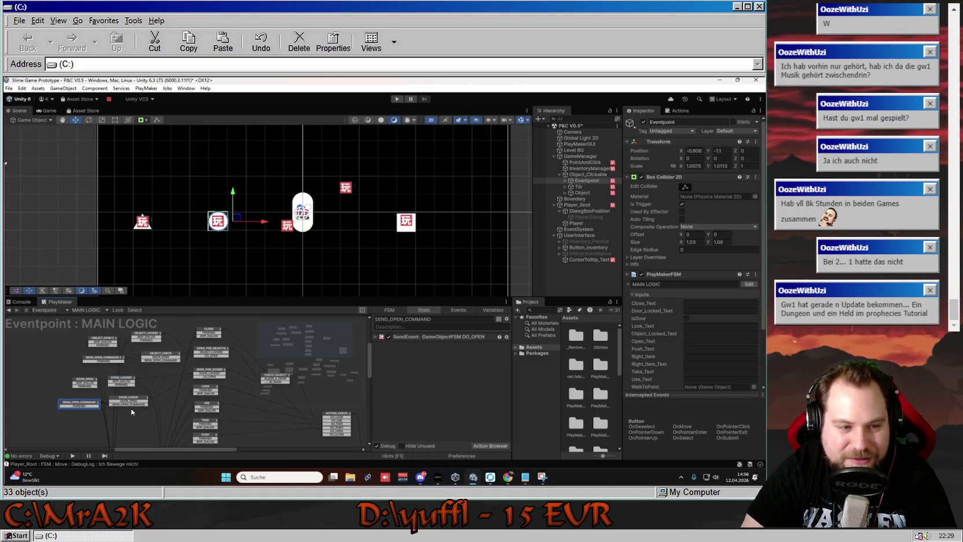
{"action": "left_click", "coordinate": [119, 402]}
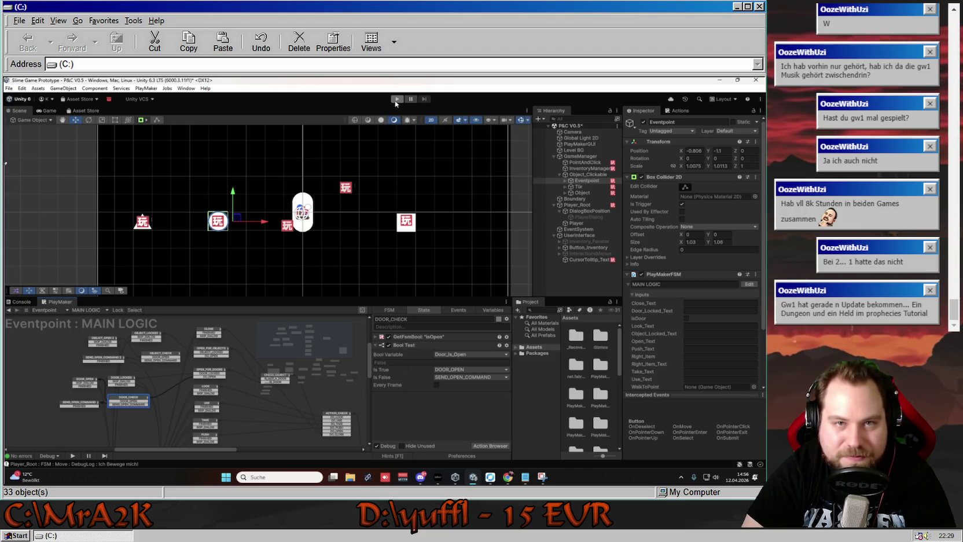
{"action": "left_click", "coordinate": [405, 226]}
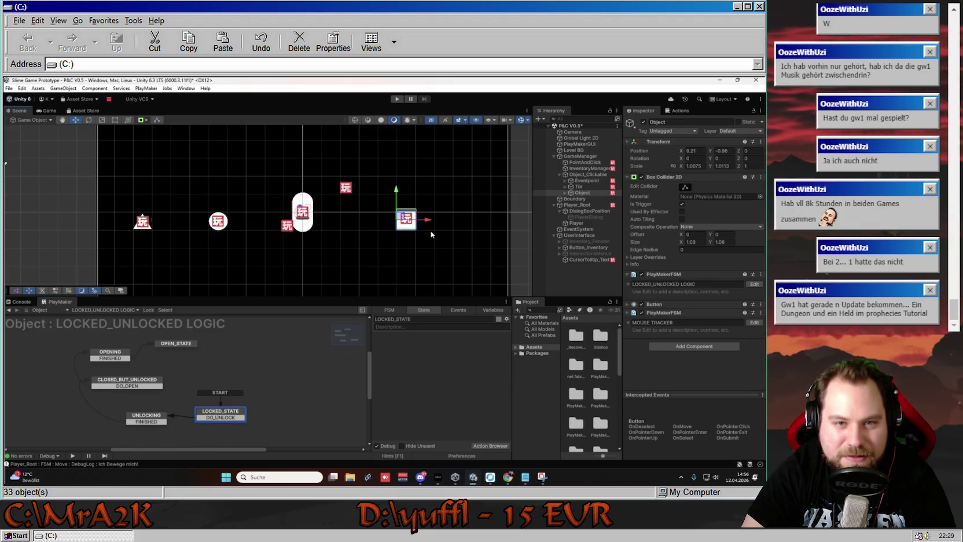
- Expand Object in the Hierarchy to check its WalkItem and EventSprite children, then select Object
{"action": "scroll", "coordinate": [416, 220], "scroll_direction": "up", "scroll_amount": 5}
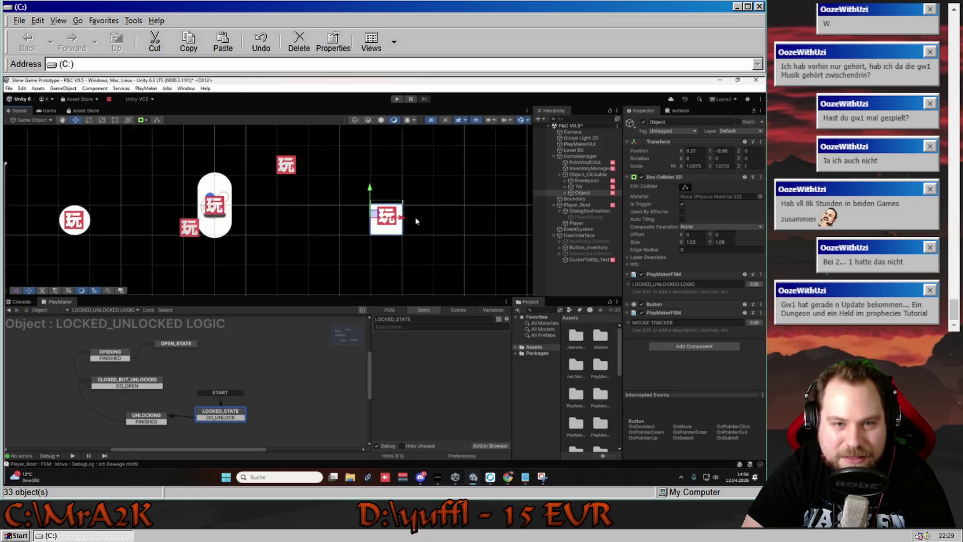
{"action": "scroll", "coordinate": [406, 221], "scroll_direction": "up", "scroll_amount": 4}
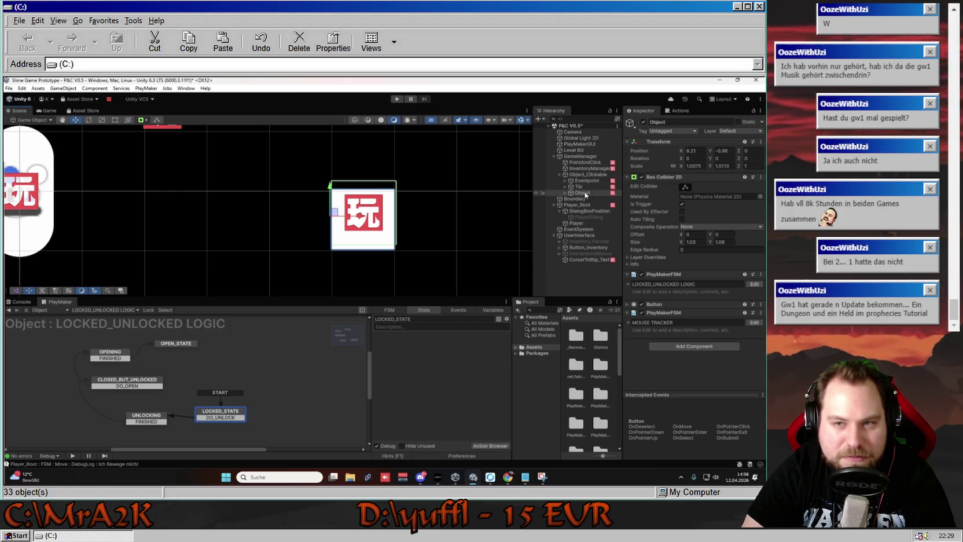
{"action": "key", "text": "Right"}
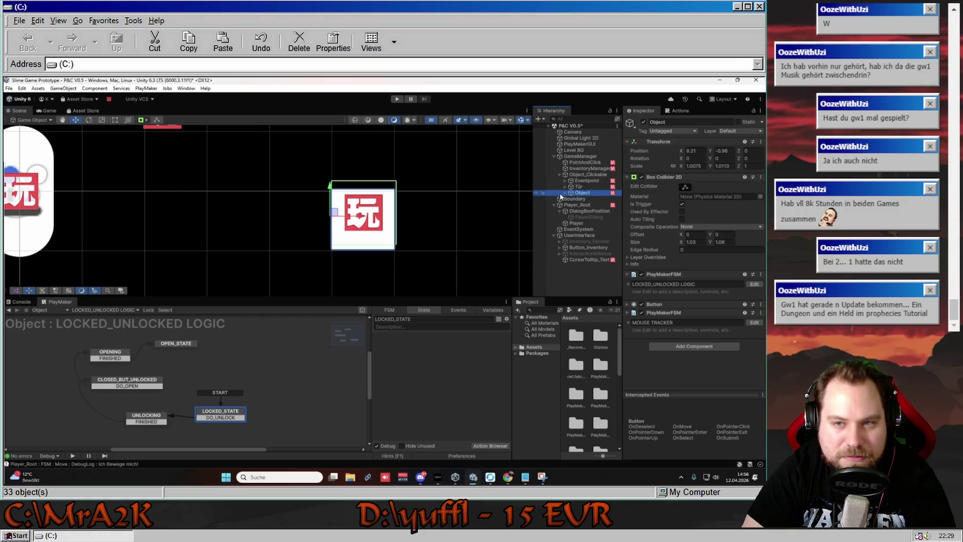
{"action": "left_click", "coordinate": [593, 200]}
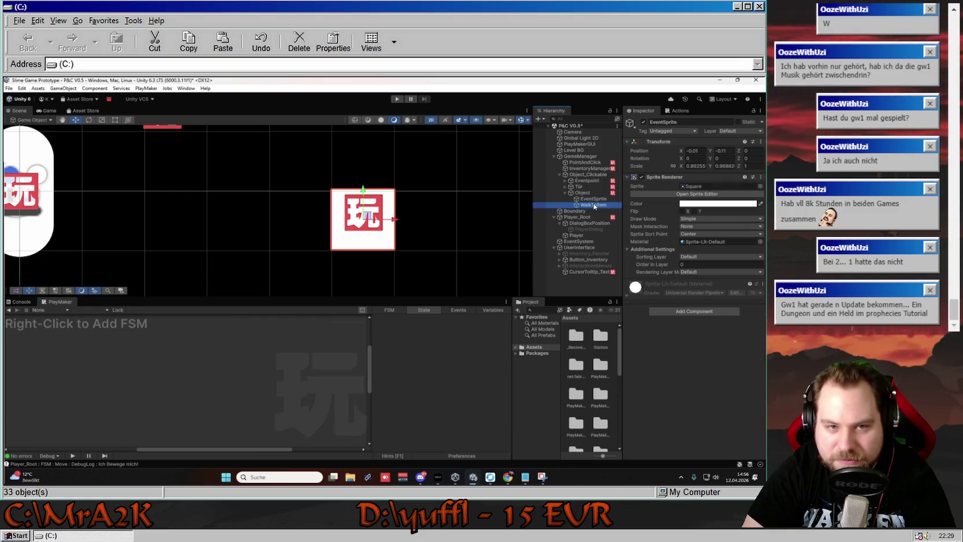
{"action": "left_click", "coordinate": [591, 205]}
{"action": "left_click", "coordinate": [585, 199]}
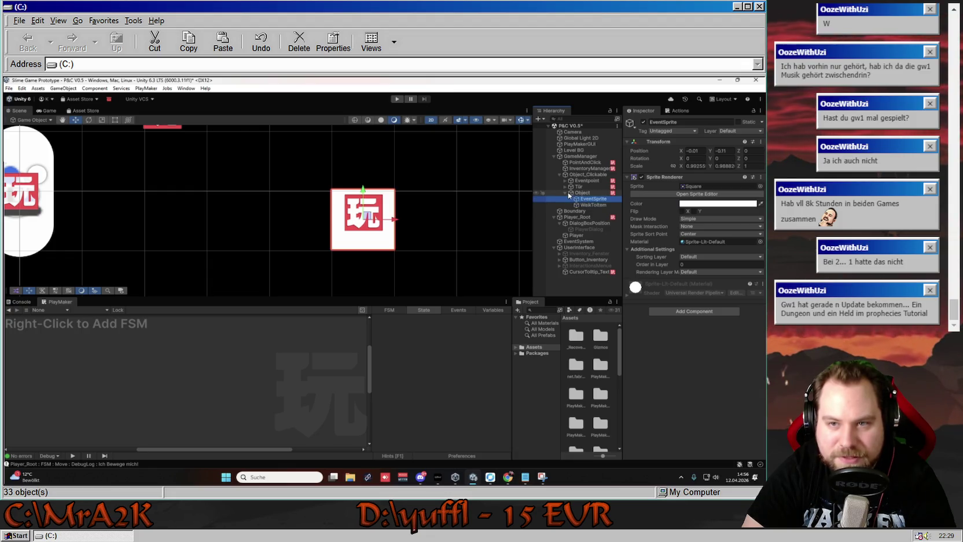
{"action": "left_click", "coordinate": [567, 196]}
{"action": "left_click", "coordinate": [565, 193]}
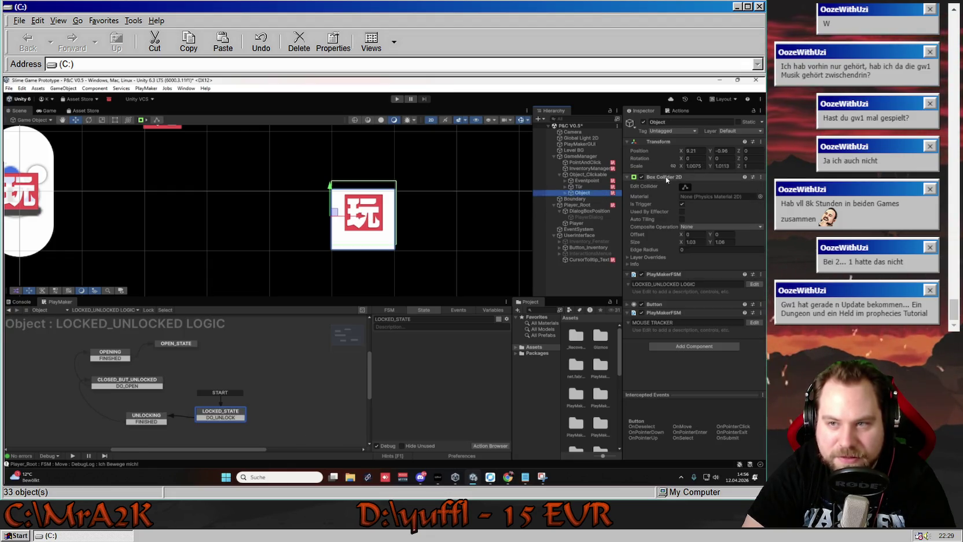
- Lower the Box Collider 2D's top edge to offset Y -0.10, size Y about 1.0, and replay
{"action": "left_click", "coordinate": [713, 151]}
{"action": "left_click", "coordinate": [718, 242]}
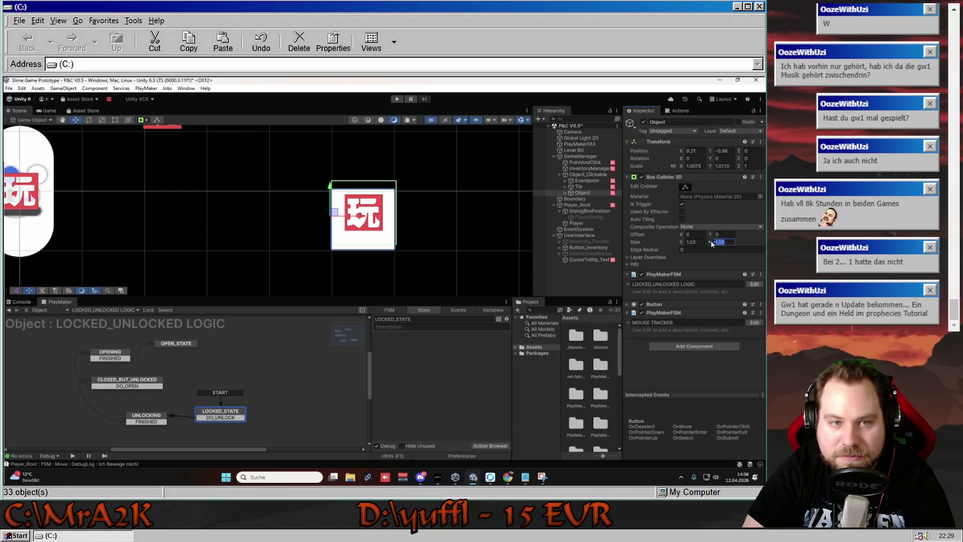
{"action": "left_click_drag", "start_coordinate": [712, 244], "coordinate": [717, 243]}
{"action": "left_click", "coordinate": [682, 243]}
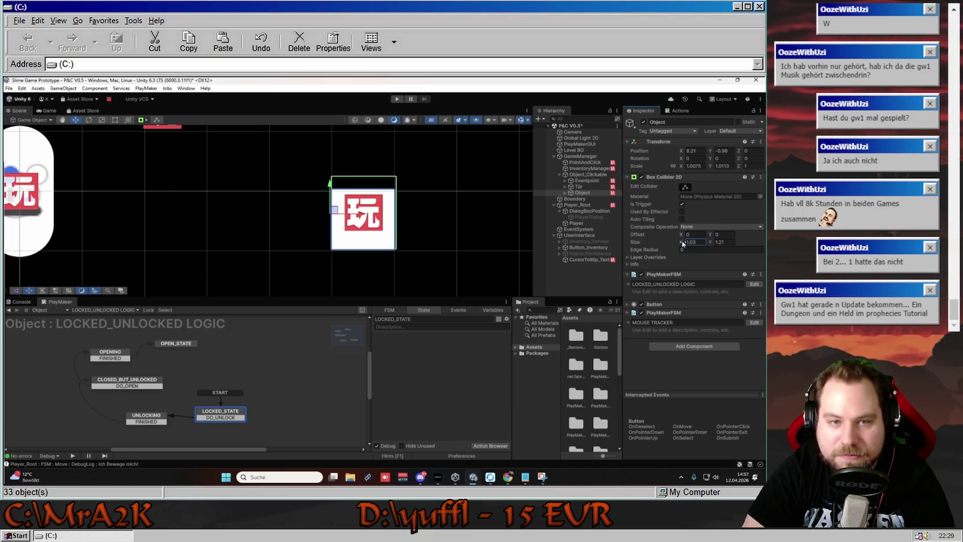
{"action": "left_click", "coordinate": [685, 187]}
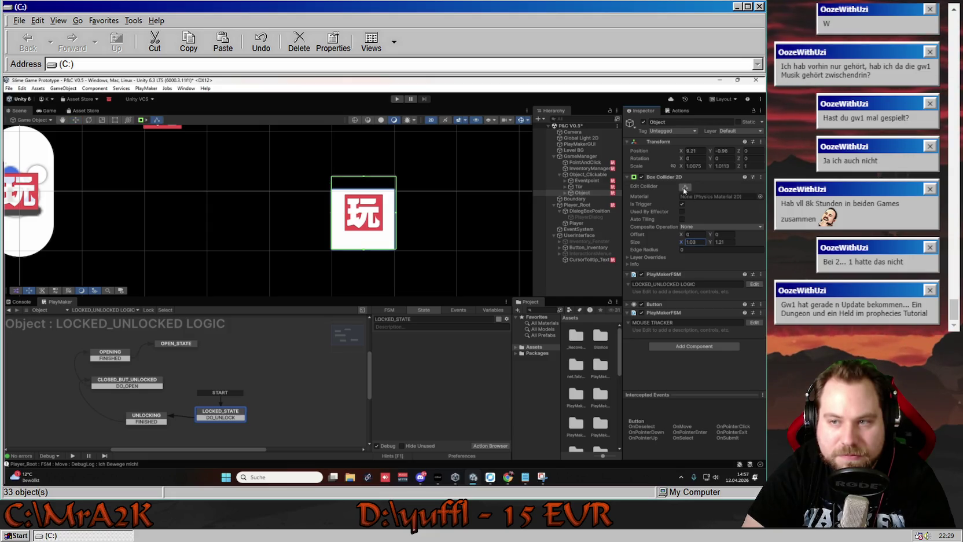
{"action": "left_click_drag", "start_coordinate": [364, 180], "coordinate": [364, 193]}
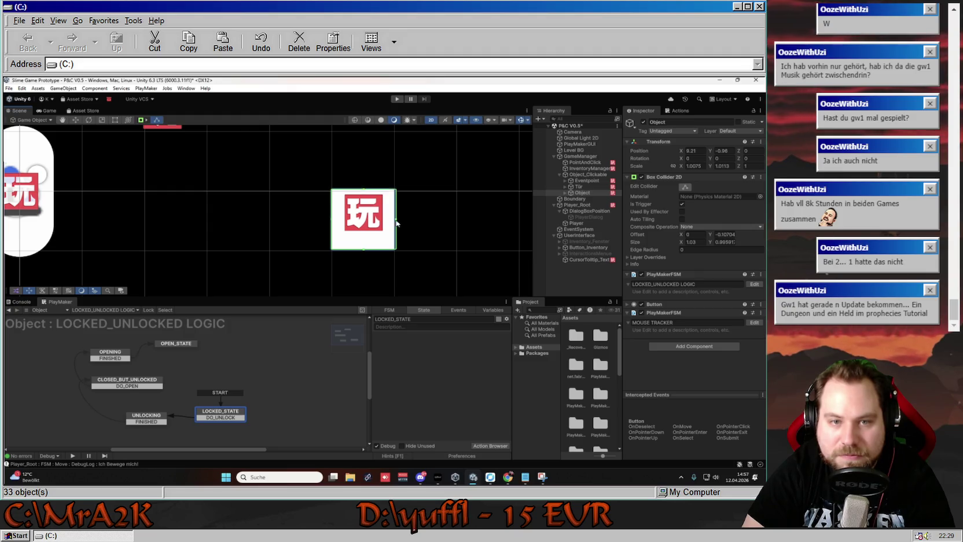
{"action": "left_click", "coordinate": [431, 202]}
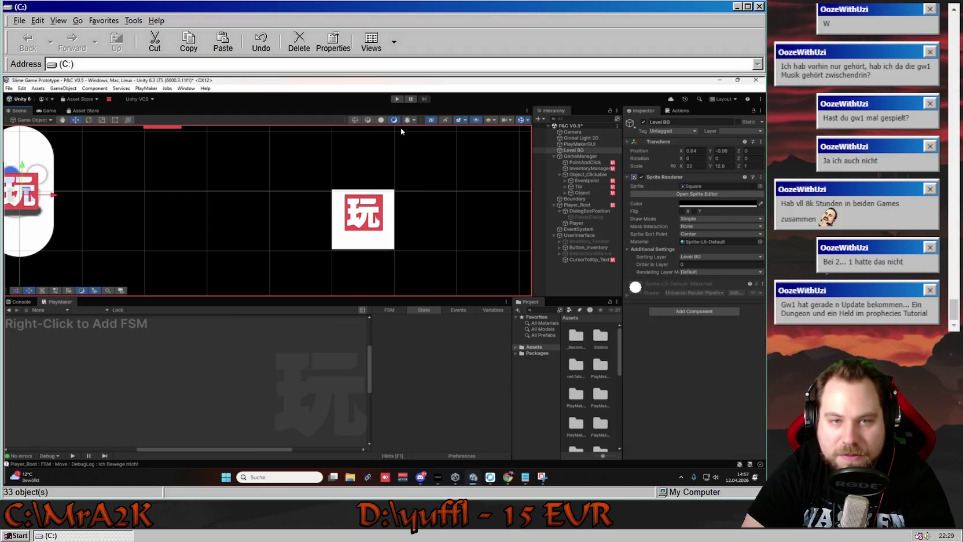
{"action": "left_click", "coordinate": [398, 99]}
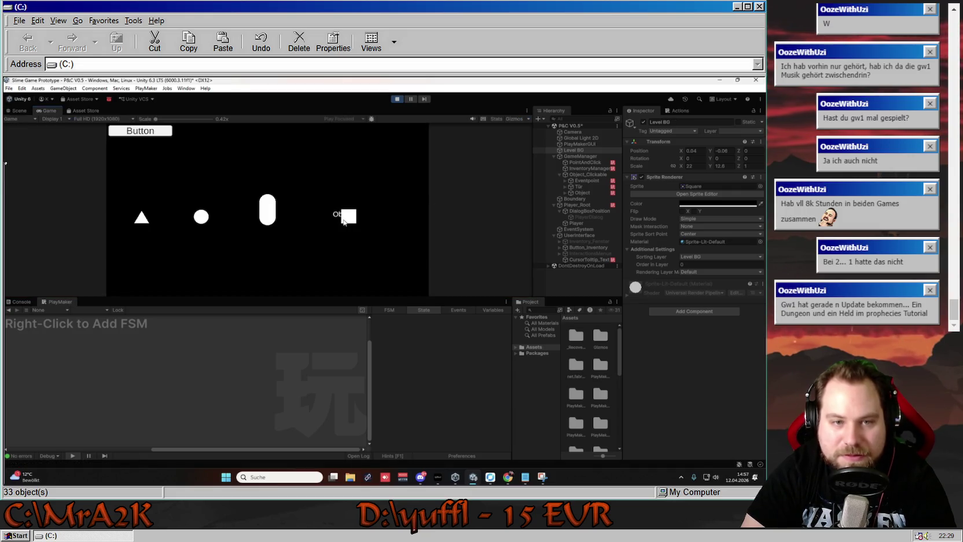
- Walk the player to the square while watching Eventpoint's MAIN LOGIC FSM
{"action": "left_click", "coordinate": [345, 212]}
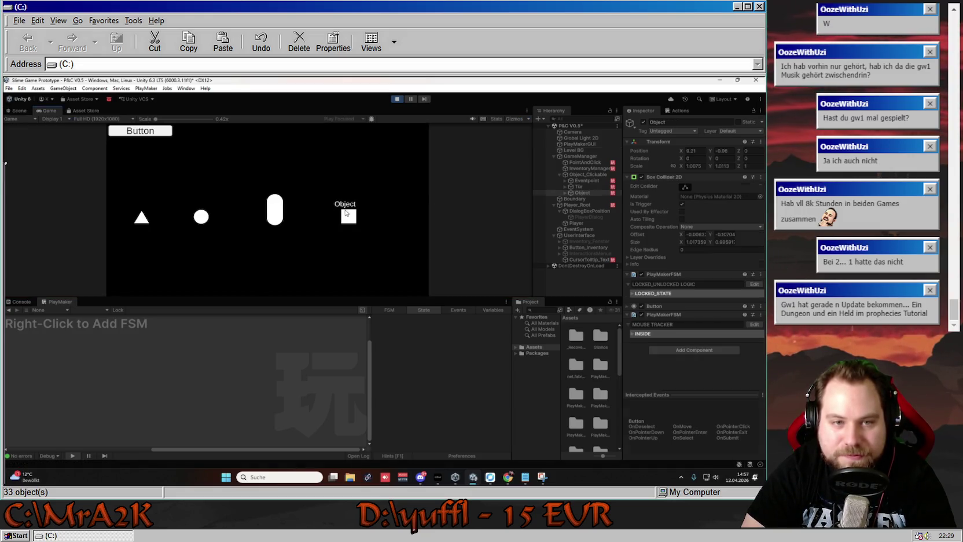
{"action": "left_click", "coordinate": [590, 180]}
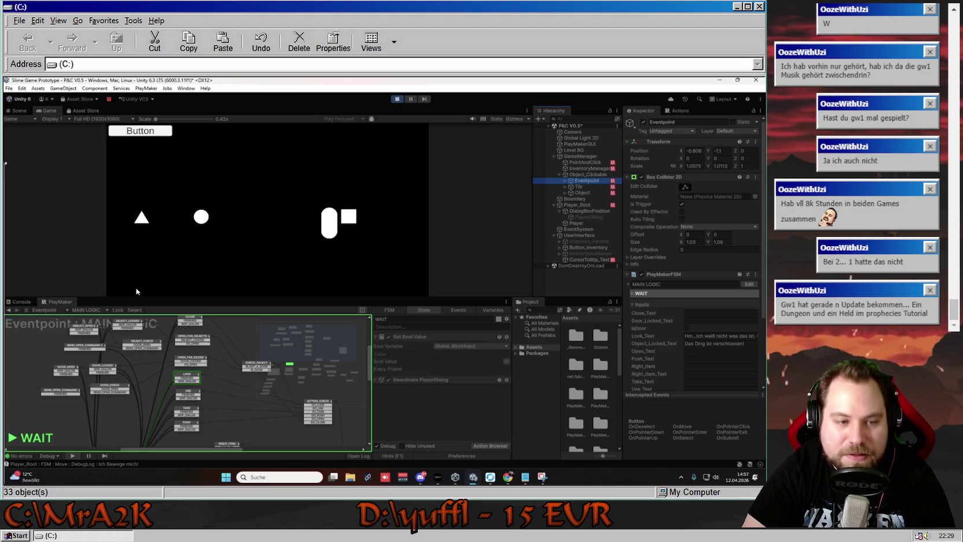
{"action": "left_click", "coordinate": [102, 310]}
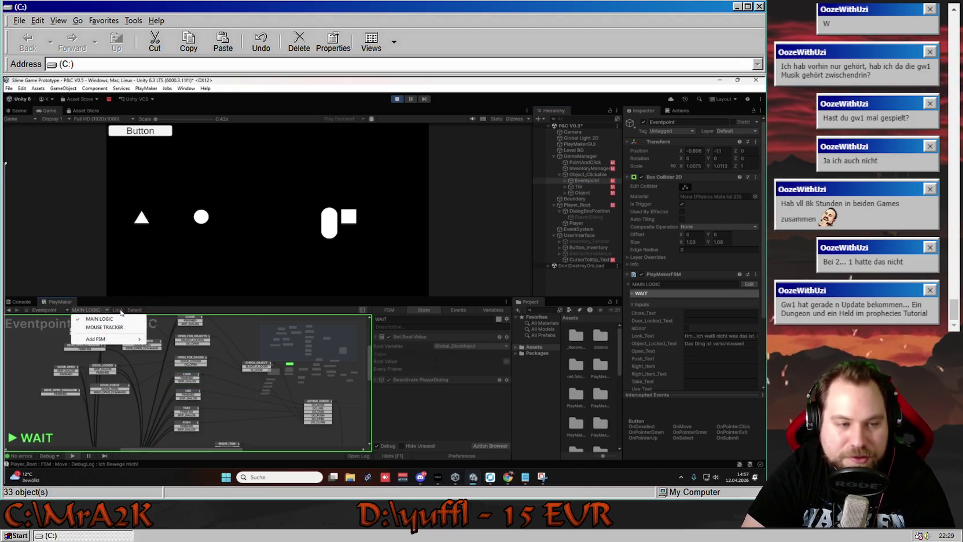
{"action": "left_click", "coordinate": [123, 313]}
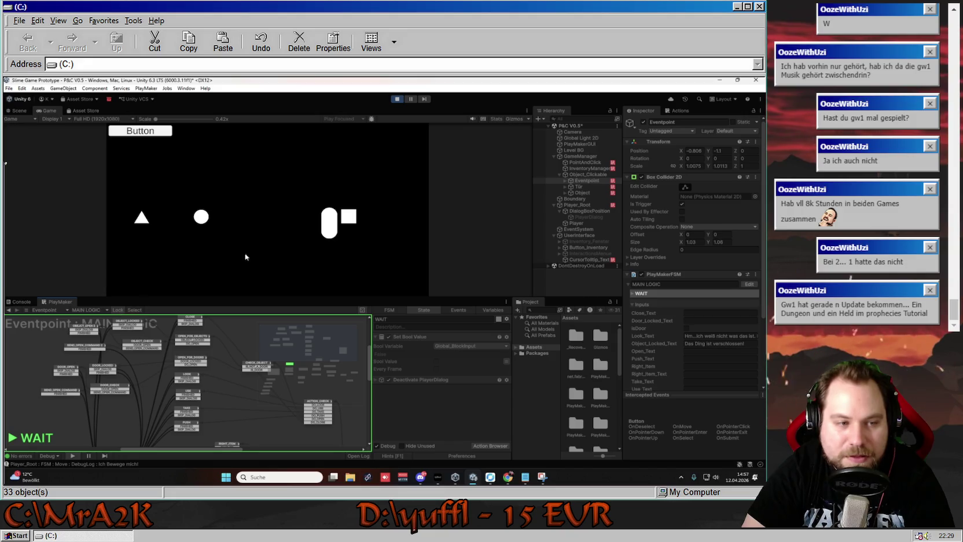
- Interact with the square and triangle to get 'Das Ding ist verschlossen!', then stop playing
{"action": "left_click", "coordinate": [361, 214]}
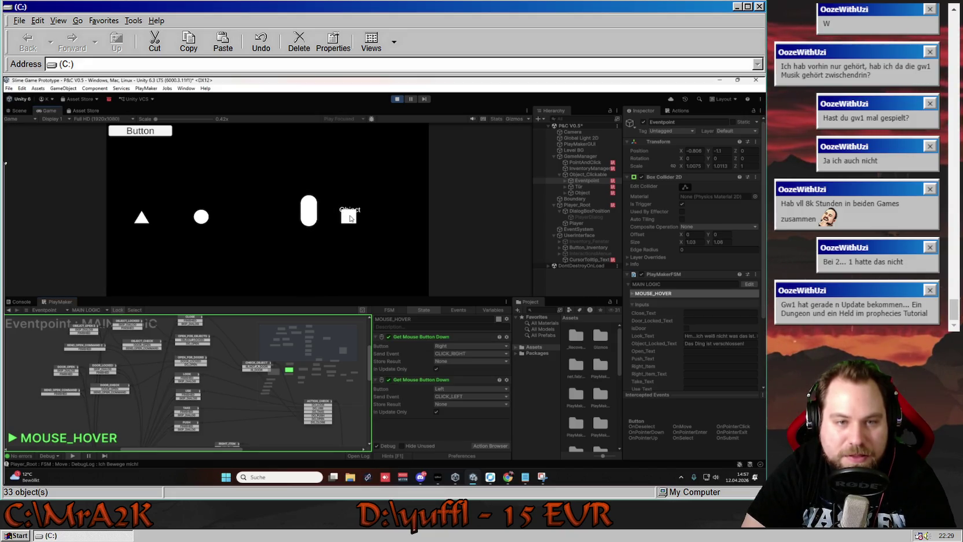
{"action": "left_click", "coordinate": [350, 213]}
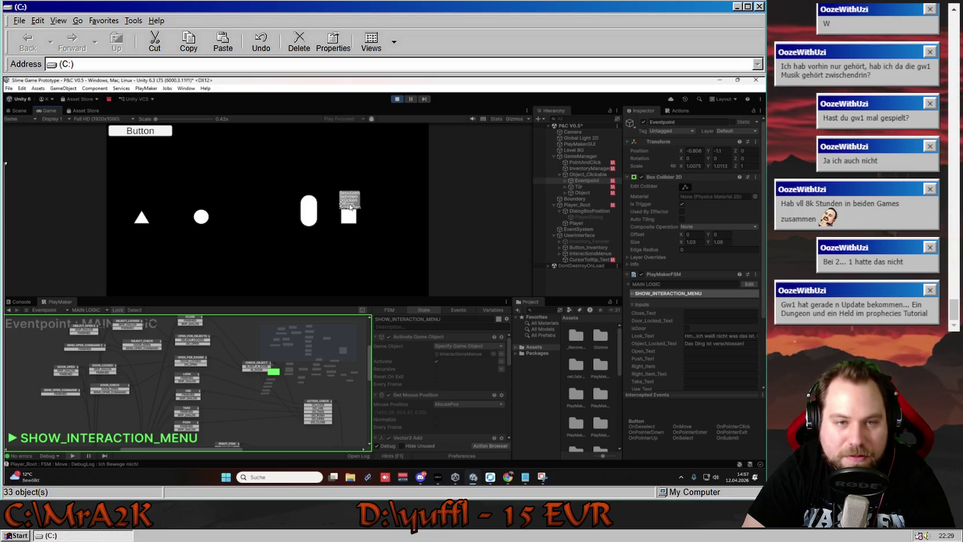
{"action": "left_click", "coordinate": [349, 204]}
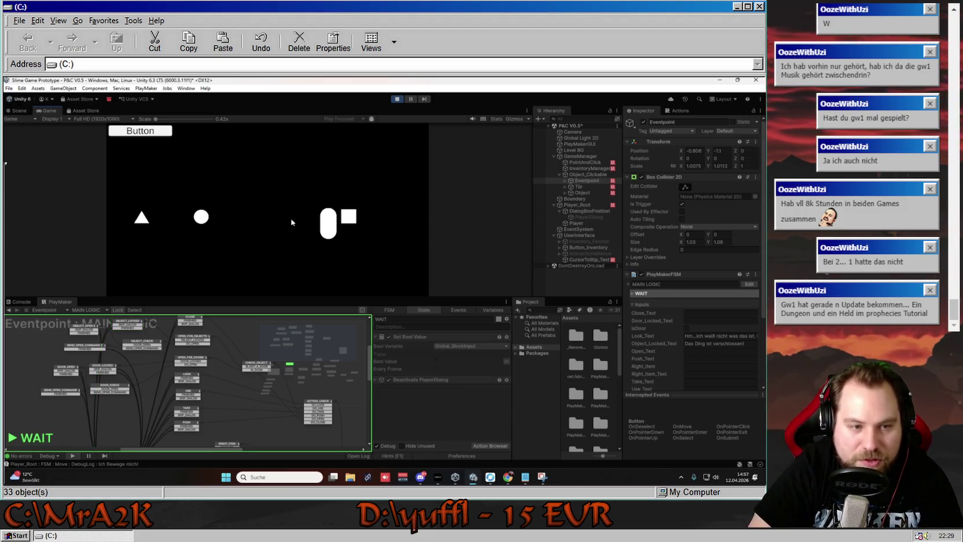
{"action": "left_click", "coordinate": [142, 212]}
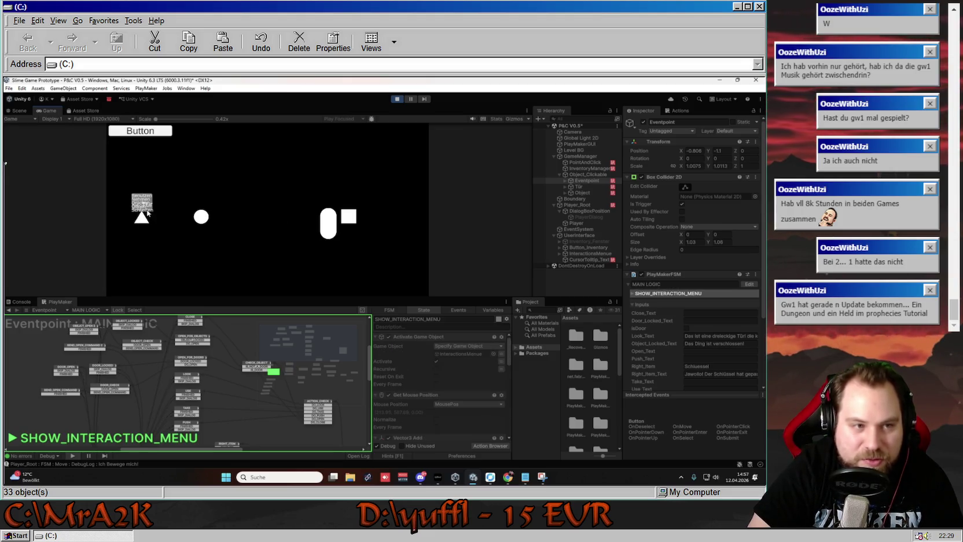
{"action": "left_click", "coordinate": [143, 207]}
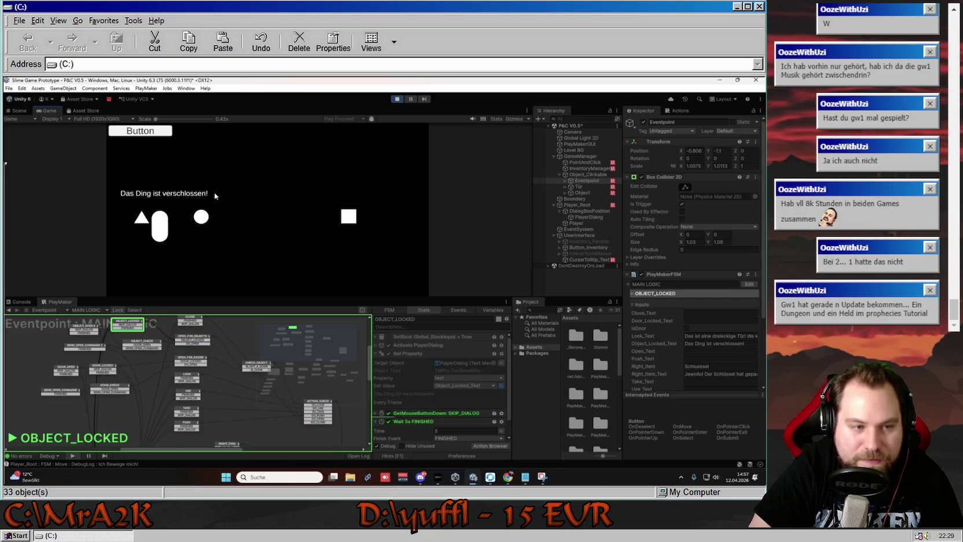
{"action": "left_click", "coordinate": [397, 99]}
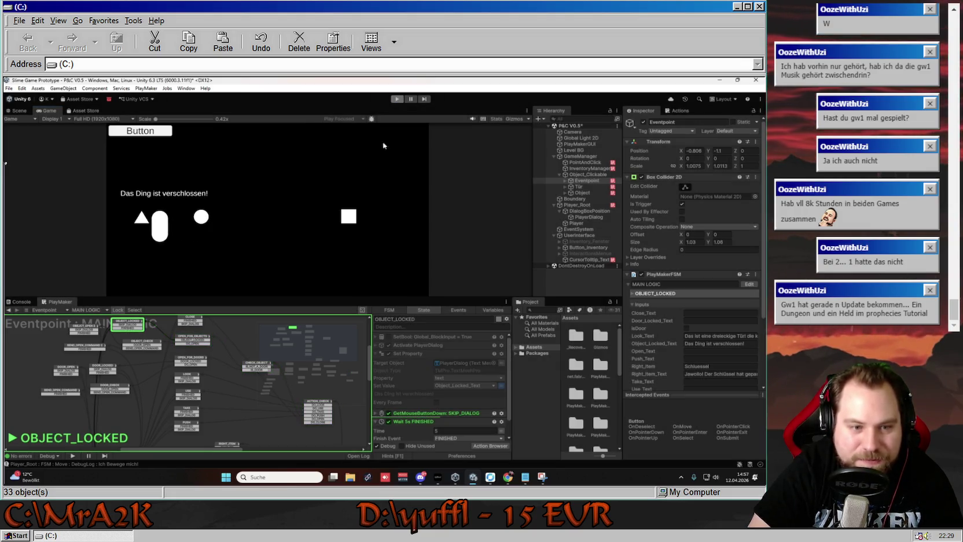
- Inspect the isDoor bool test in Eventpoint's CHECK_OBJECT state
{"action": "scroll", "coordinate": [217, 254], "scroll_direction": "down", "scroll_amount": 10}
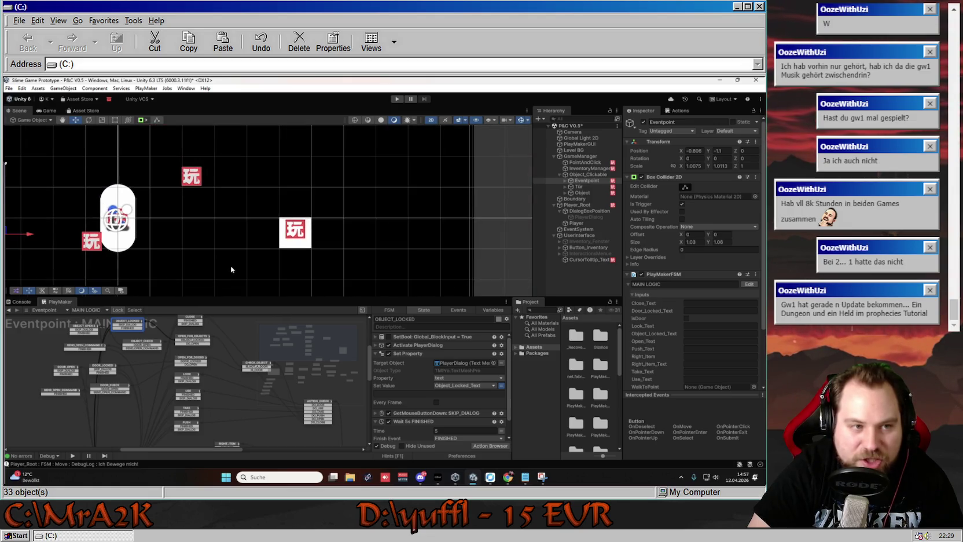
{"action": "scroll", "coordinate": [356, 251], "scroll_direction": "down", "scroll_amount": 3}
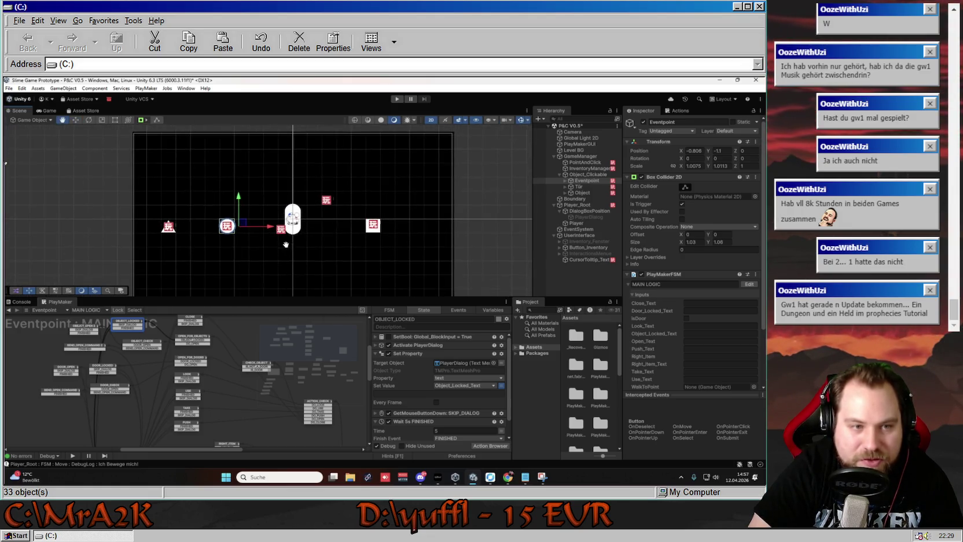
{"action": "left_click", "coordinate": [251, 370]}
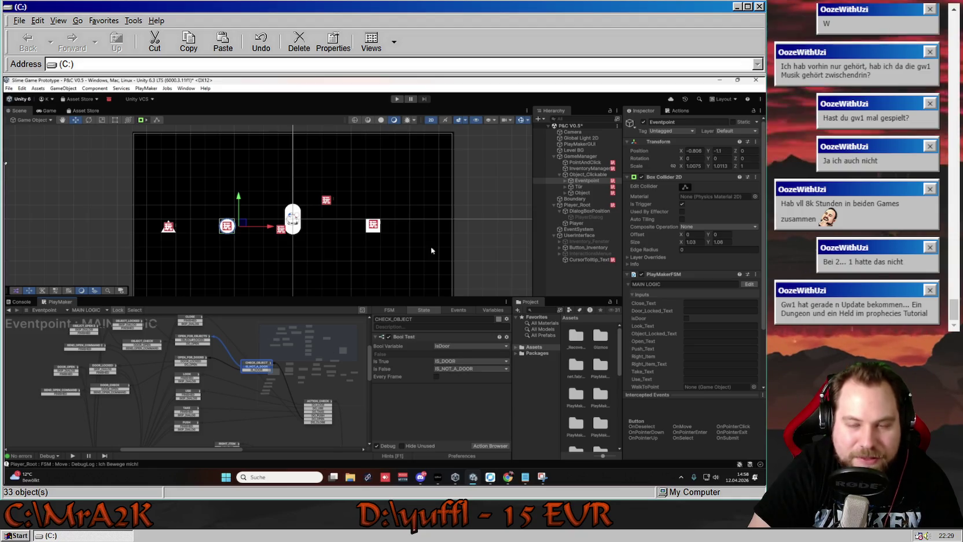
- Show the INSIDE state of Tür's MOUSE TRACKER FSM and open the action browser
{"action": "left_click", "coordinate": [579, 186]}
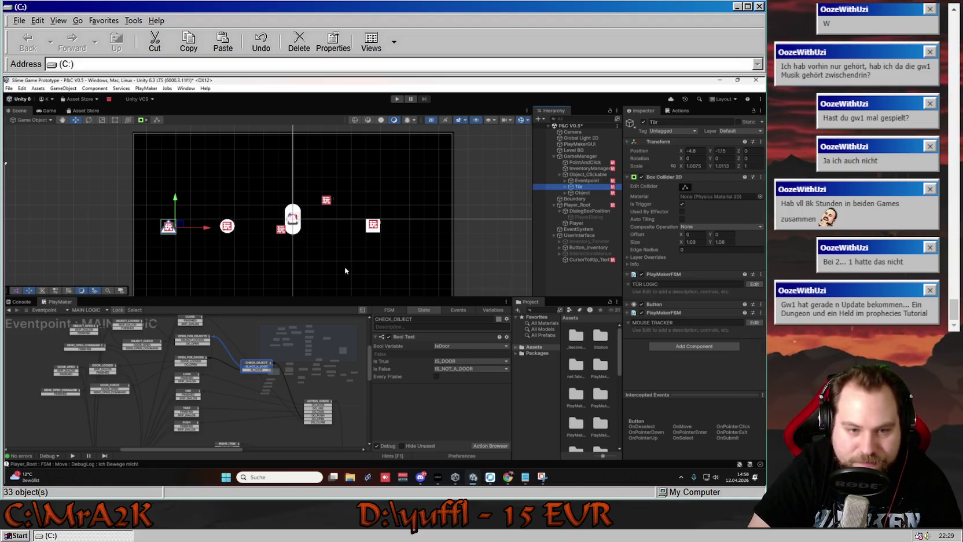
{"action": "left_click", "coordinate": [91, 313]}
{"action": "left_click", "coordinate": [89, 328]}
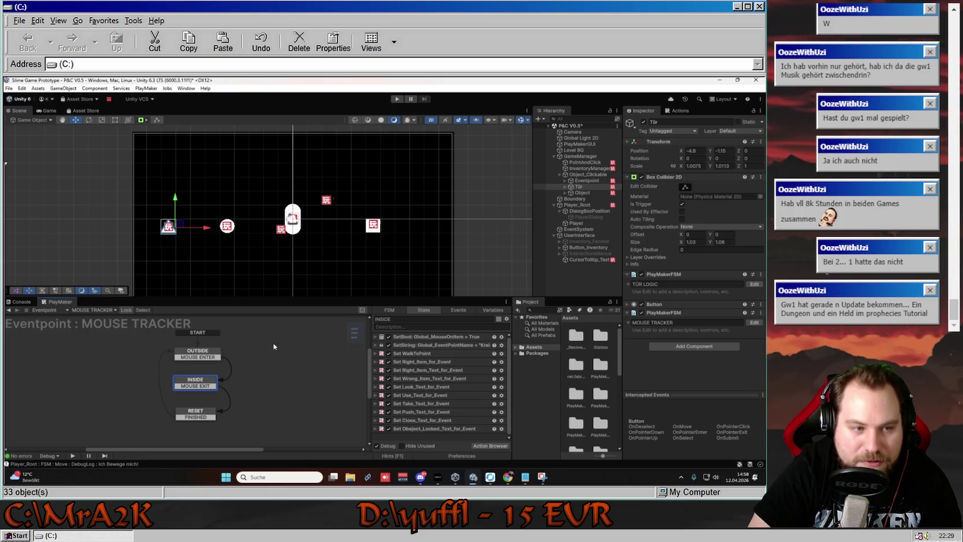
{"action": "left_click", "coordinate": [130, 312]}
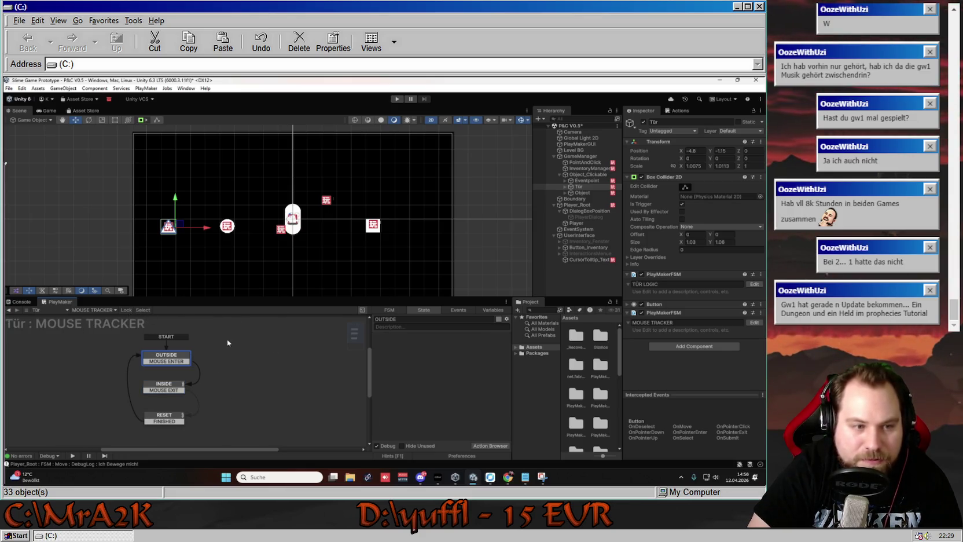
{"action": "left_click", "coordinate": [168, 385]}
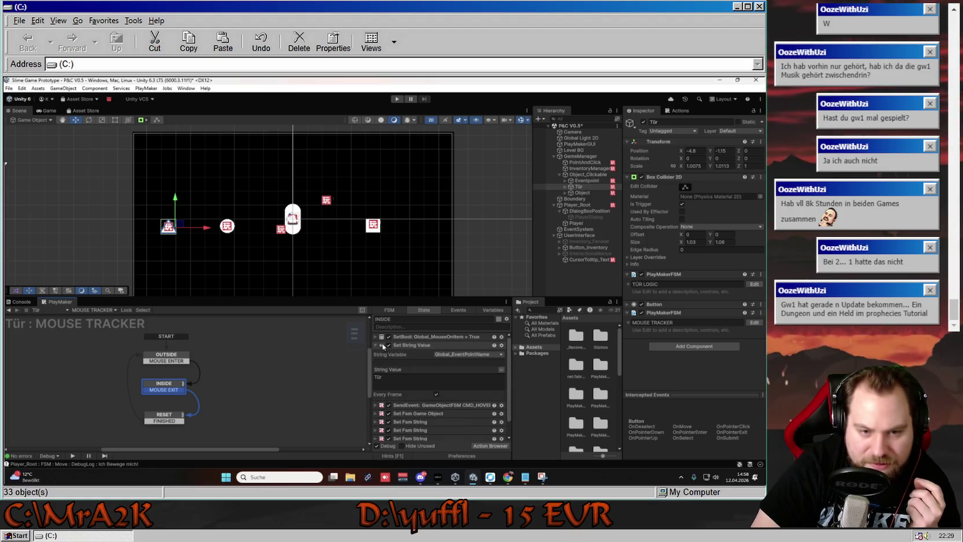
{"action": "left_click", "coordinate": [418, 337]}
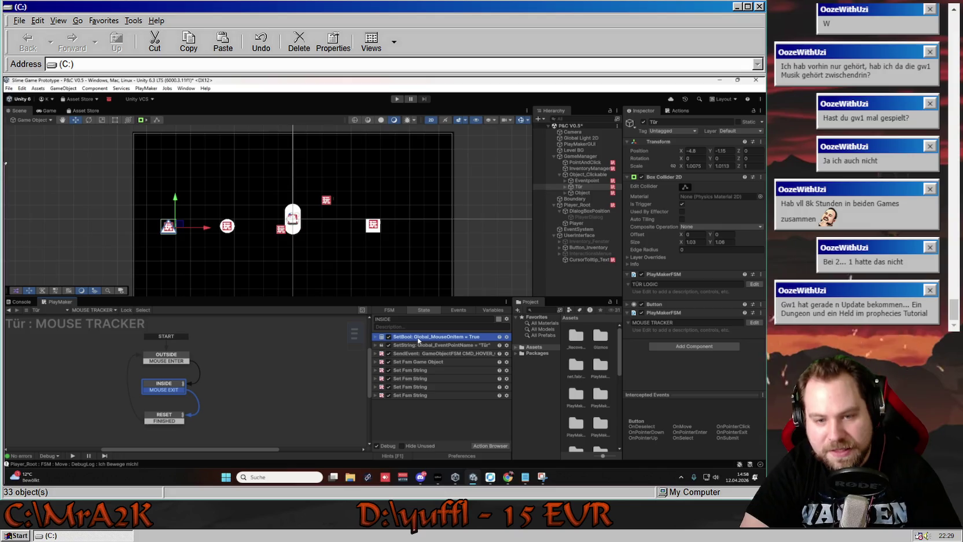
{"action": "left_click", "coordinate": [424, 412]}
{"action": "left_click", "coordinate": [677, 110]}
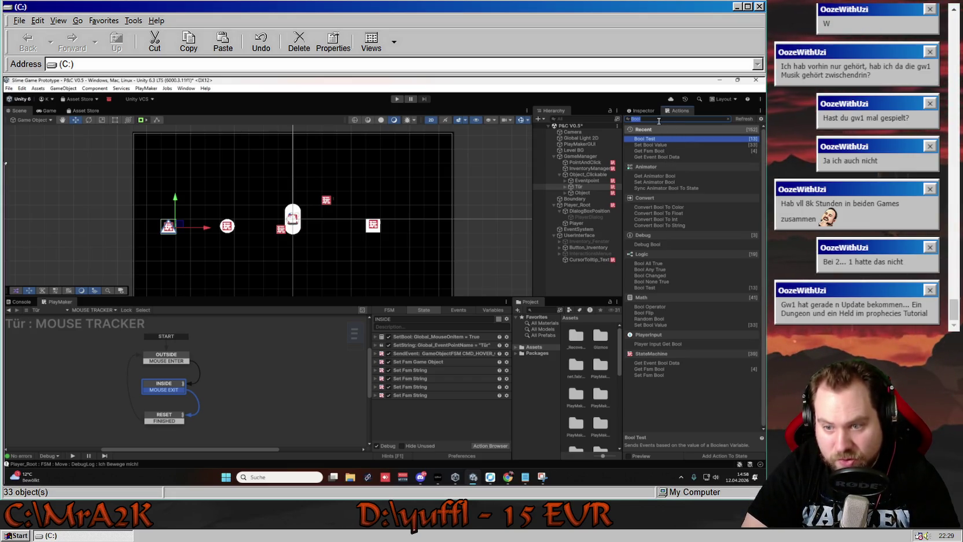
- Add Set Fsm Bool to INSIDE, targeting Eventpoint's MAIN LOGIC FSM and its isDoor variable
{"action": "double_click", "coordinate": [649, 374]}
{"action": "left_click", "coordinate": [443, 396]}
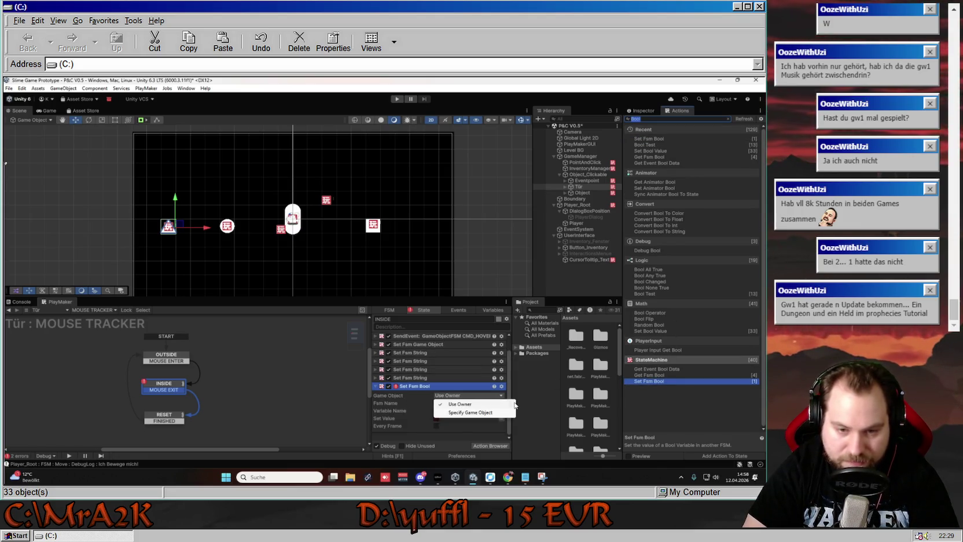
{"action": "left_click", "coordinate": [463, 413]}
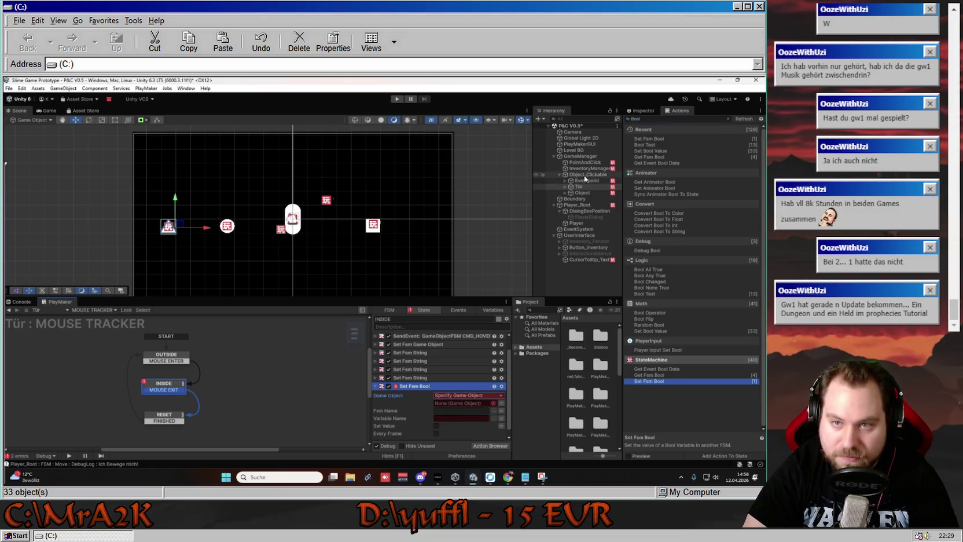
{"action": "left_click_drag", "start_coordinate": [586, 181], "coordinate": [463, 409]}
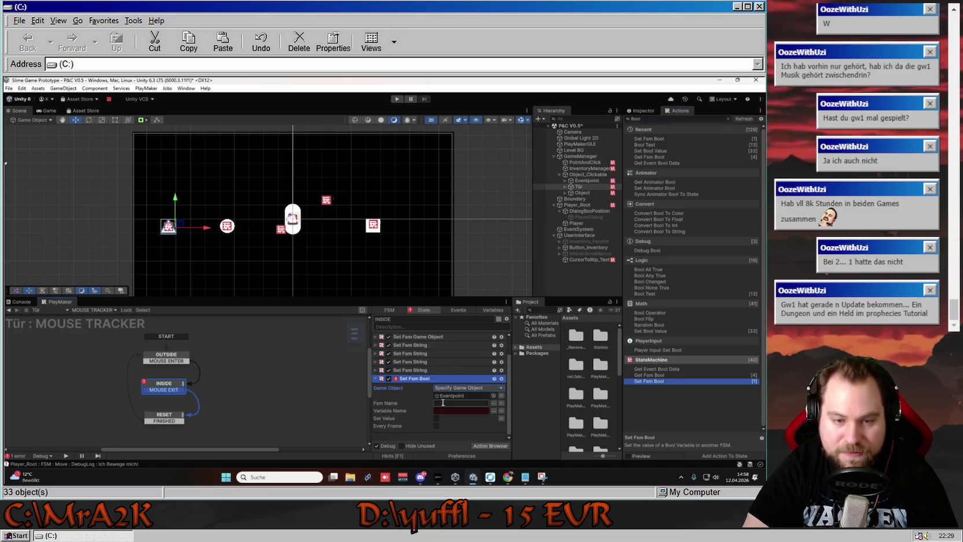
{"action": "left_click", "coordinate": [494, 404]}
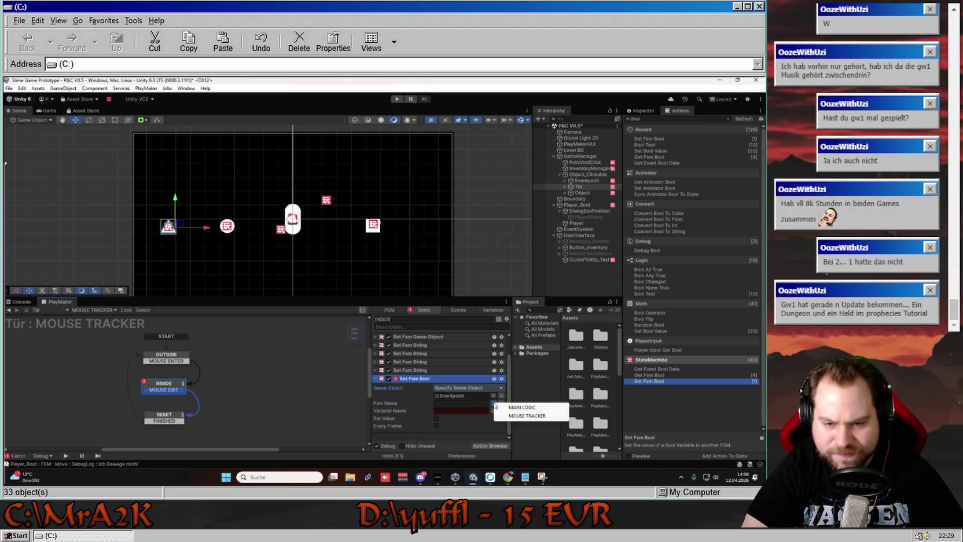
{"action": "left_click", "coordinate": [508, 407]}
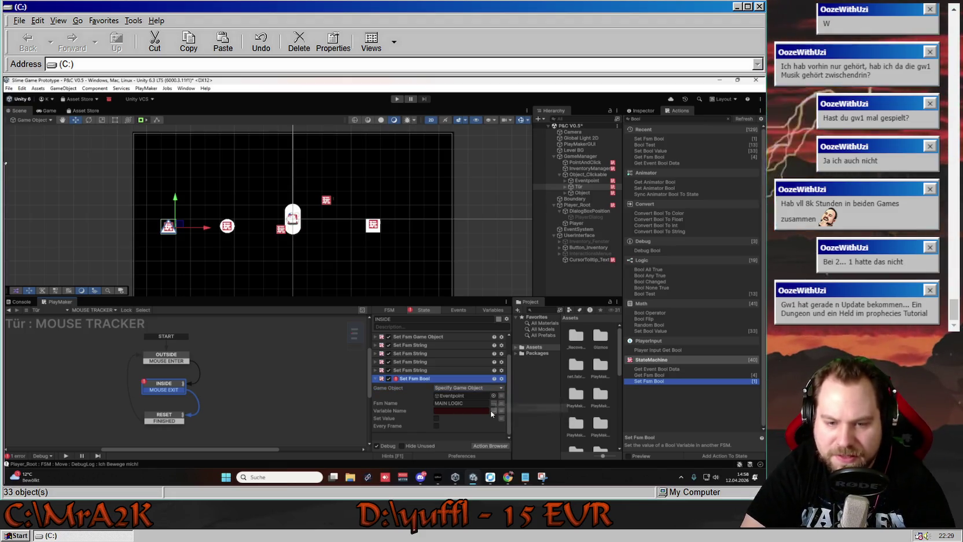
{"action": "left_click", "coordinate": [495, 411]}
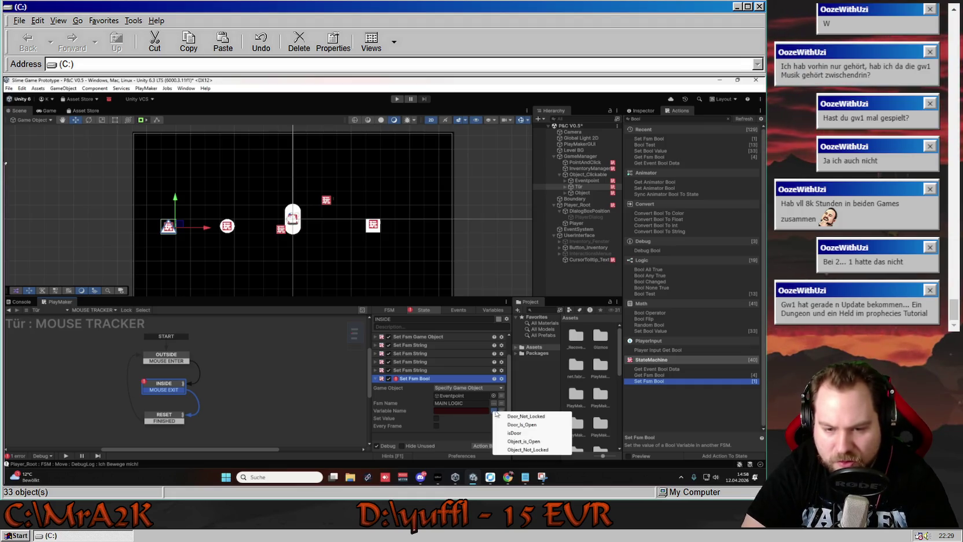
{"action": "left_click", "coordinate": [514, 433]}
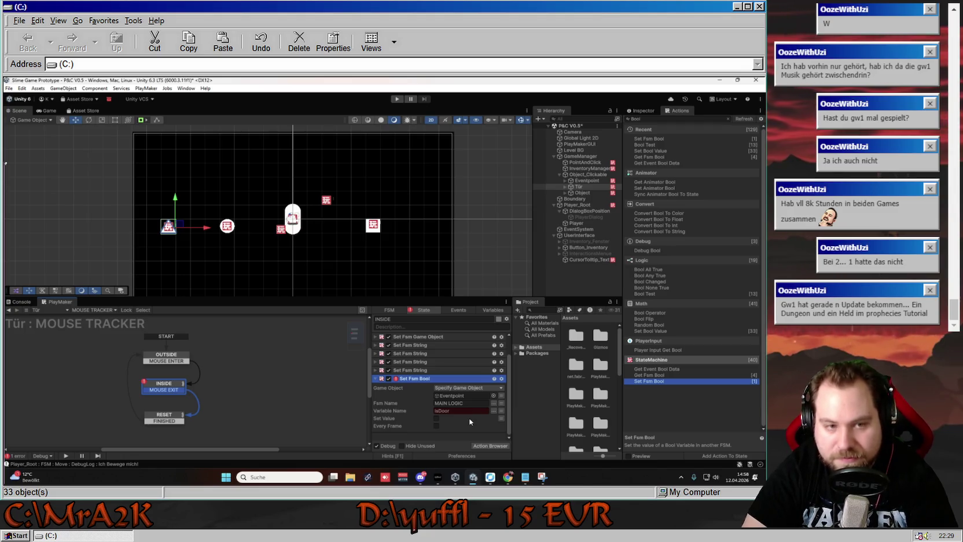
- Reassign isDoor to clear the error and move Set Fsm Bool above Set Fsm Game Object
{"action": "left_click", "coordinate": [334, 374]}
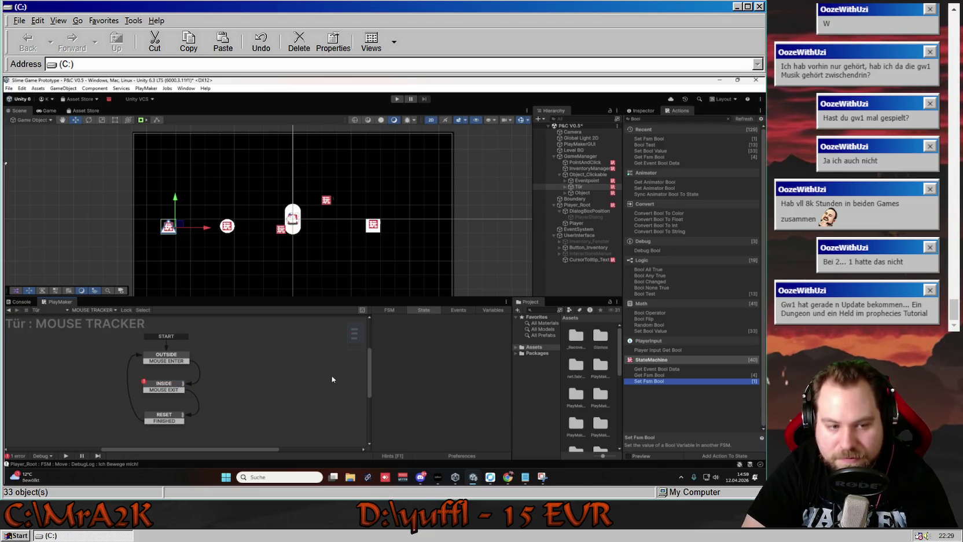
{"action": "left_click", "coordinate": [167, 384]}
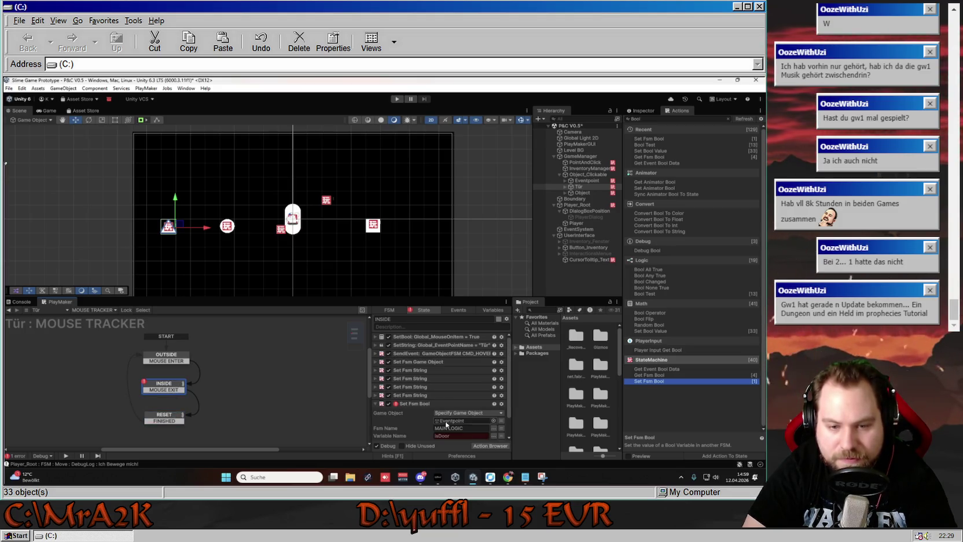
{"action": "left_click", "coordinate": [495, 436]}
{"action": "left_click", "coordinate": [521, 414]}
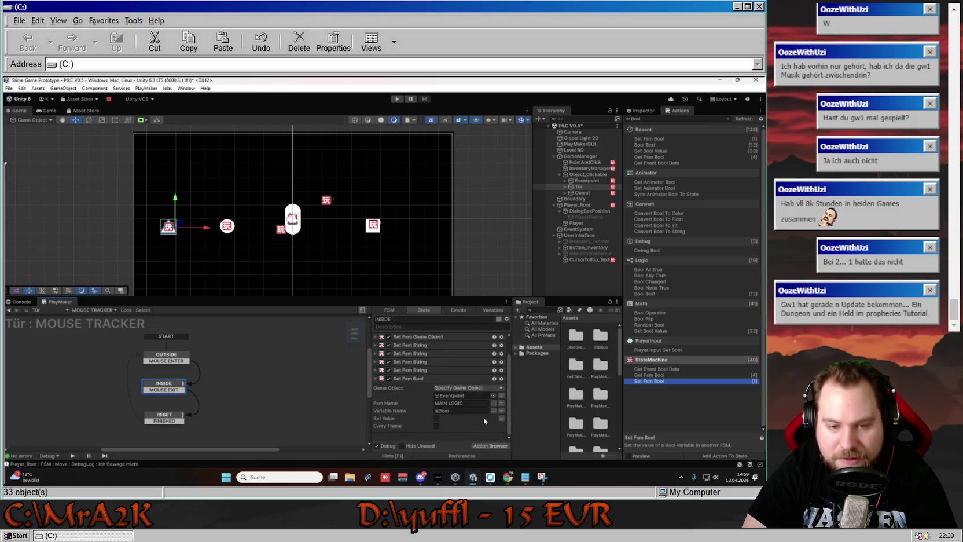
{"action": "left_click", "coordinate": [376, 380]}
{"action": "left_click_drag", "start_coordinate": [410, 407], "coordinate": [414, 359]}
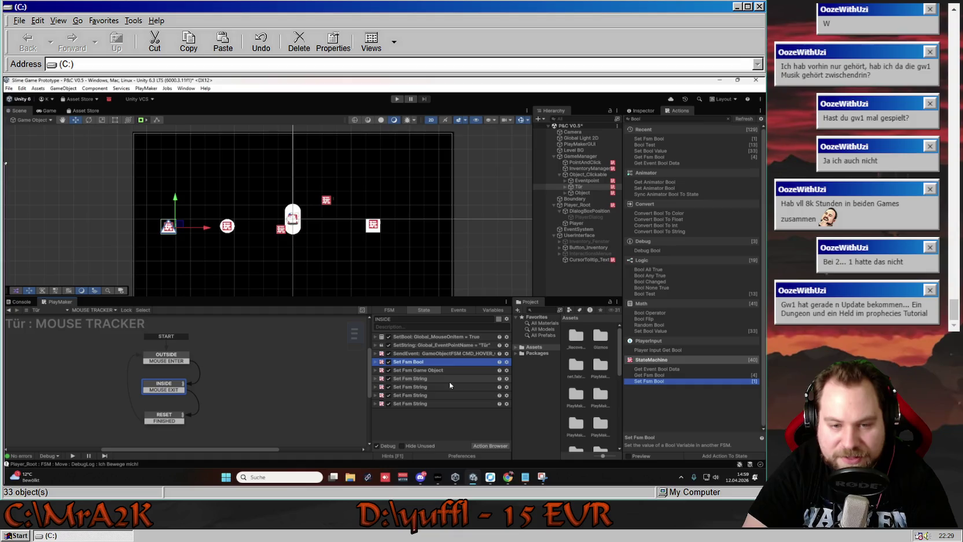
{"action": "left_click", "coordinate": [261, 339]}
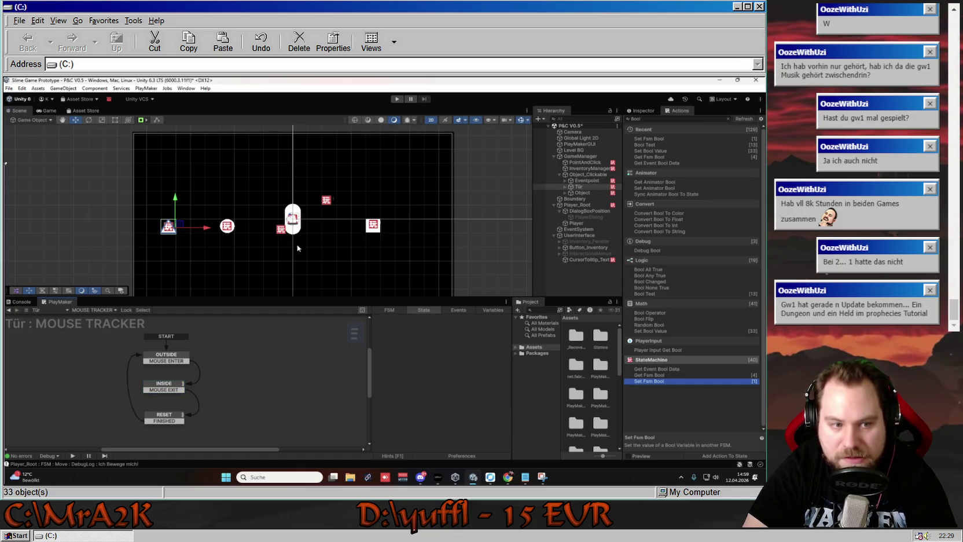
{"action": "left_click", "coordinate": [231, 227]}
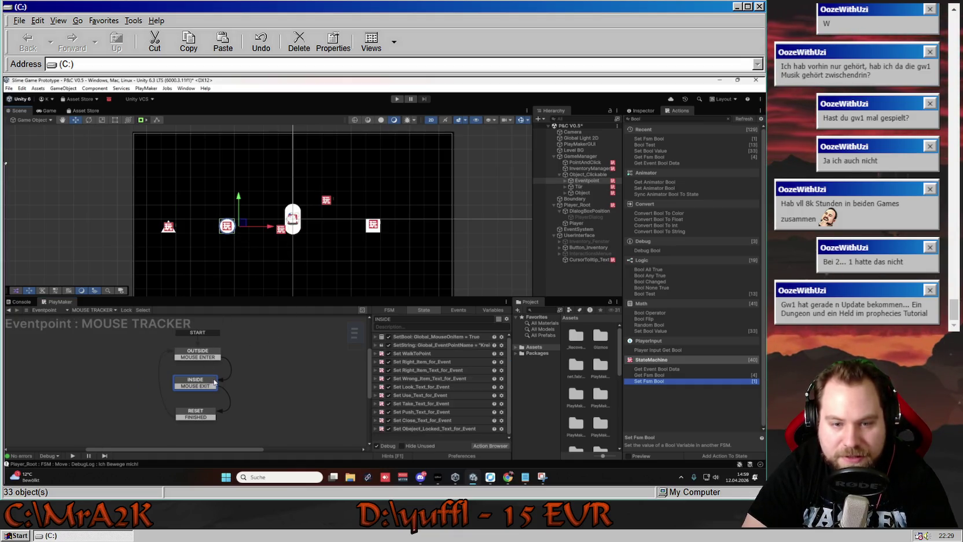
- Check Tür's Set Fsm Bool, then add a Set Fsm Bool after Set WalkToPoint in Eventpoint's INSIDE state
{"action": "left_click", "coordinate": [173, 229]}
{"action": "left_click", "coordinate": [183, 383]}
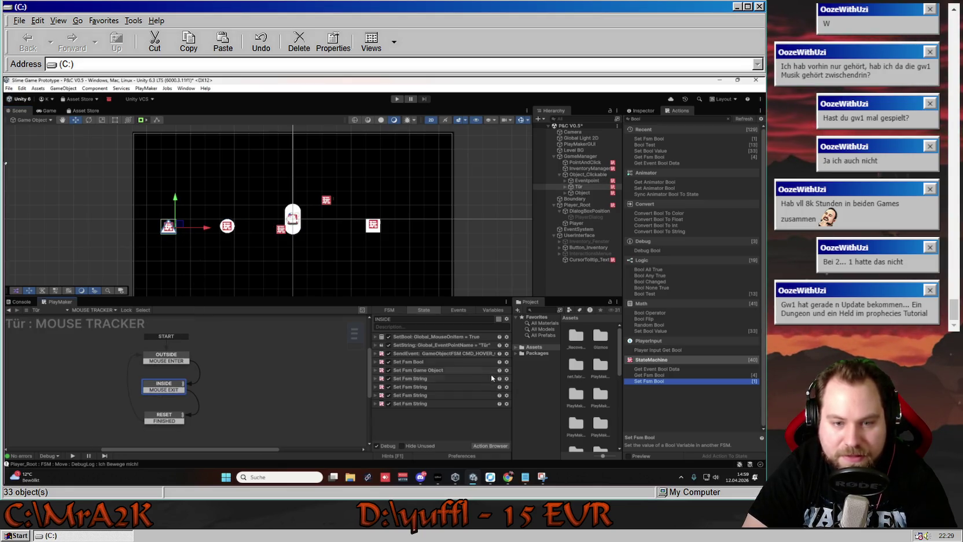
{"action": "left_click", "coordinate": [450, 362]}
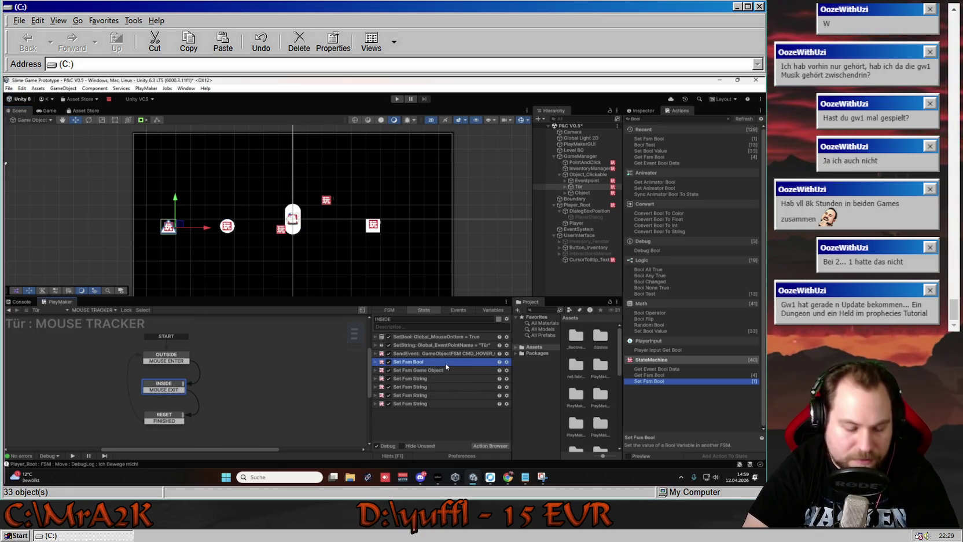
{"action": "left_click", "coordinate": [227, 226]}
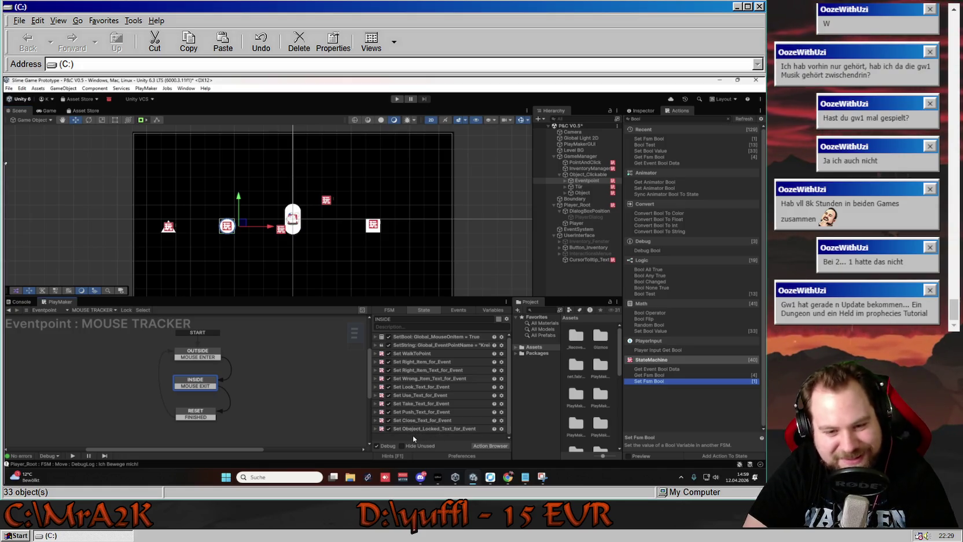
{"action": "left_click_drag", "start_coordinate": [412, 435], "coordinate": [418, 362]}
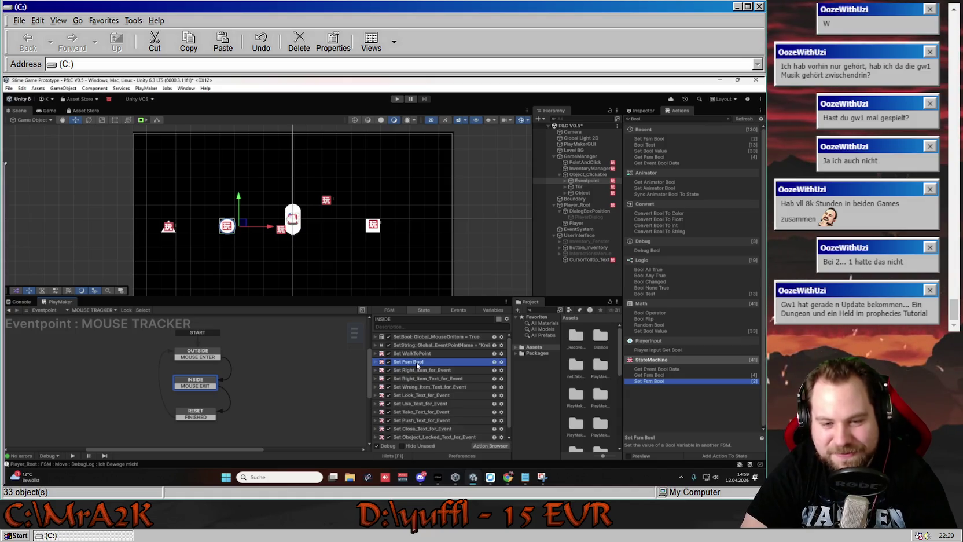
- Rename Eventpoint's new action to Set_IsDoor_Bool and review its settings
{"action": "right_click", "coordinate": [417, 364]}
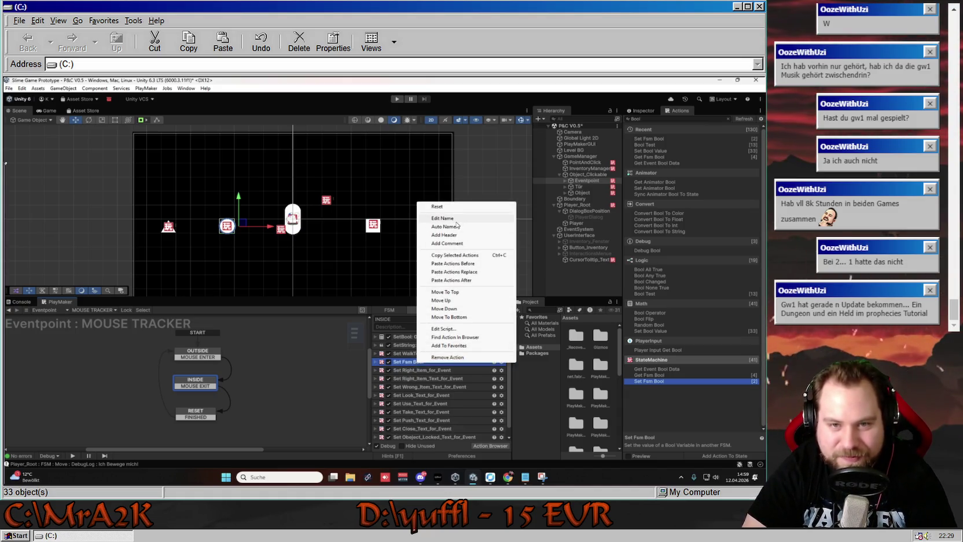
{"action": "left_click", "coordinate": [439, 219]}
{"action": "left_click", "coordinate": [429, 362]}
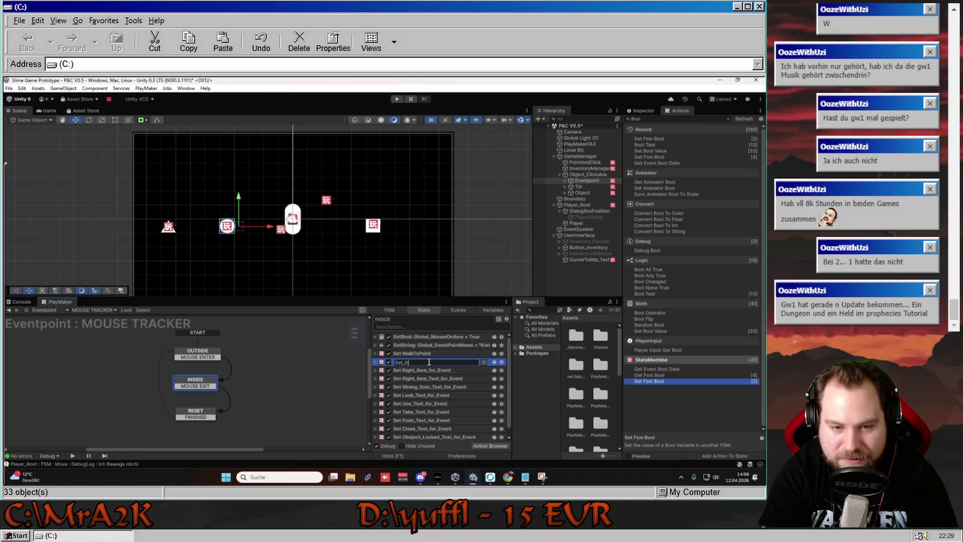
{"action": "type", "text": "Door_"}
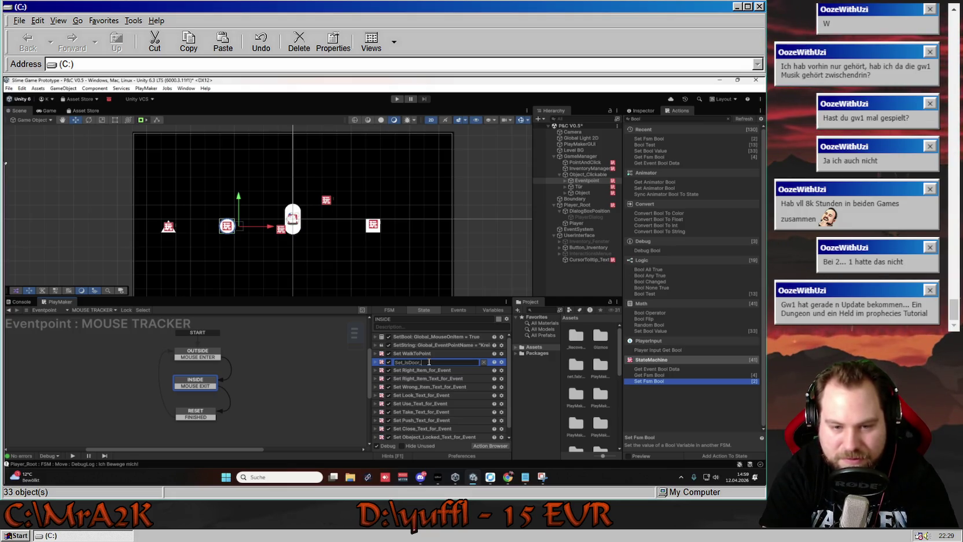
{"action": "type", "text": "B"}
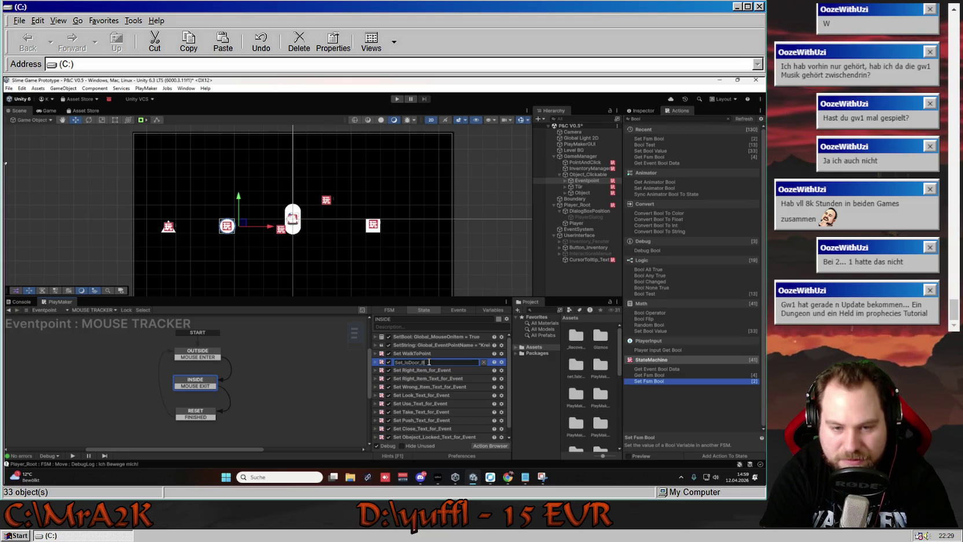
{"action": "type", "text": "ool"}
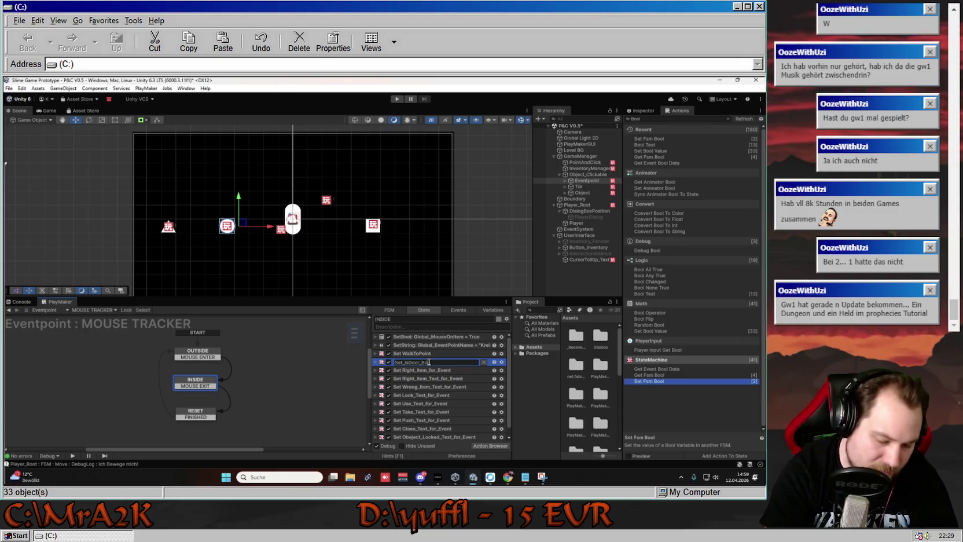
{"action": "key", "text": "Return"}
{"action": "left_click", "coordinate": [388, 363]}
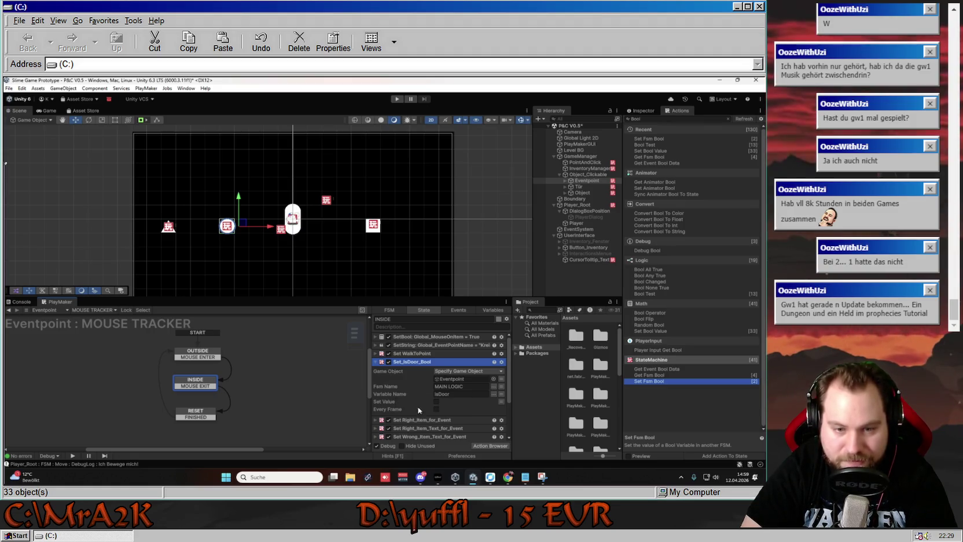
{"action": "left_click", "coordinate": [375, 363]}
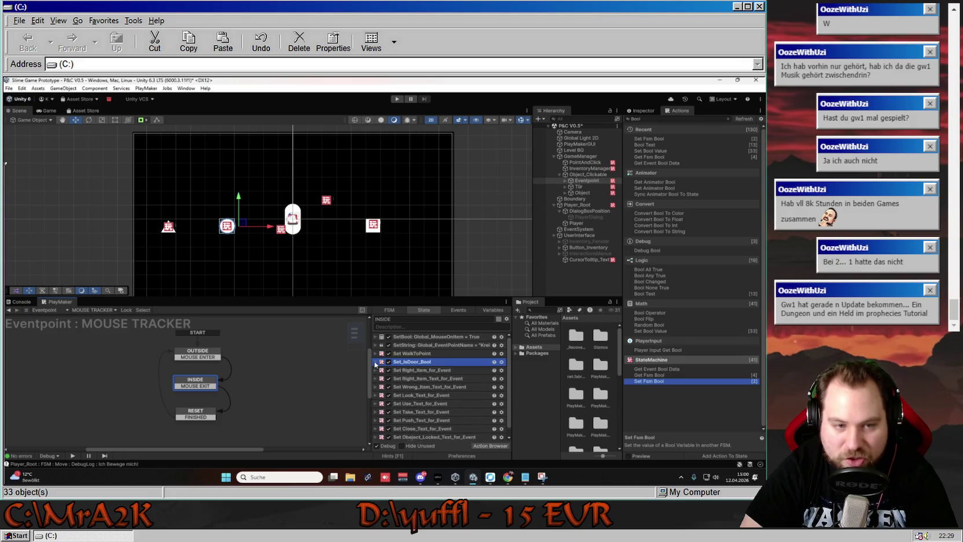
- Make Tür's INSIDE Set Fsm Bool set isDoor to true
{"action": "left_click", "coordinate": [579, 186]}
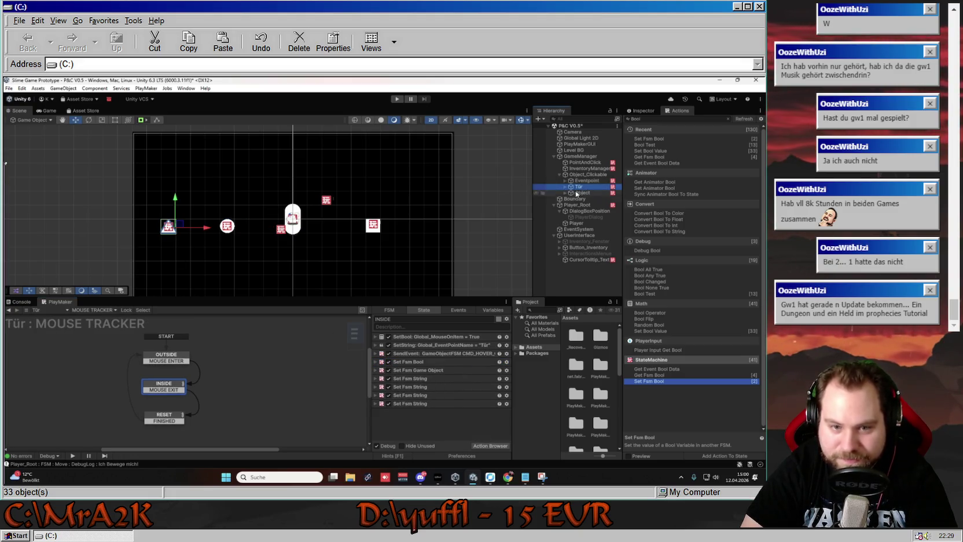
{"action": "left_click", "coordinate": [378, 362]}
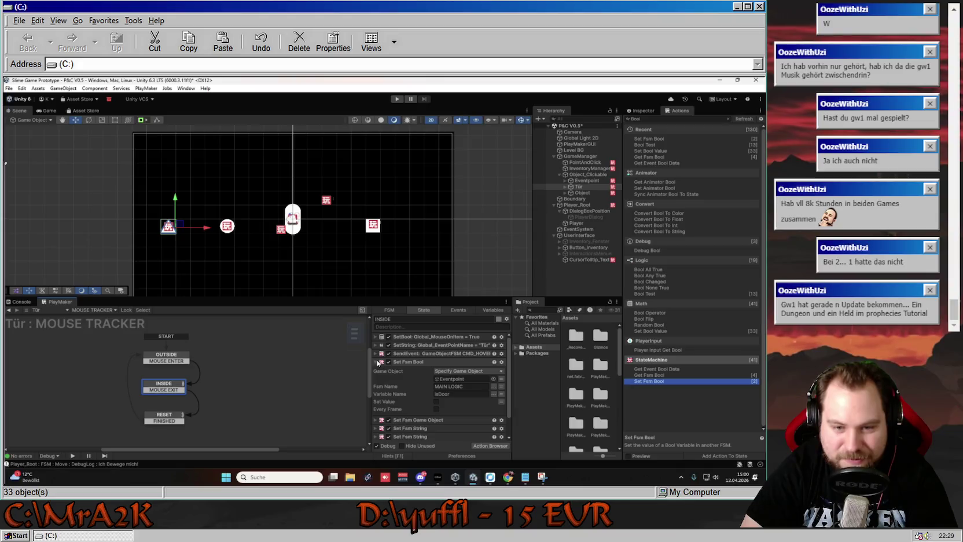
{"action": "left_click", "coordinate": [437, 400]}
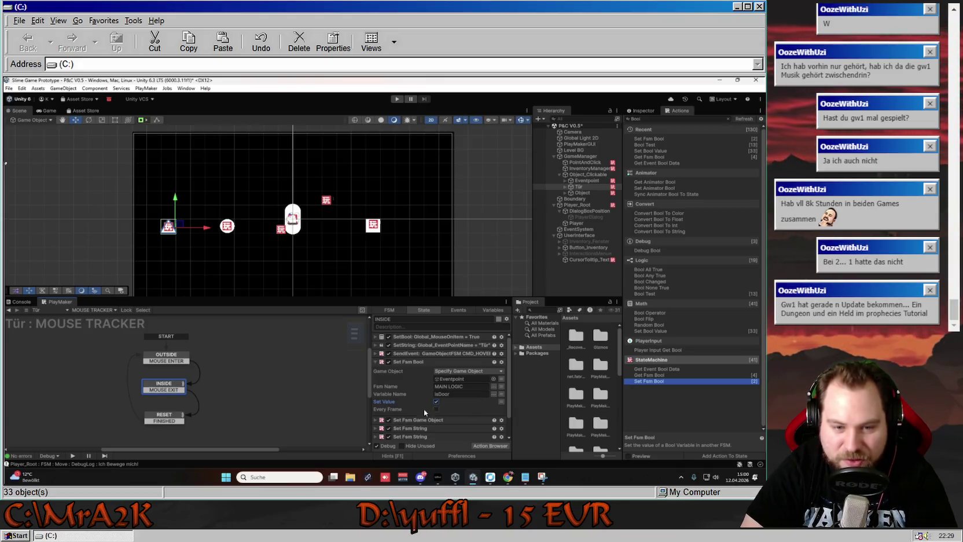
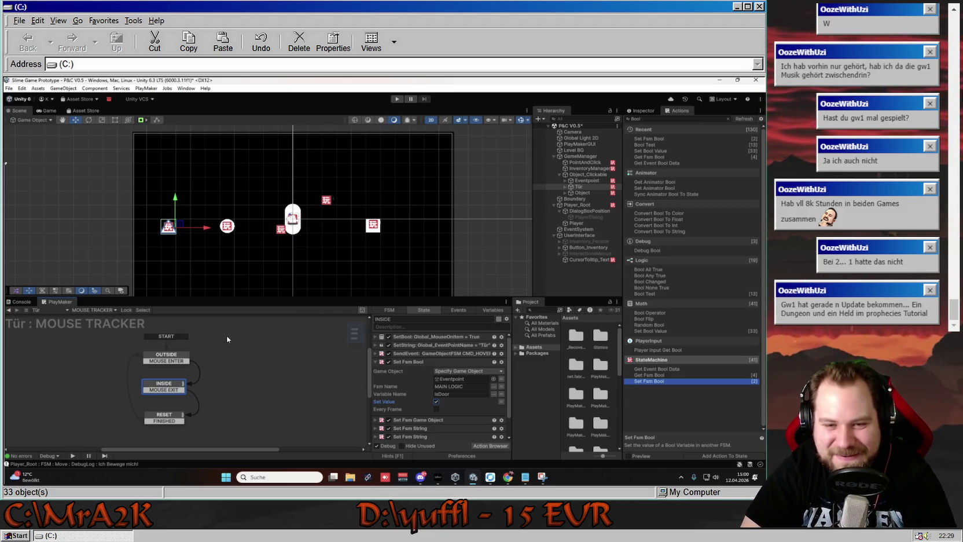
- Add a Set Fsm Bool action to the INSIDE state of the square Object's MOUSE TRACKER
{"action": "left_click", "coordinate": [230, 226]}
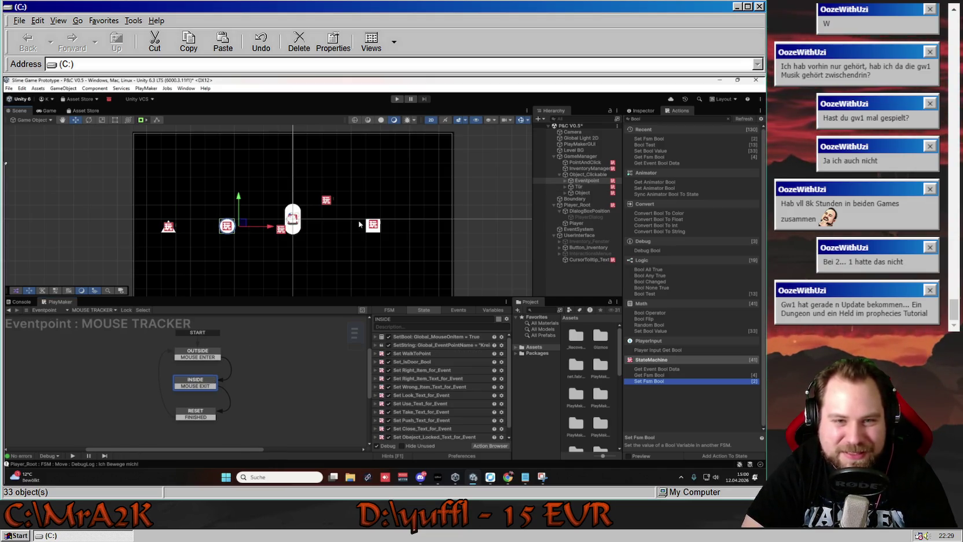
{"action": "left_click", "coordinate": [372, 225]}
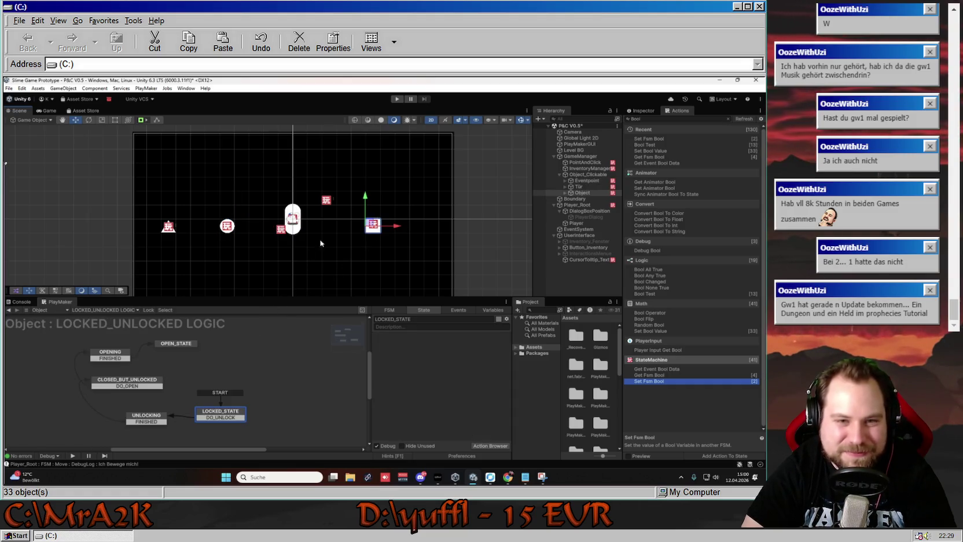
{"action": "left_click", "coordinate": [98, 309]}
{"action": "left_click", "coordinate": [98, 327]}
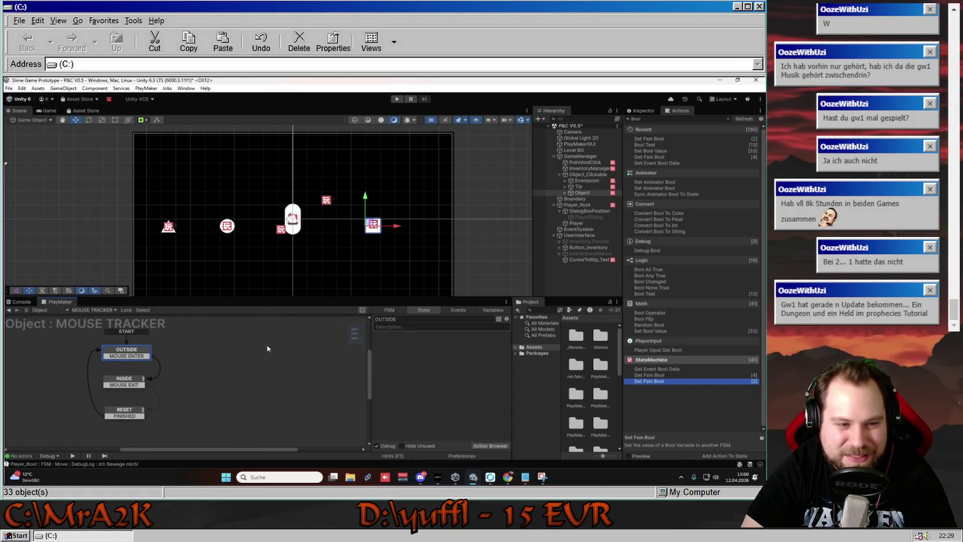
{"action": "left_click", "coordinate": [133, 387]}
{"action": "mouse_move", "coordinate": [372, 389]}
{"action": "left_mouse_down"}
{"action": "mouse_move", "coordinate": [417, 399]}
{"action": "mouse_move", "coordinate": [423, 419]}
{"action": "mouse_move", "coordinate": [408, 364]}
{"action": "left_mouse_up"}
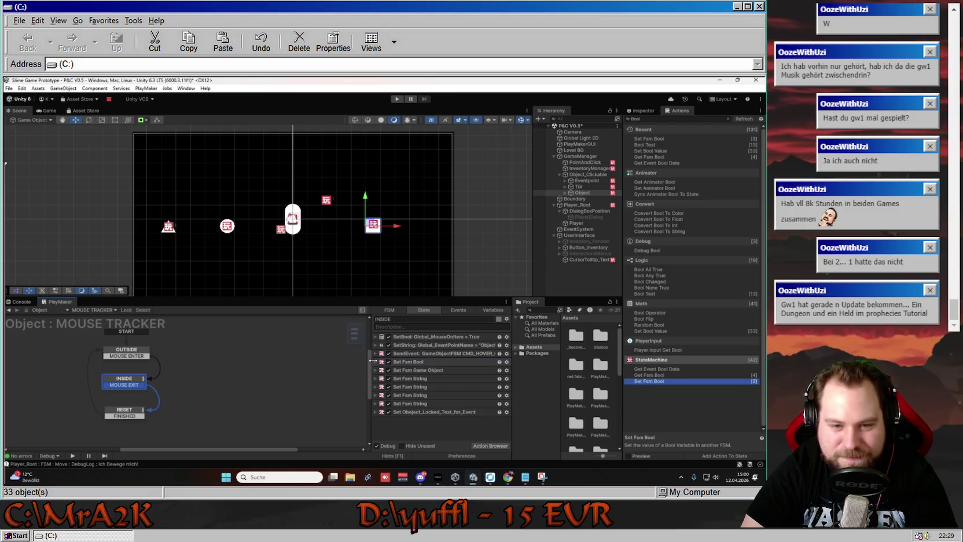
- Point the Set Fsm Bool action at Eventpoint's MAIN LOGIC isDoor variable and start Play mode
{"action": "left_click", "coordinate": [381, 363]}
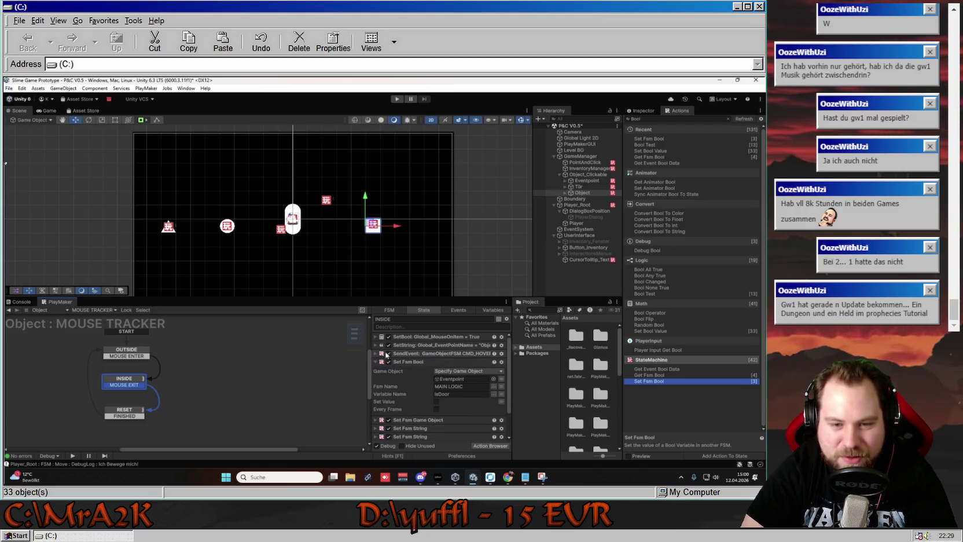
{"action": "left_click", "coordinate": [294, 343]}
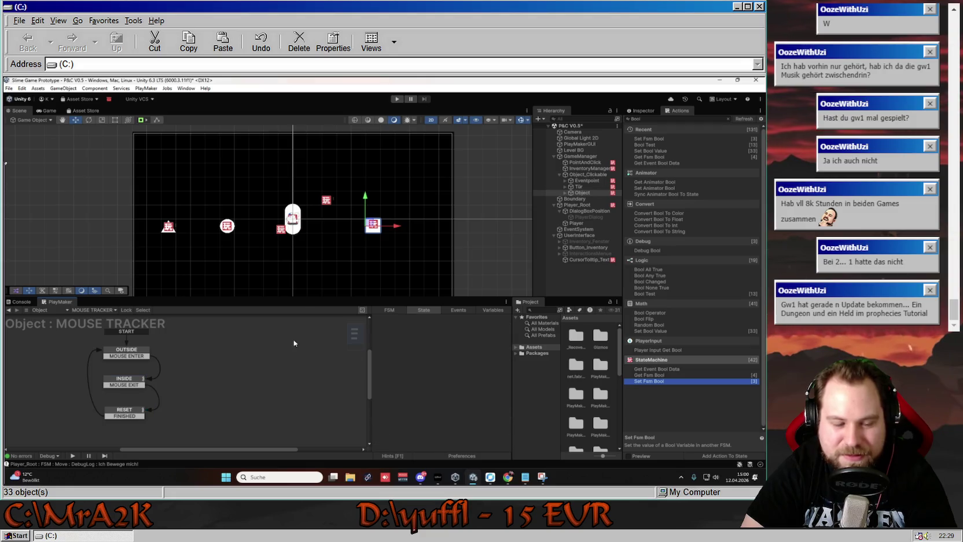
{"action": "left_click", "coordinate": [318, 271]}
{"action": "left_click", "coordinate": [397, 99]}
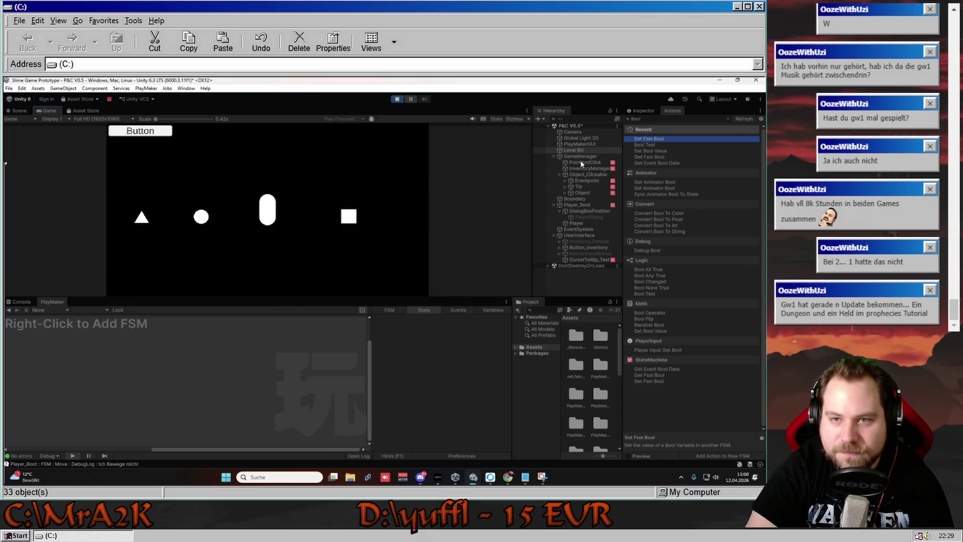
- Select Eventpoint and display its MAIN LOGIC states while the game runs
{"action": "left_click", "coordinate": [581, 163]}
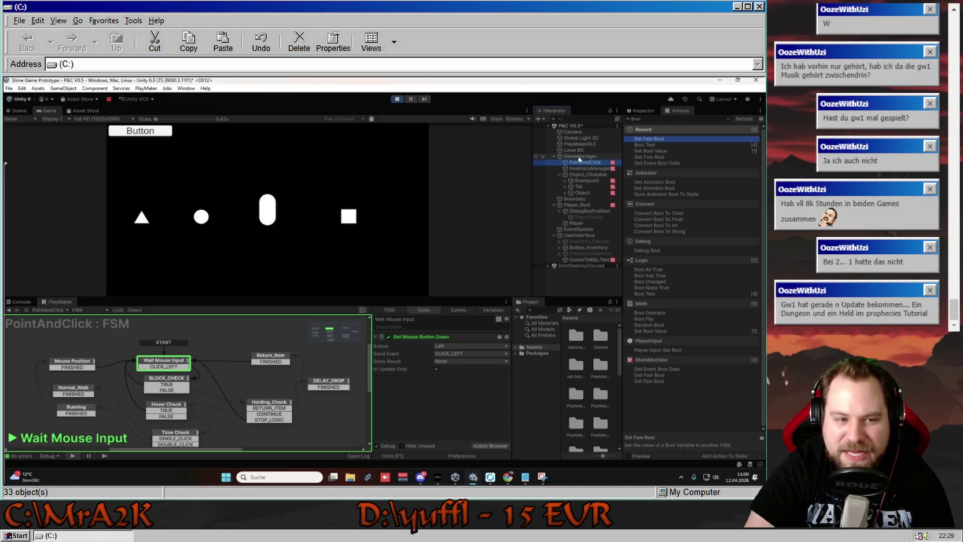
{"action": "left_click", "coordinate": [585, 180]}
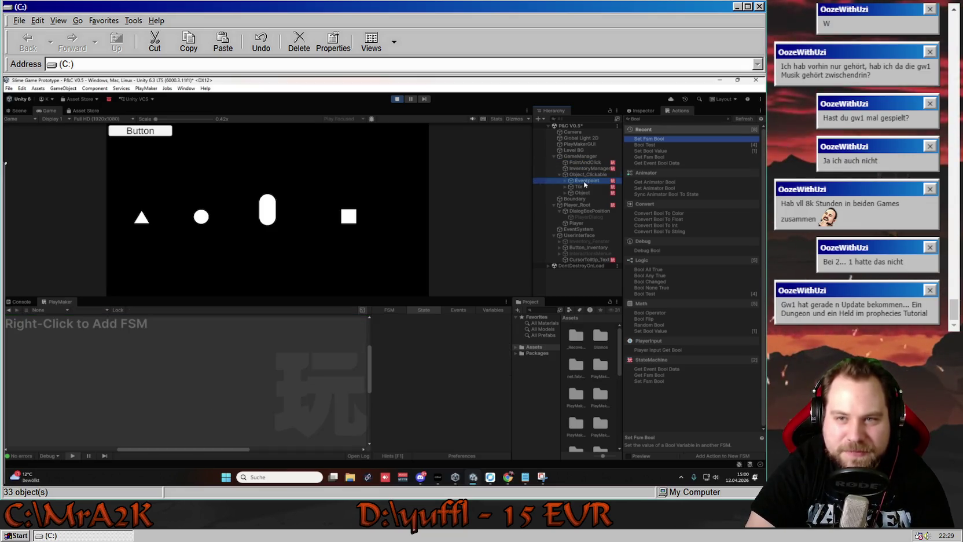
{"action": "left_click", "coordinate": [116, 311]}
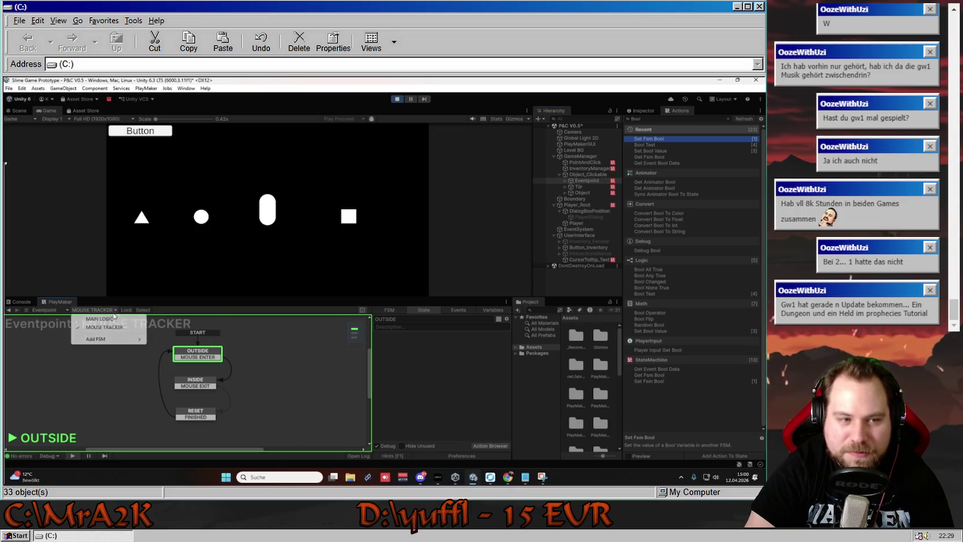
{"action": "left_click", "coordinate": [110, 320]}
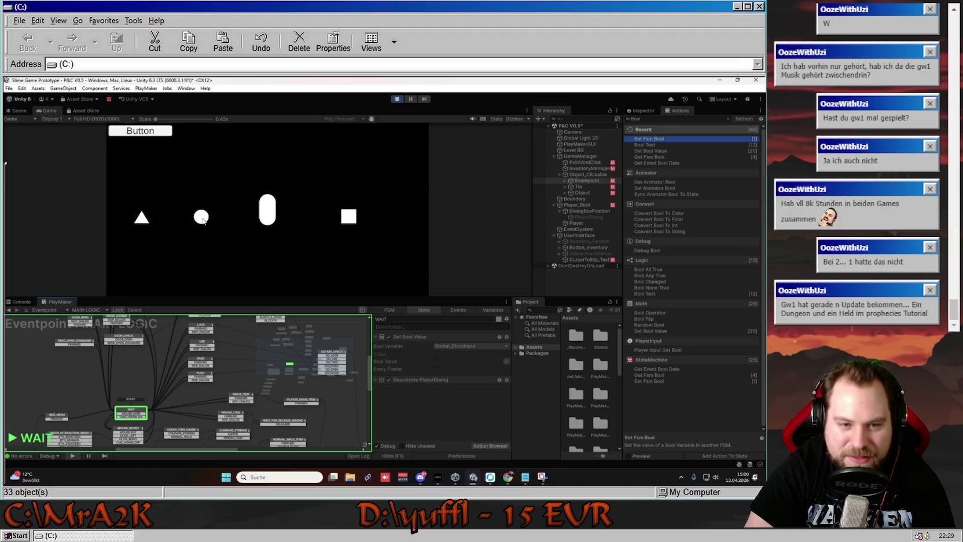
{"action": "mouse_move", "coordinate": [222, 318]}
{"action": "left_mouse_down"}
{"action": "mouse_move", "coordinate": [177, 370]}
{"action": "mouse_move", "coordinate": [197, 381]}
{"action": "left_mouse_up"}
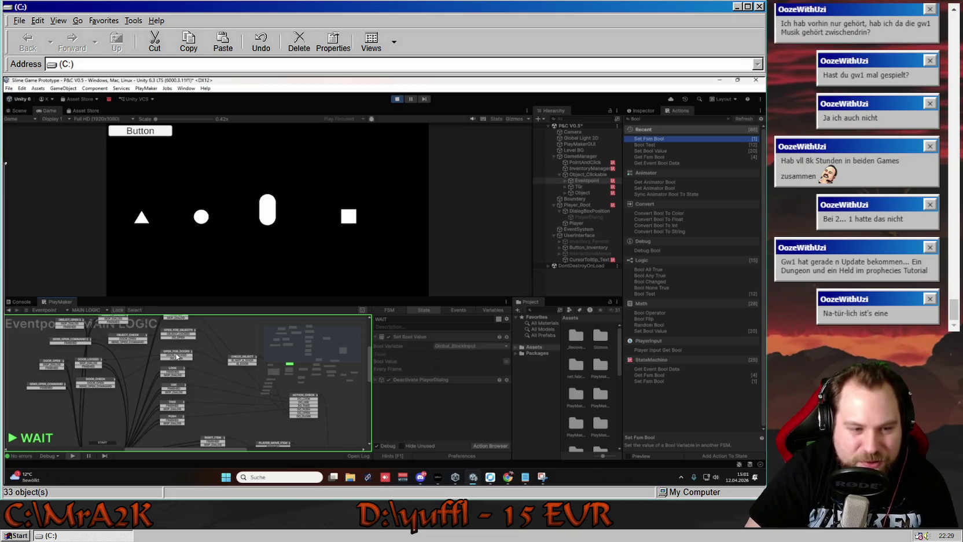
{"action": "left_click_drag", "start_coordinate": [179, 333], "coordinate": [212, 349]}
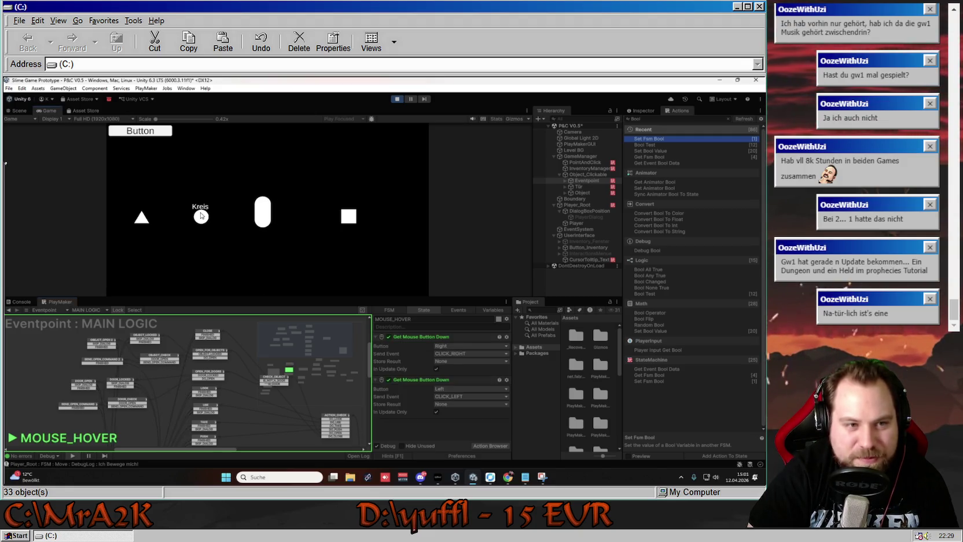
- Trigger the circle's interaction, which shows the locked message, and dismiss it
{"action": "left_click", "coordinate": [202, 206]}
{"action": "left_click", "coordinate": [202, 202]}
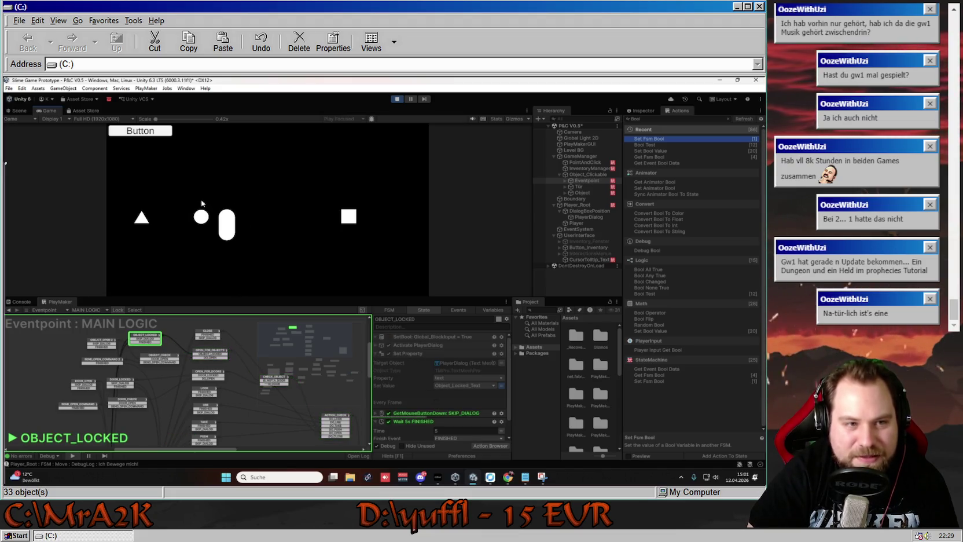
{"action": "left_click", "coordinate": [256, 210]}
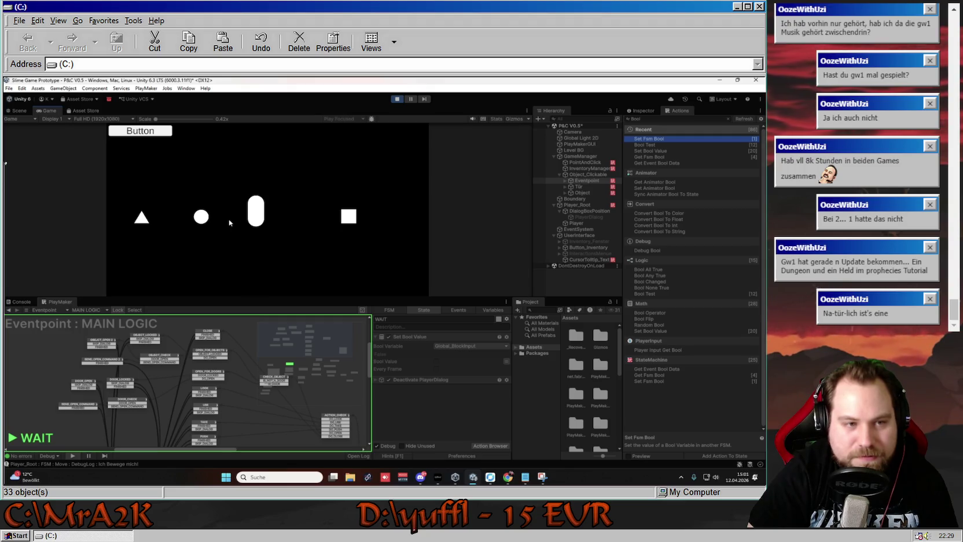
{"action": "left_click", "coordinate": [229, 220]}
{"action": "left_click", "coordinate": [202, 218]}
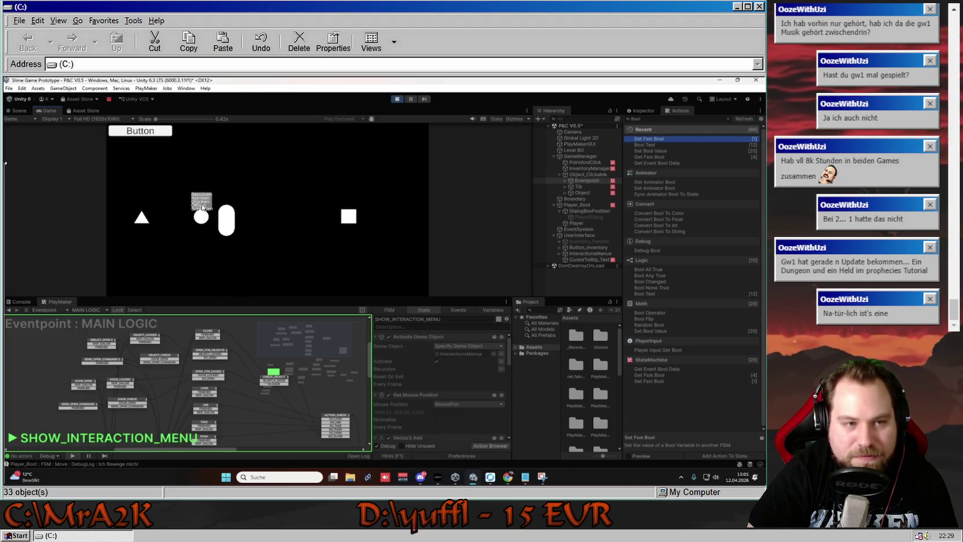
{"action": "left_click", "coordinate": [280, 220]}
{"action": "left_click", "coordinate": [244, 222]}
- Retry the circle interaction twice more, dismissing each locked message
{"action": "mouse_move", "coordinate": [206, 217]}
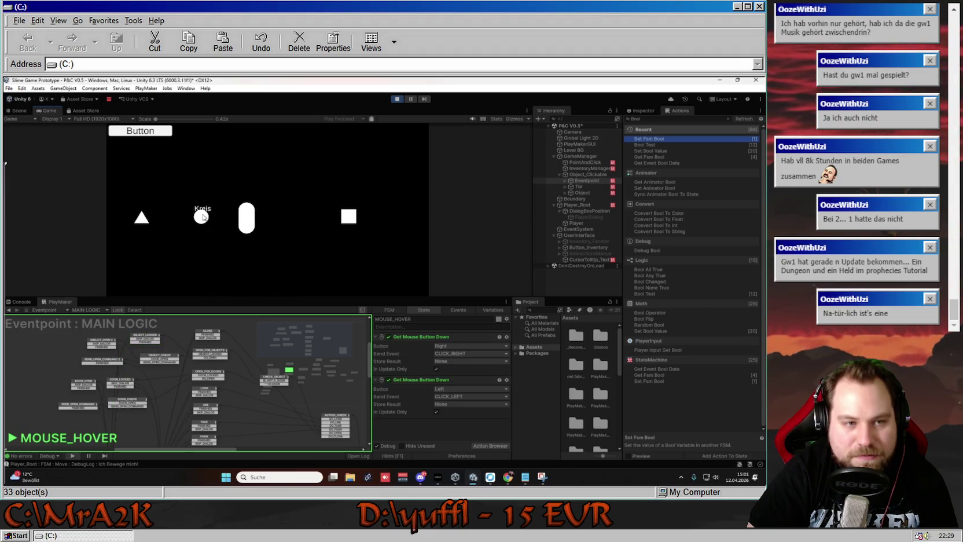
{"action": "left_click", "coordinate": [202, 217]}
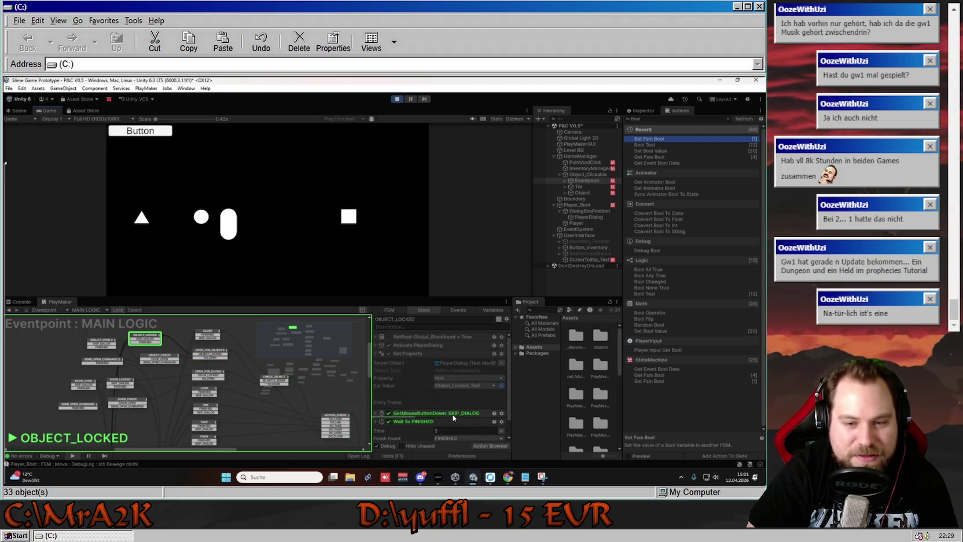
{"action": "left_click", "coordinate": [258, 202]}
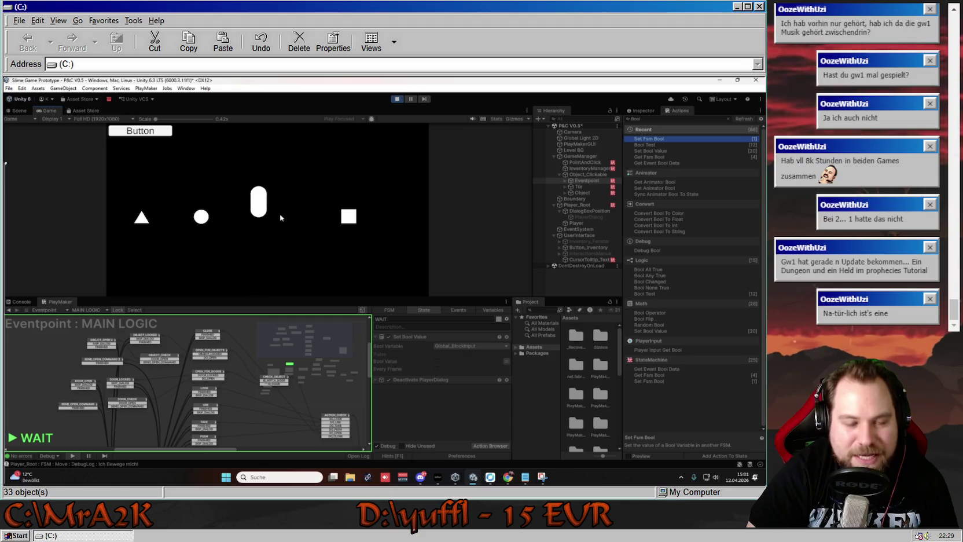
{"action": "left_click", "coordinate": [201, 217]}
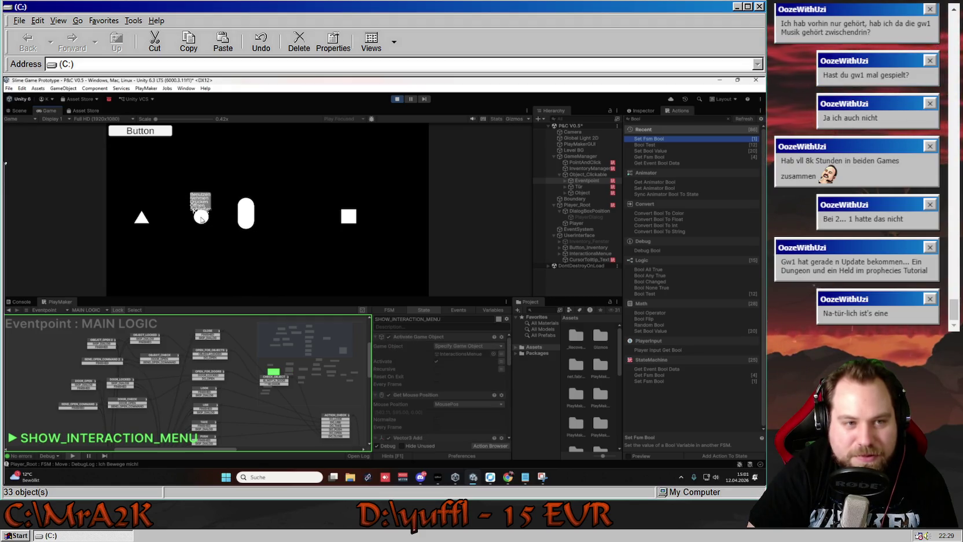
{"action": "left_click", "coordinate": [202, 206]}
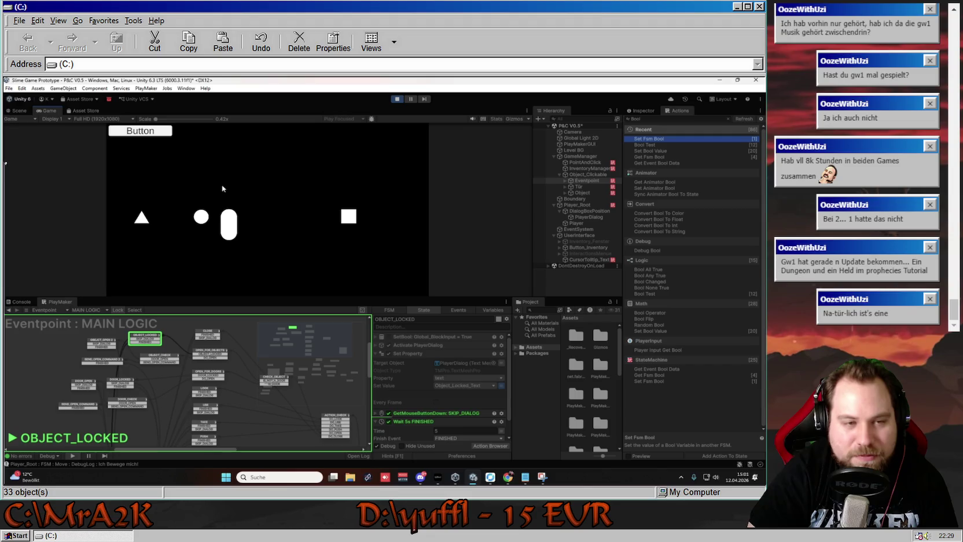
{"action": "left_click", "coordinate": [255, 204]}
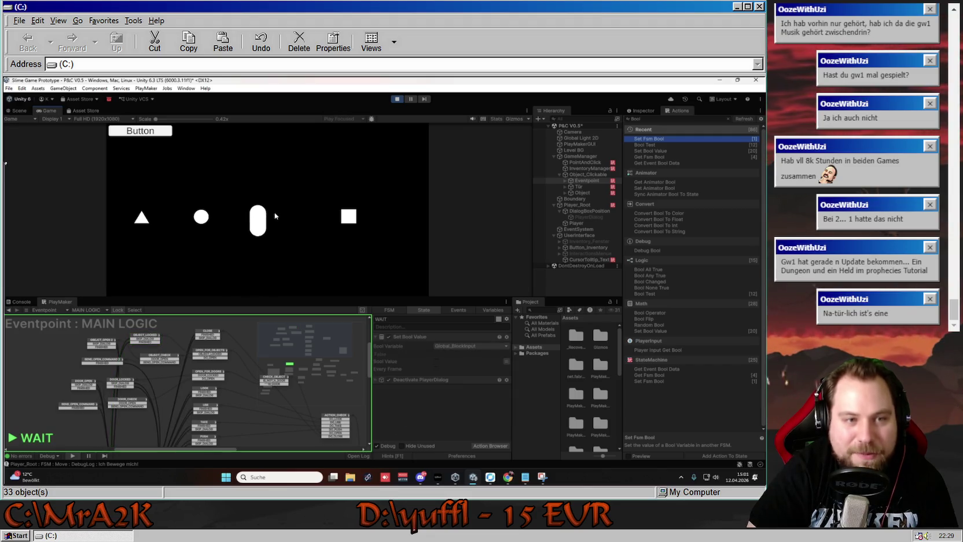
{"action": "left_click", "coordinate": [249, 224]}
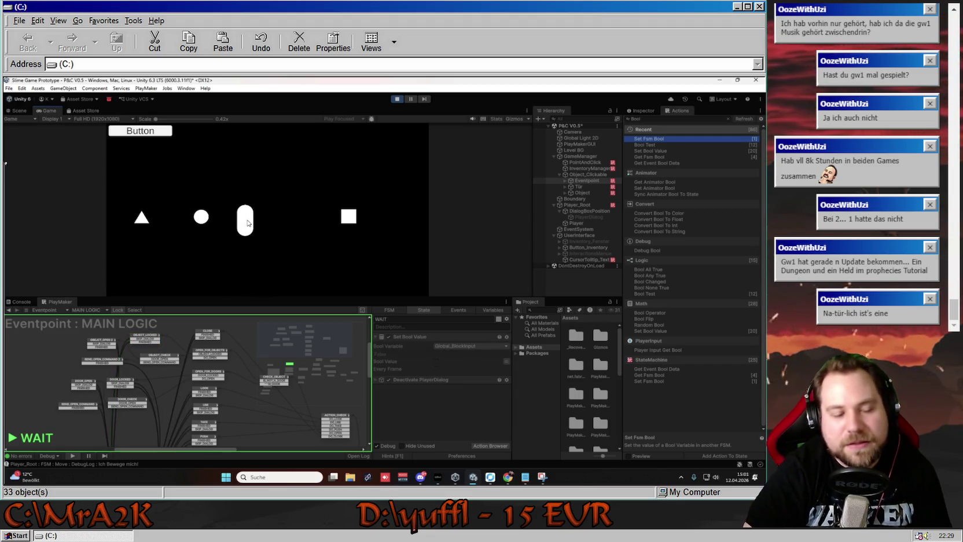
- Test the triangle's interaction menu, then stop Play mode
{"action": "left_click", "coordinate": [140, 219]}
{"action": "left_click", "coordinate": [140, 207]}
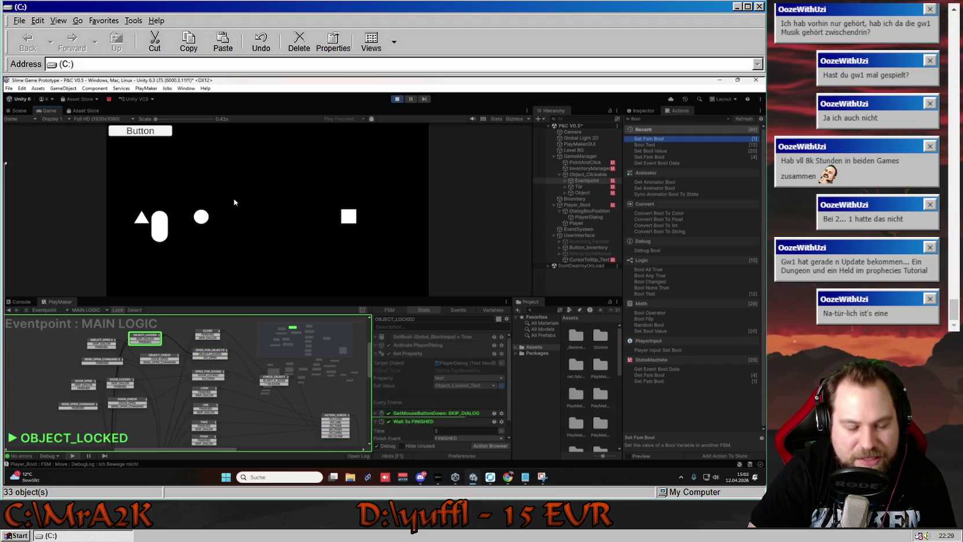
{"action": "left_click", "coordinate": [140, 221]}
{"action": "left_click", "coordinate": [397, 99]}
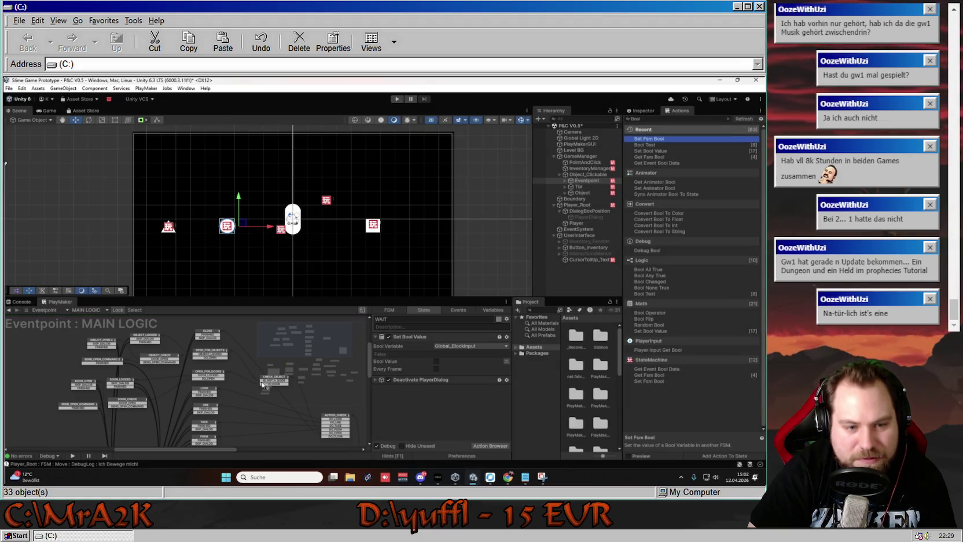
- Inspect the CHECK_OBJECT state's Bool Test on isDoor and restart Play mode with Ctrl+P
{"action": "left_click", "coordinate": [235, 370]}
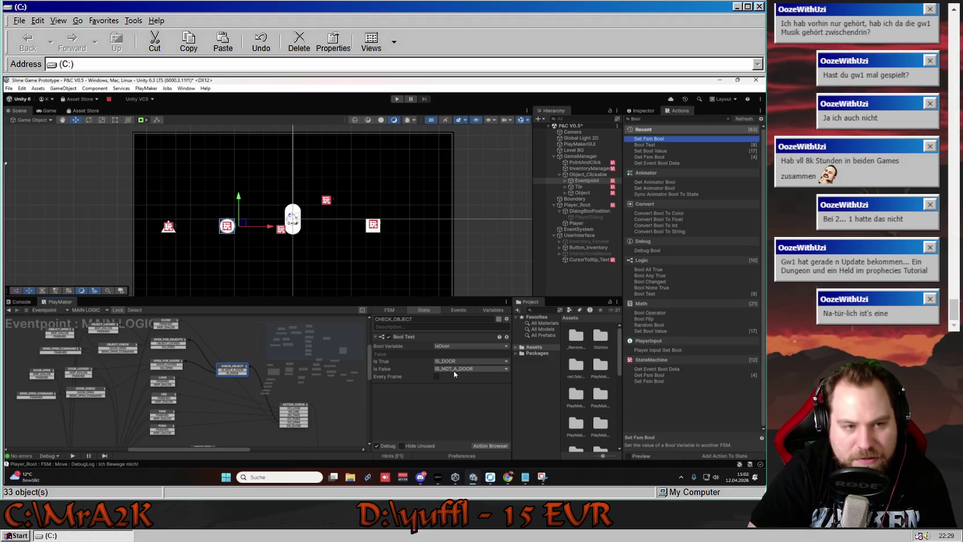
{"action": "key", "text": "ctrl+p"}
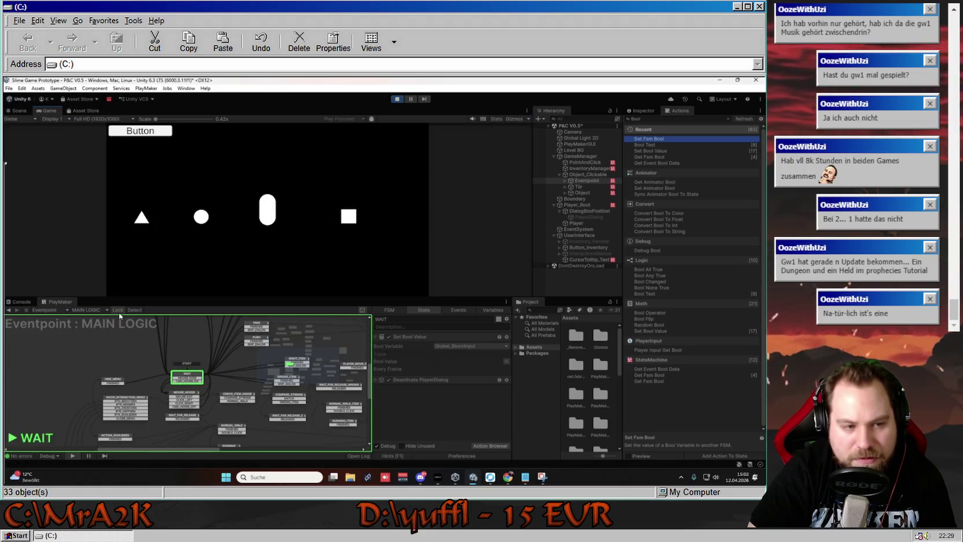
- Bring CHECK_OBJECT into view and walk the player toward the triangle and back
{"action": "mouse_move", "coordinate": [226, 361]}
{"action": "left_mouse_down"}
{"action": "mouse_move", "coordinate": [128, 349]}
{"action": "mouse_move", "coordinate": [127, 401]}
{"action": "mouse_move", "coordinate": [163, 434]}
{"action": "left_mouse_up"}
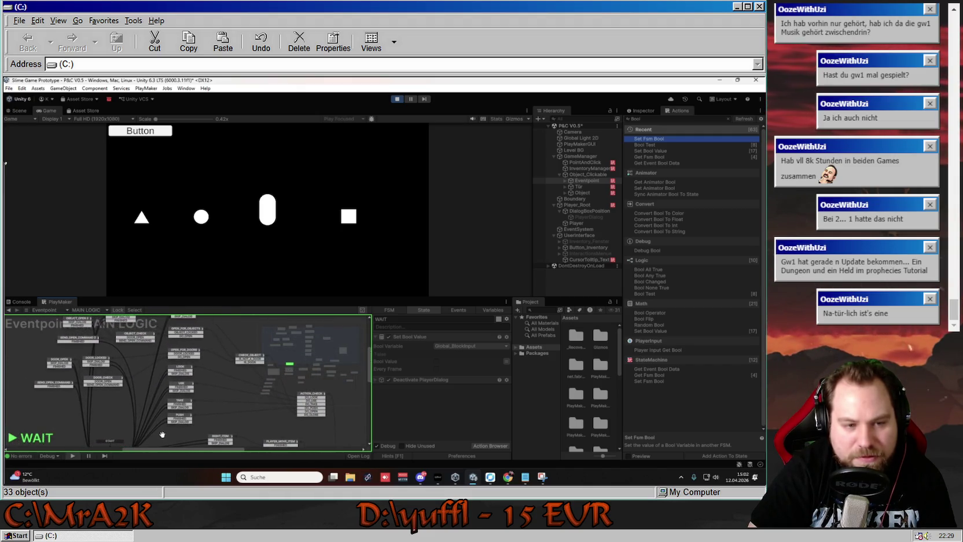
{"action": "left_click", "coordinate": [248, 356]}
{"action": "left_click_drag", "start_coordinate": [244, 335], "coordinate": [230, 342]}
{"action": "left_click", "coordinate": [141, 218]}
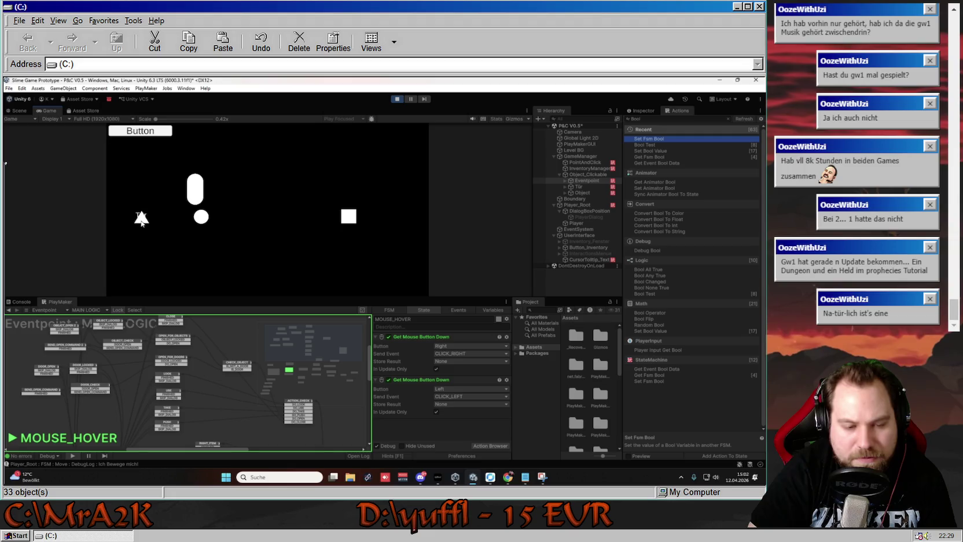
{"action": "left_click", "coordinate": [233, 218]}
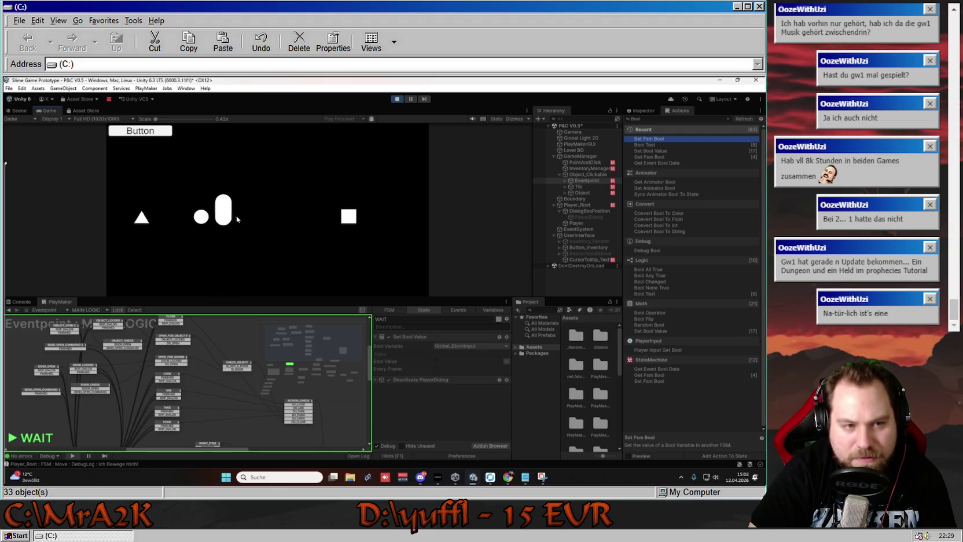
- Toggle a breakpoint on CHECK_OBJECT and trigger the triangle's interaction to hit it
{"action": "left_click", "coordinate": [243, 366]}
{"action": "right_click", "coordinate": [244, 366]}
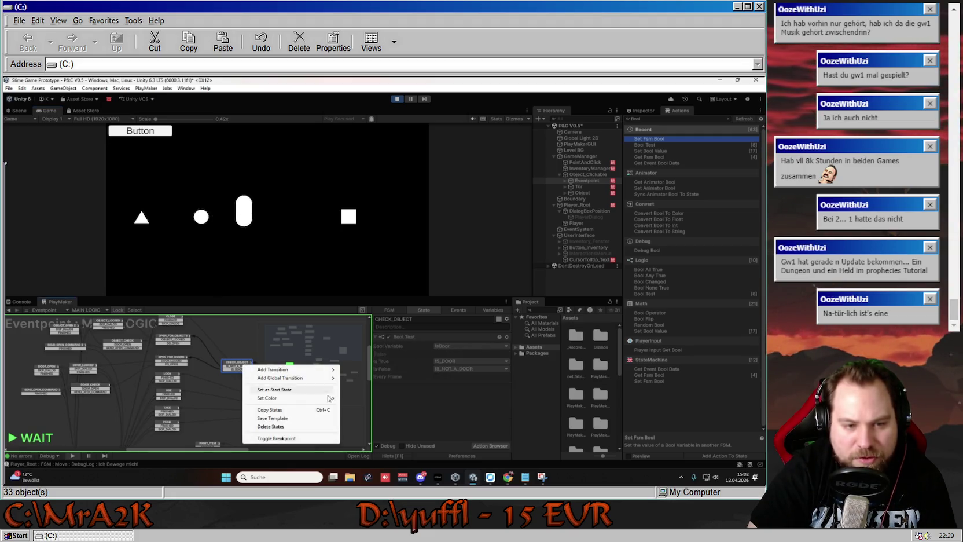
{"action": "left_click", "coordinate": [288, 439]}
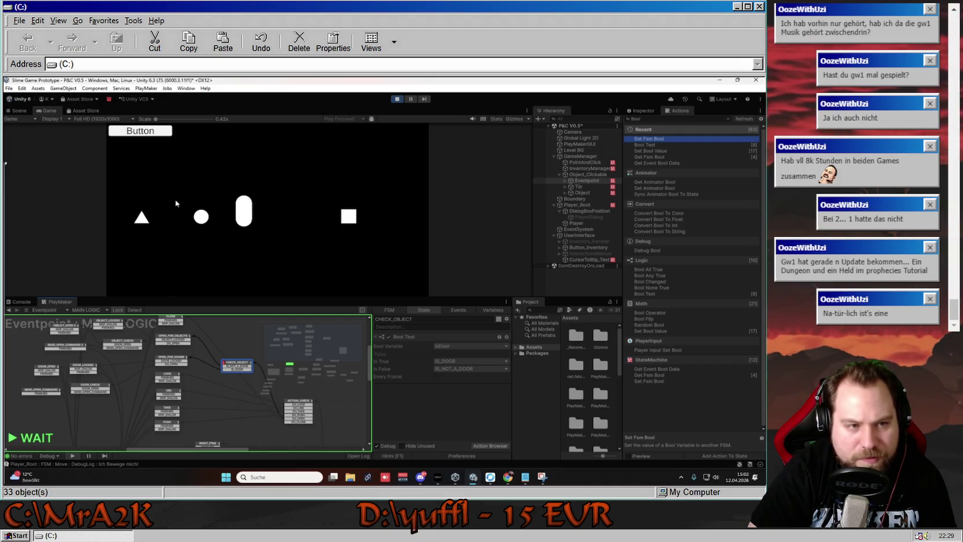
{"action": "left_click", "coordinate": [142, 216]}
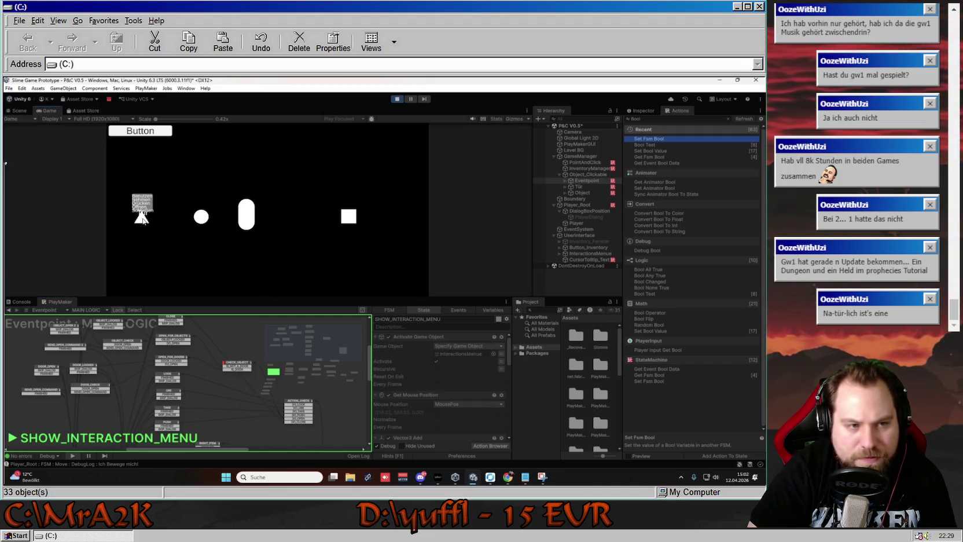
{"action": "left_click", "coordinate": [142, 208]}
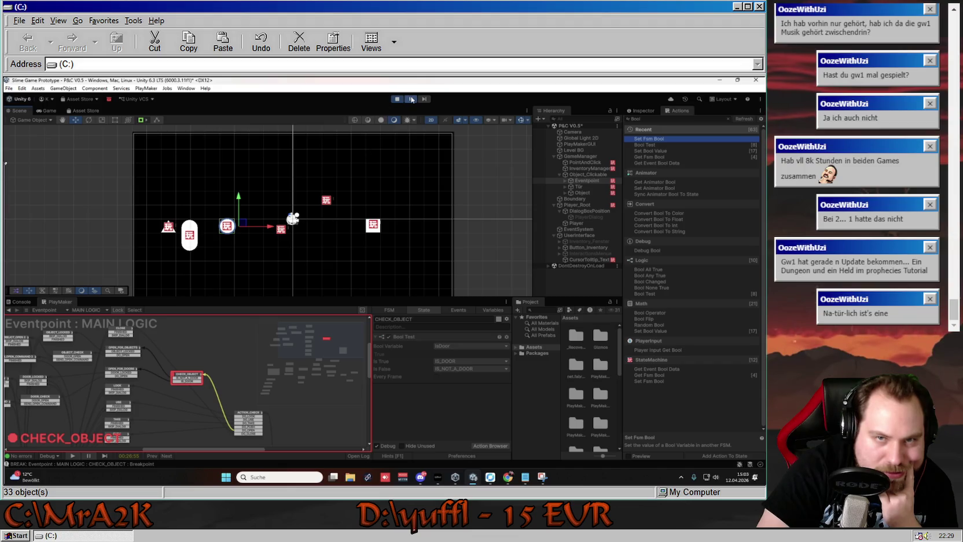
- Resume from the CHECK_OBJECT breakpoint, then stop and restart Play mode
{"action": "left_click", "coordinate": [411, 98]}
{"action": "left_click", "coordinate": [186, 381]}
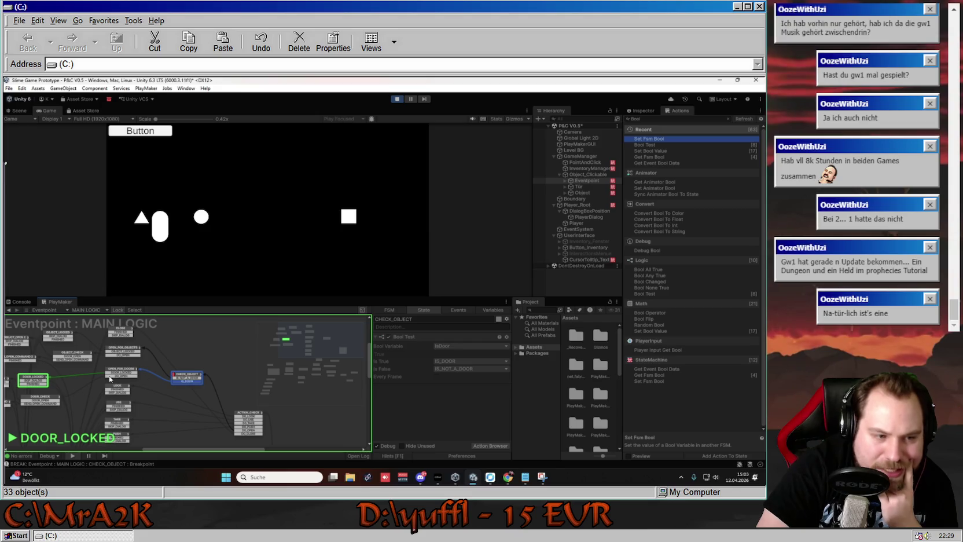
{"action": "left_click", "coordinate": [397, 99]}
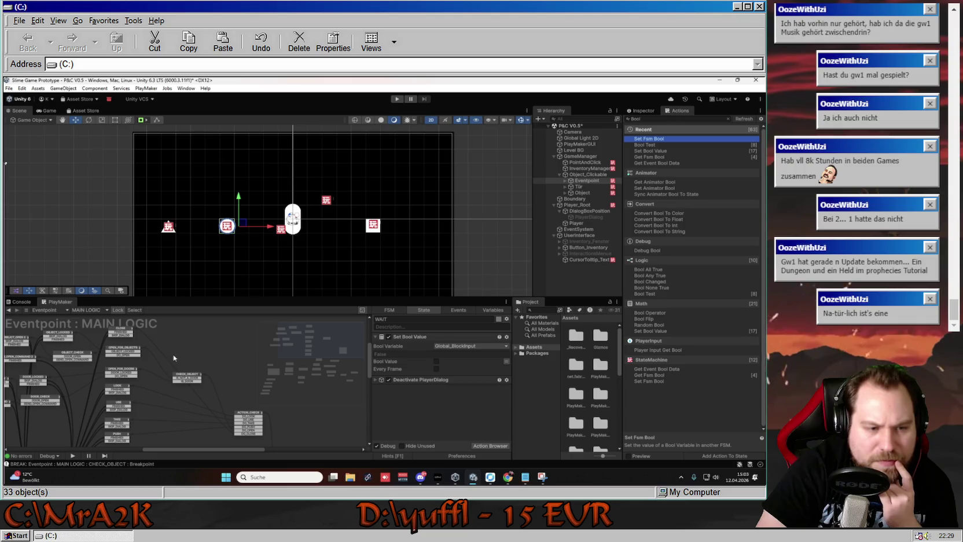
{"action": "key", "text": "ctrl+p"}
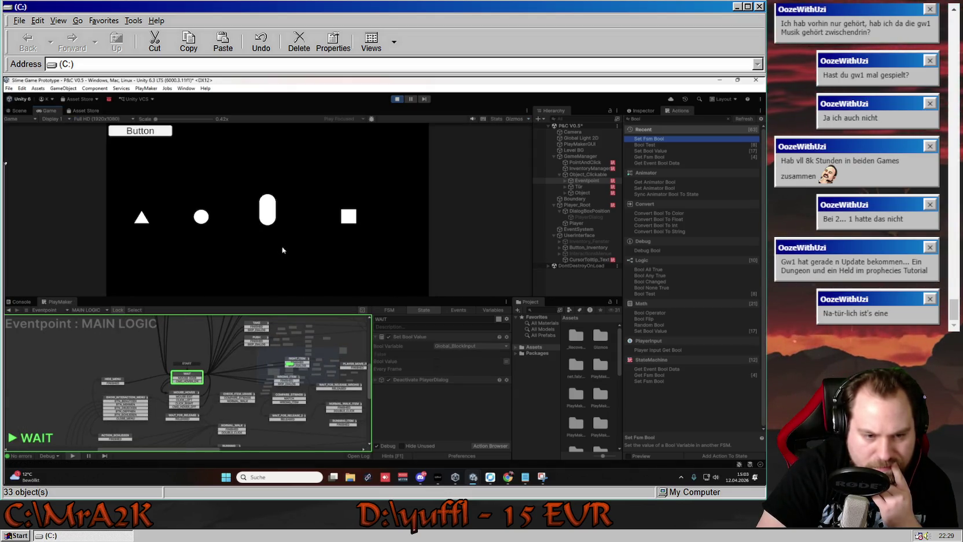
- Try the circle interaction (OBJECT_LOCKED) and the triangle interaction (DOOR_LOCKED)
{"action": "left_click", "coordinate": [200, 217]}
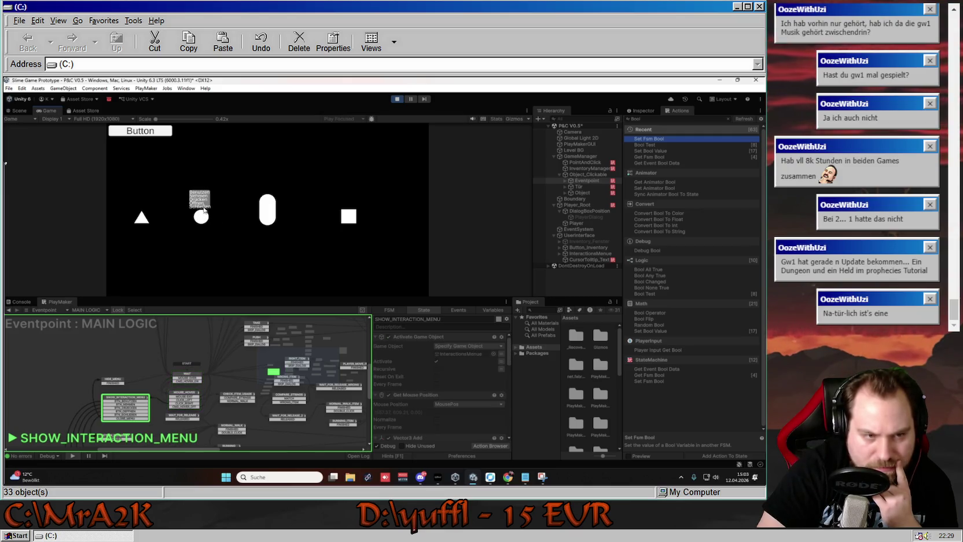
{"action": "left_click", "coordinate": [201, 205]}
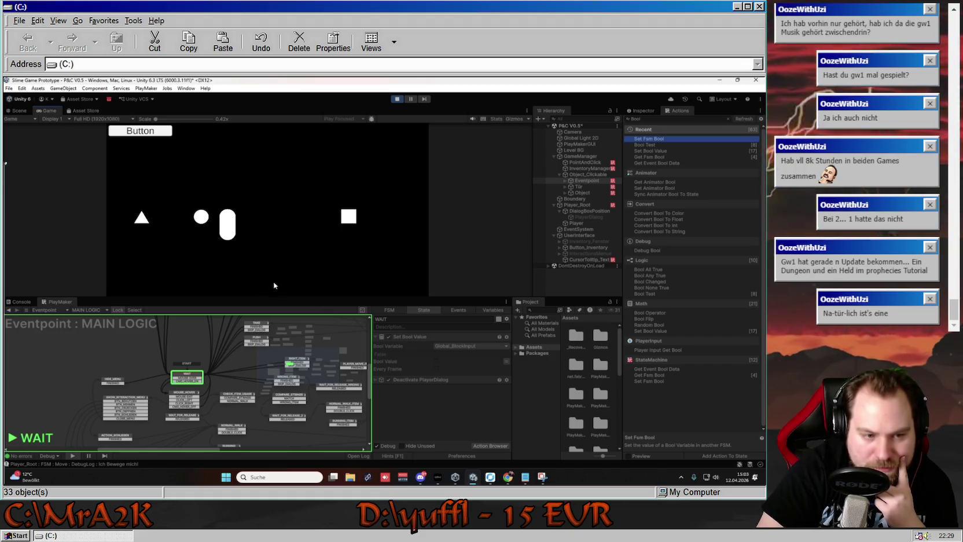
{"action": "left_click", "coordinate": [143, 215]}
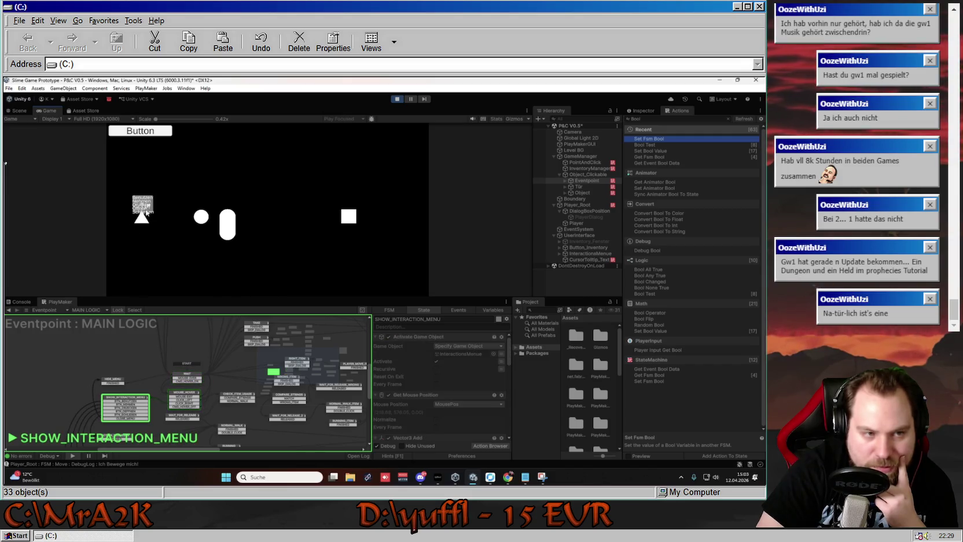
{"action": "left_click", "coordinate": [146, 212]}
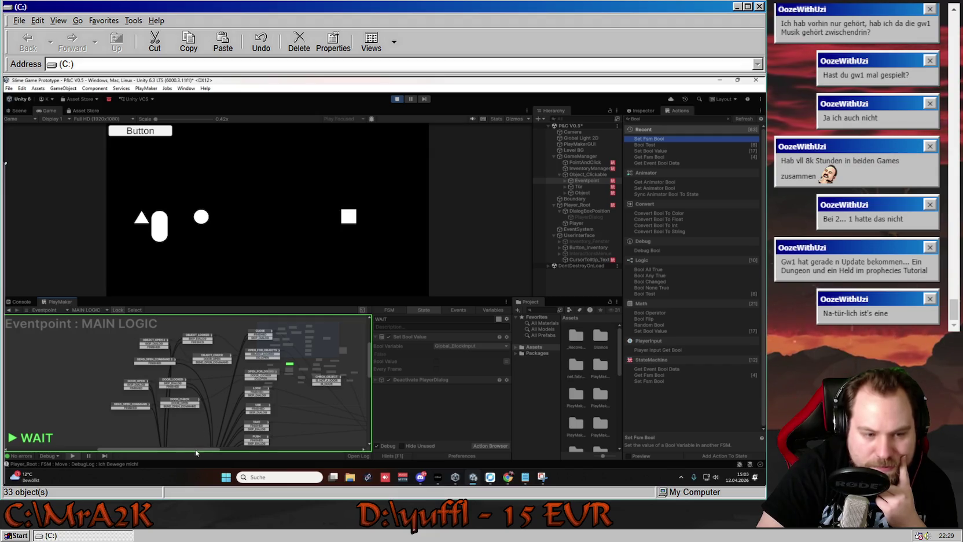
{"action": "left_click_drag", "start_coordinate": [195, 449], "coordinate": [207, 448]}
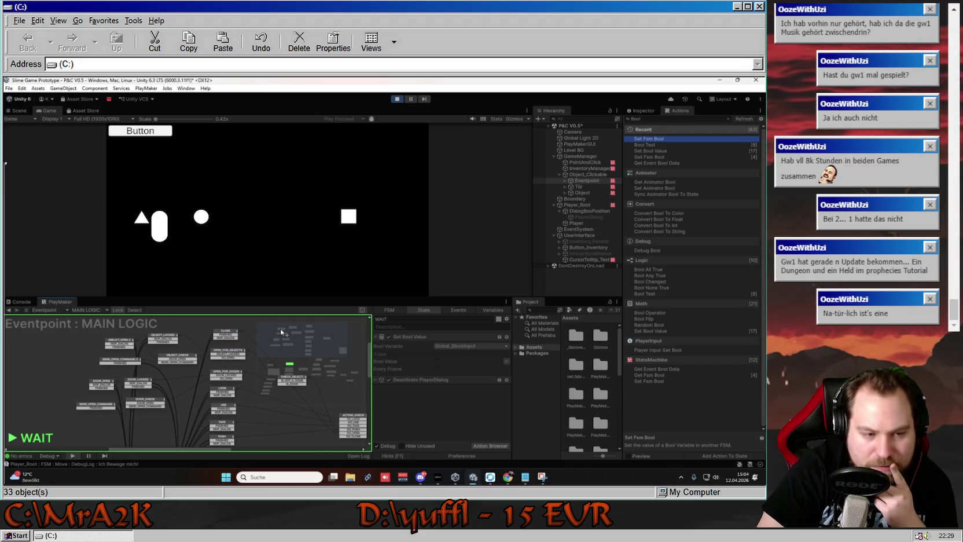
- Walk to the circle and repeat the circle and triangle interactions
{"action": "left_click", "coordinate": [227, 220]}
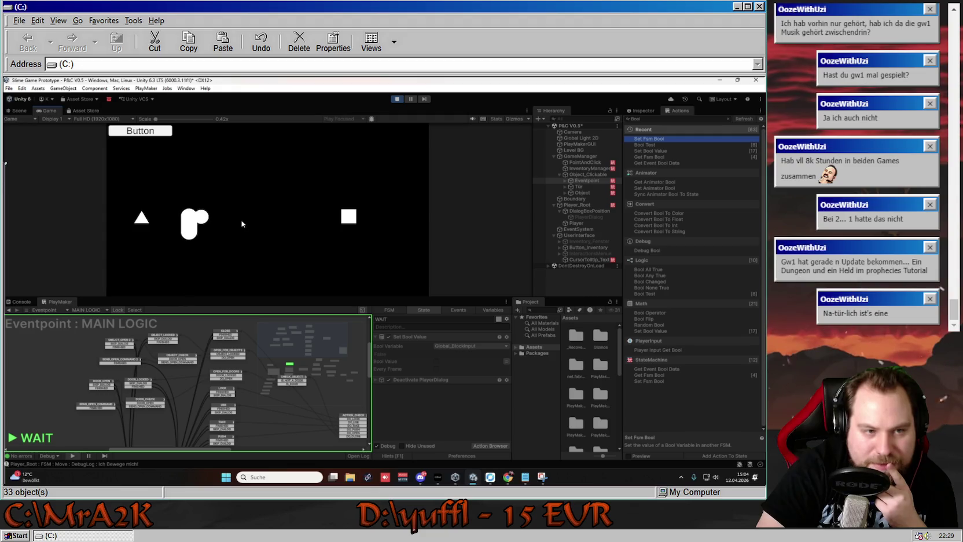
{"action": "right_click", "coordinate": [201, 219]}
{"action": "left_click", "coordinate": [203, 220]}
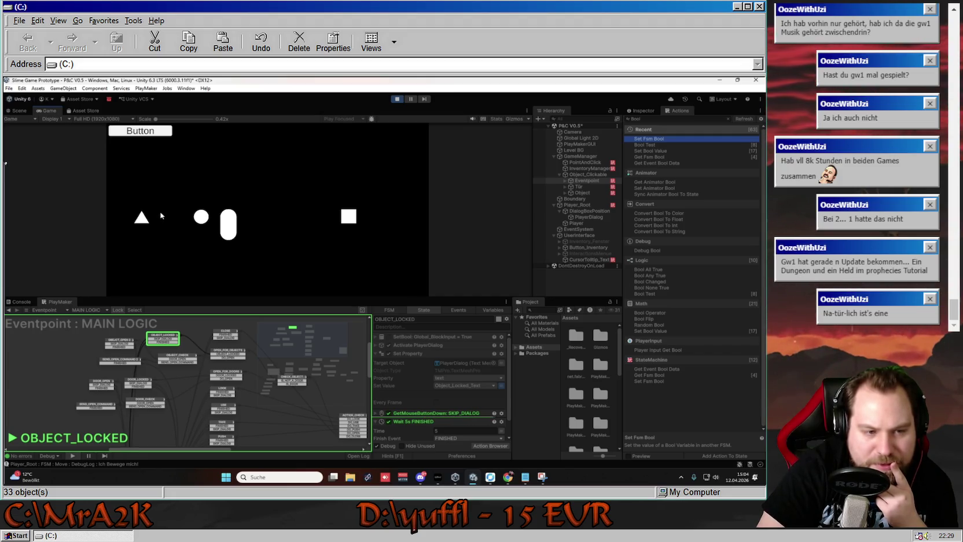
{"action": "right_click", "coordinate": [147, 213]}
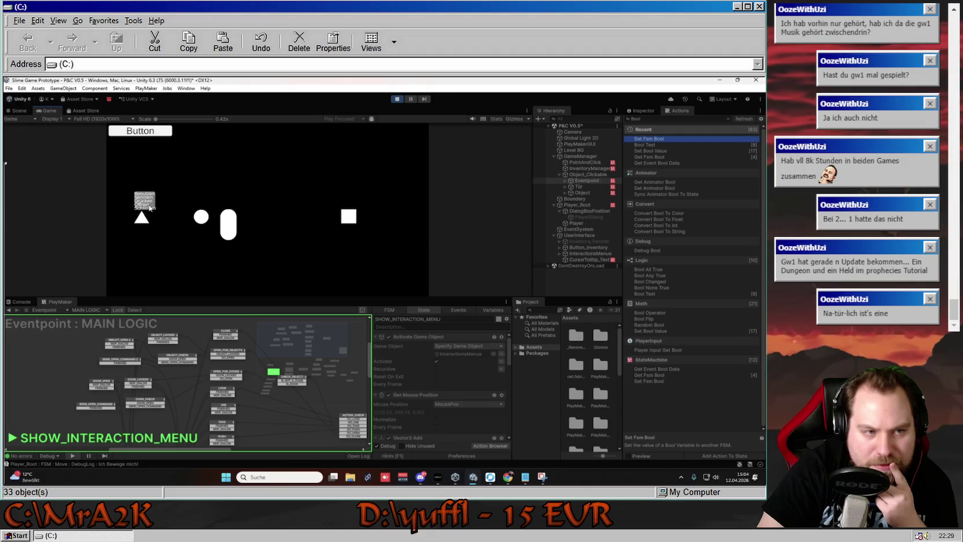
{"action": "left_click", "coordinate": [149, 203]}
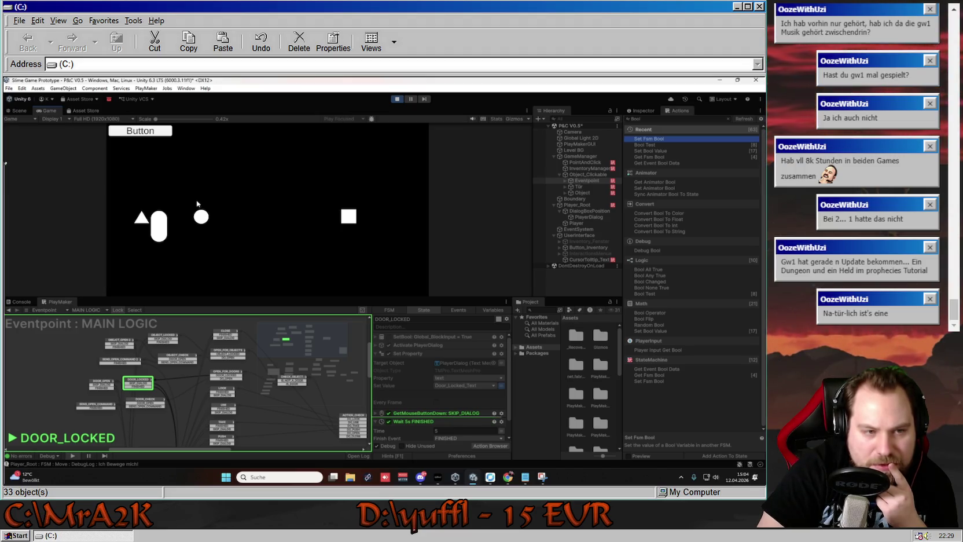
- Retest the triangle, then the square showing 'Das Ding ist verschlossen!', and stop Play mode
{"action": "left_click", "coordinate": [143, 219]}
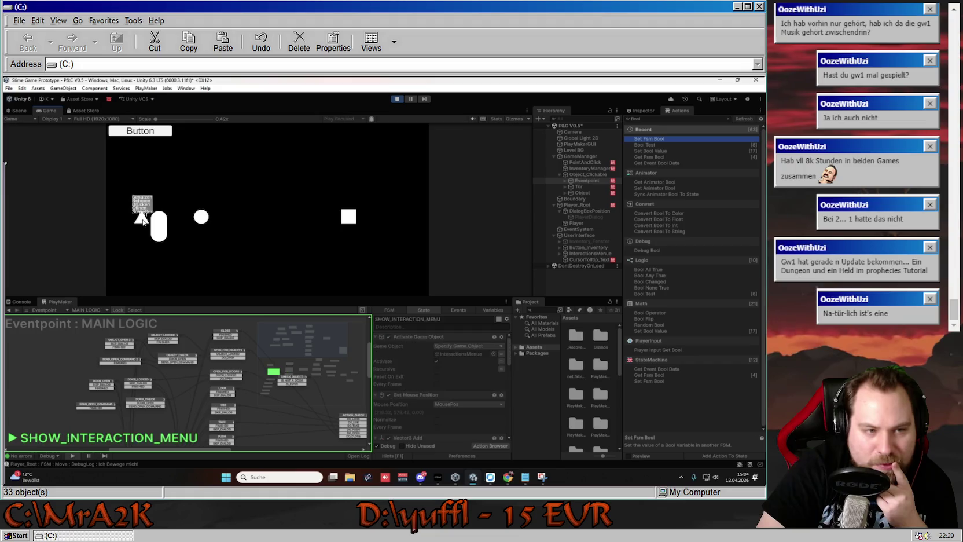
{"action": "left_click", "coordinate": [143, 209]}
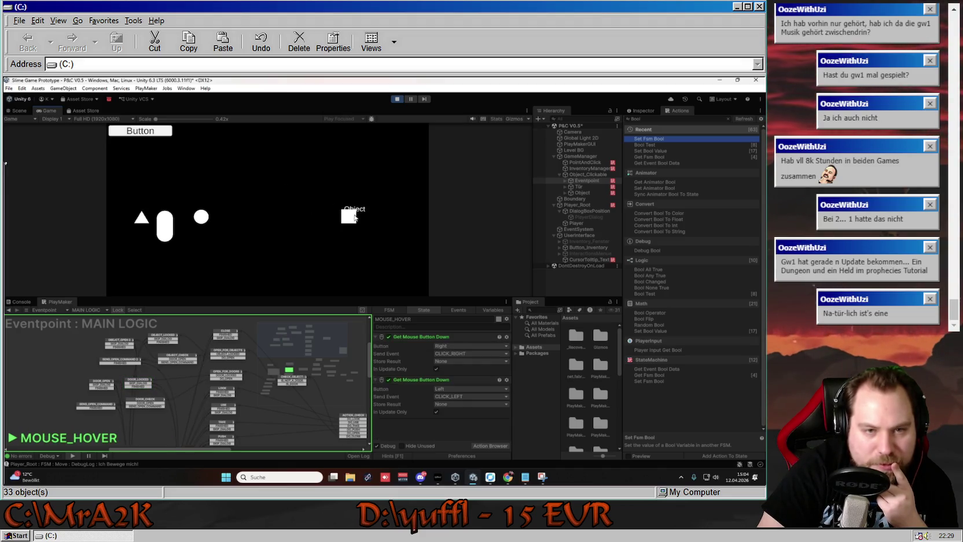
{"action": "right_click", "coordinate": [352, 222]}
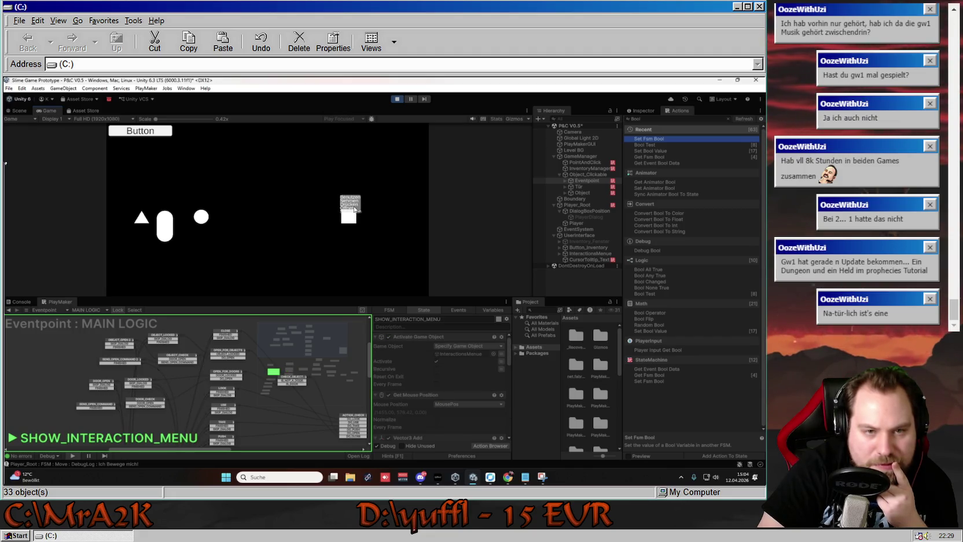
{"action": "left_click", "coordinate": [351, 209]}
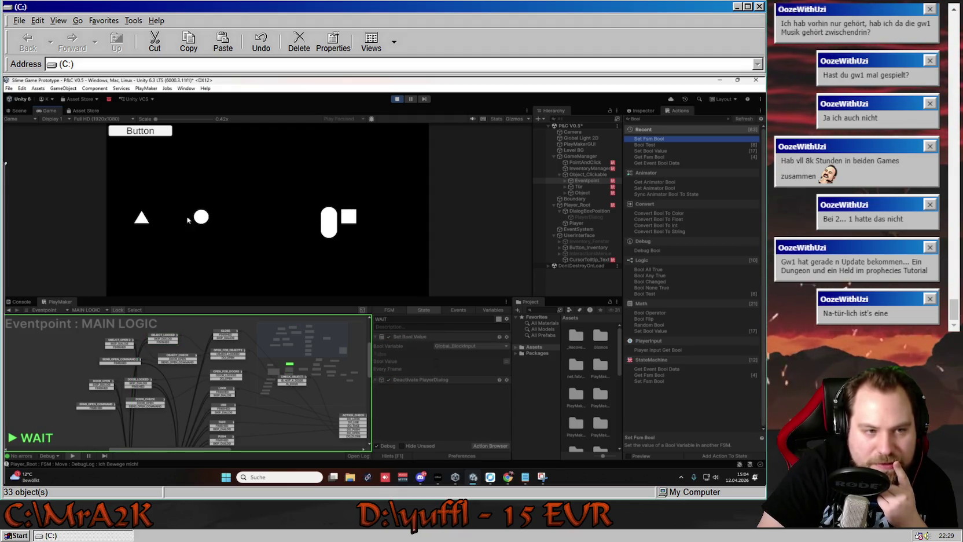
{"action": "left_click", "coordinate": [397, 99]}
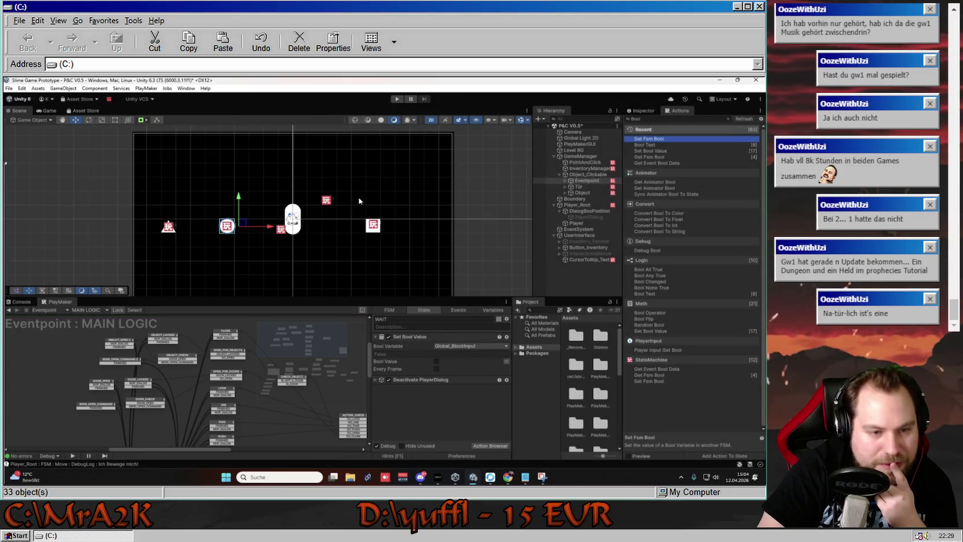
- Show the INSIDE state of the Tür object's MOUSE TRACKER state machine
{"action": "left_click", "coordinate": [569, 187]}
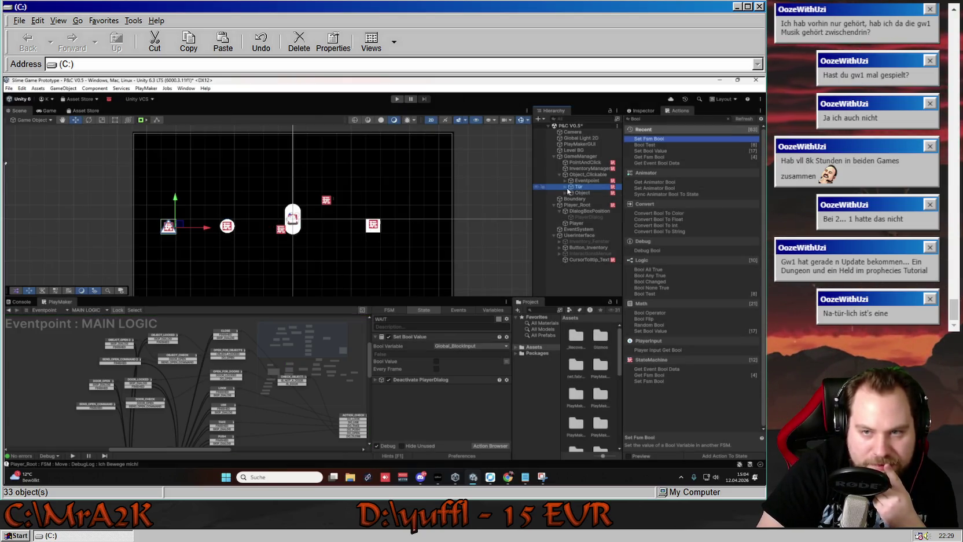
{"action": "left_click", "coordinate": [87, 310]}
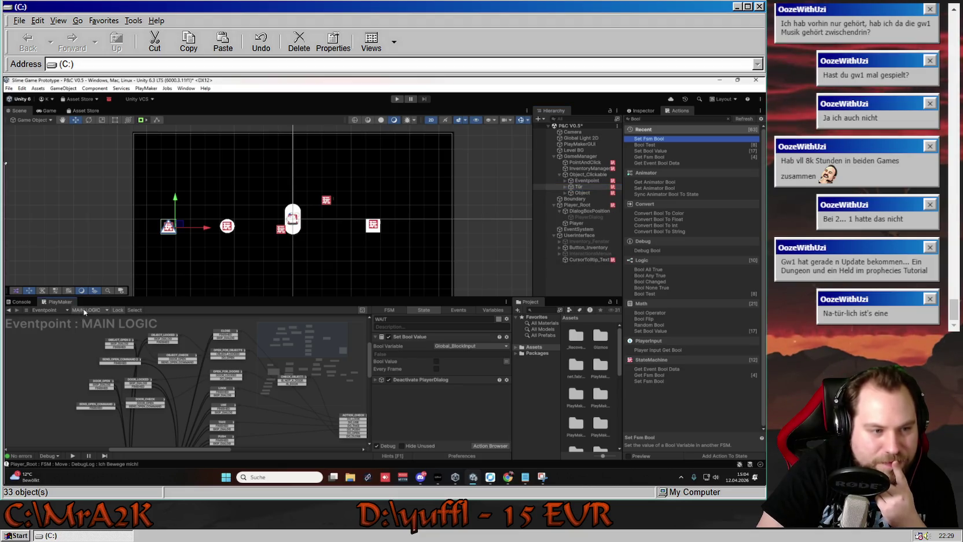
{"action": "left_click", "coordinate": [99, 327]}
{"action": "left_click", "coordinate": [195, 379]}
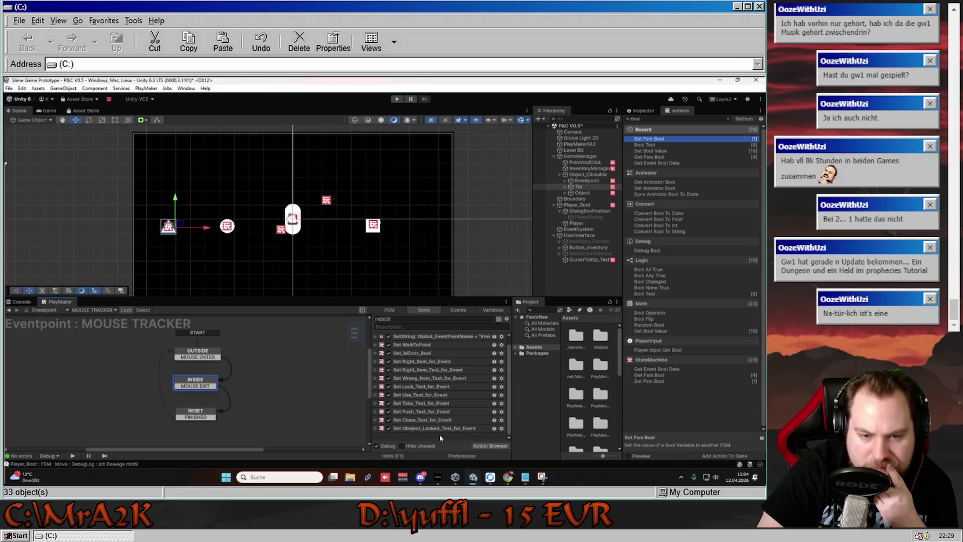
- Inspect the Set Object_Locked_Text_for_Event action's options, leaving its name unchanged
{"action": "left_click", "coordinate": [421, 427]}
{"action": "right_click", "coordinate": [422, 427]}
{"action": "left_click", "coordinate": [448, 300]}
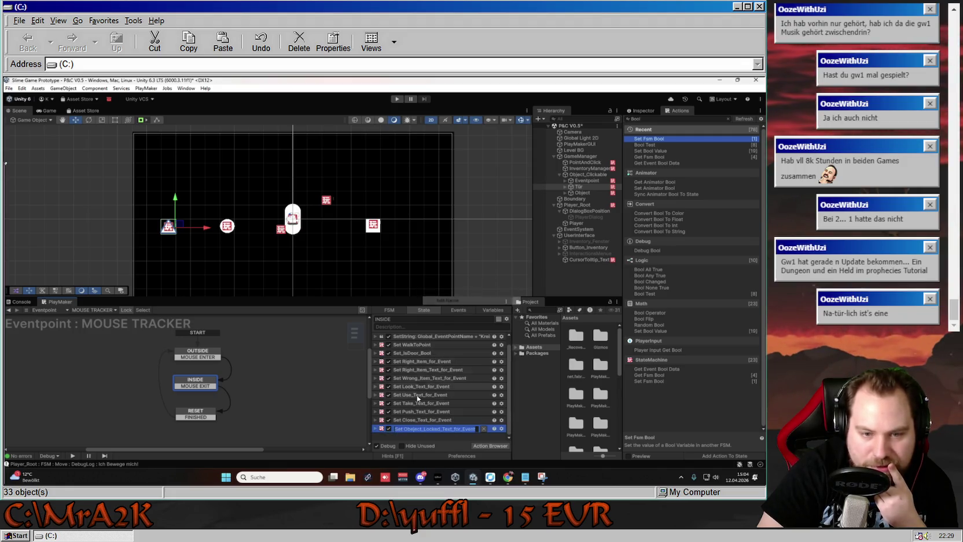
{"action": "left_click", "coordinate": [426, 429]}
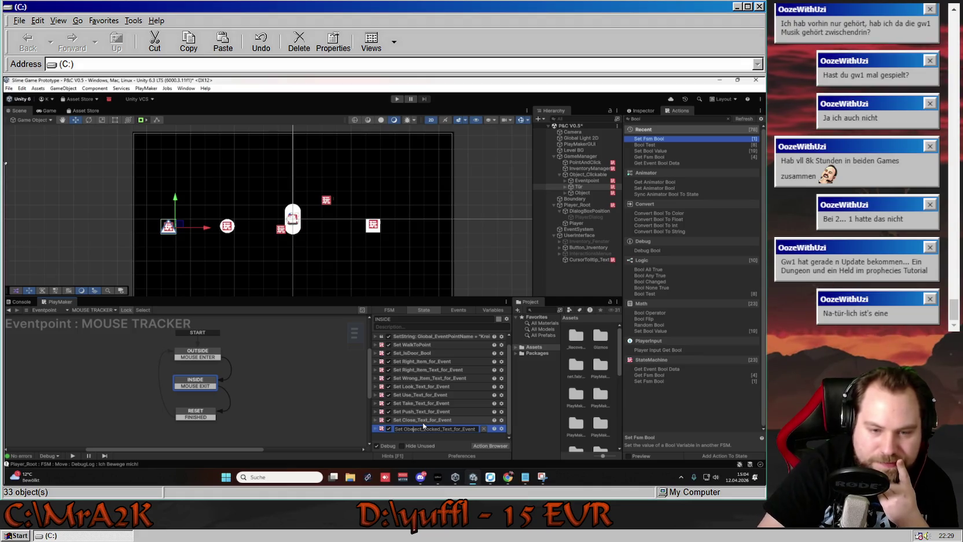
{"action": "key", "text": "Return"}
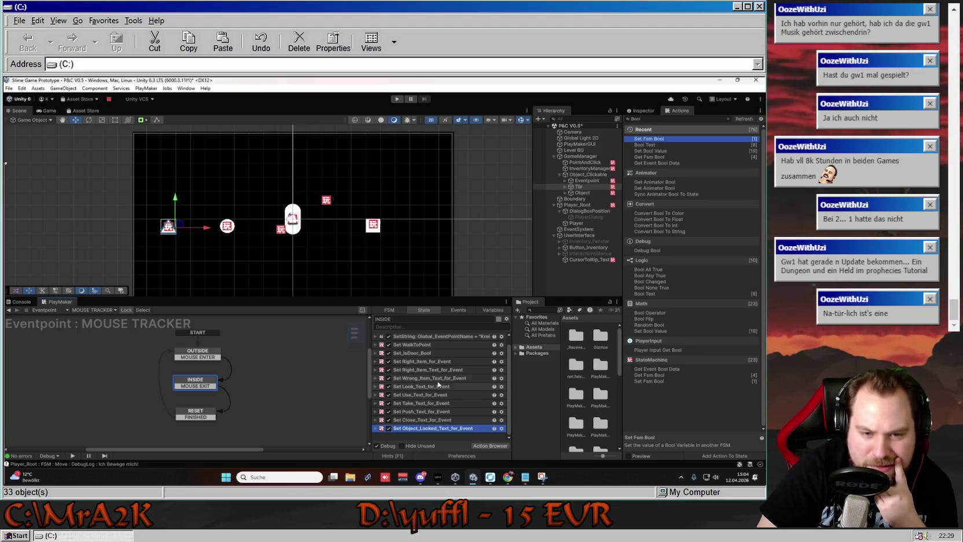
{"action": "scroll", "coordinate": [437, 382], "scroll_direction": "up", "scroll_amount": 1}
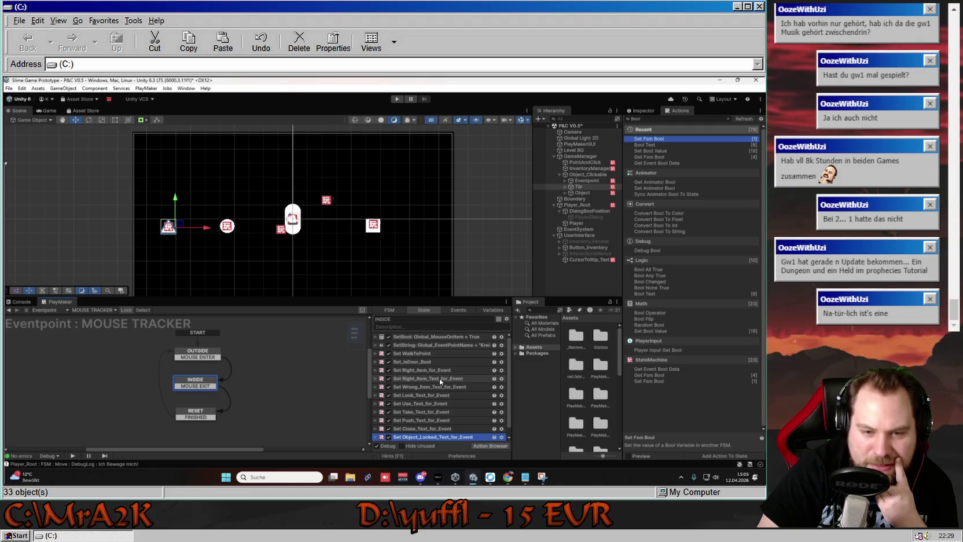
{"action": "scroll", "coordinate": [439, 378], "scroll_direction": "down", "scroll_amount": 1}
{"action": "right_click", "coordinate": [415, 439]}
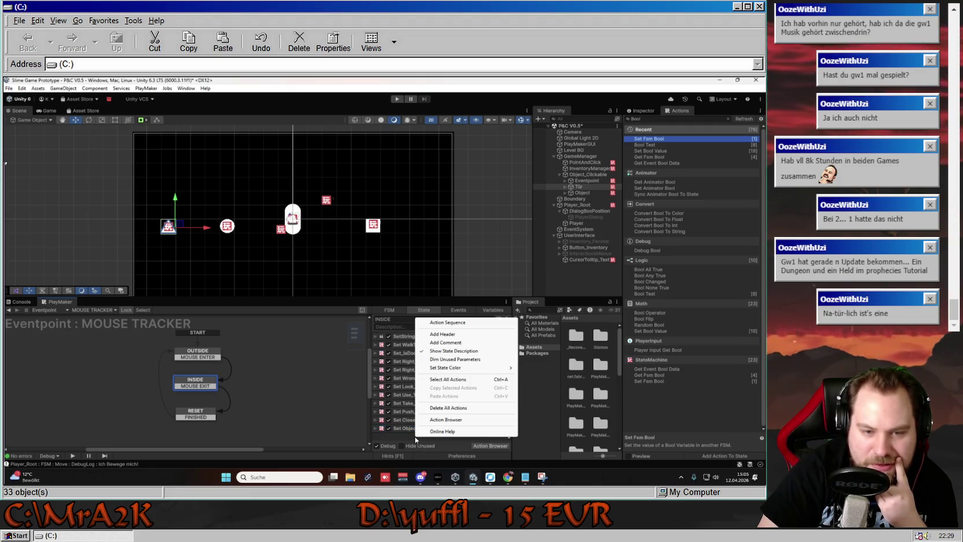
{"action": "left_click", "coordinate": [409, 425]}
{"action": "left_click", "coordinate": [415, 429]}
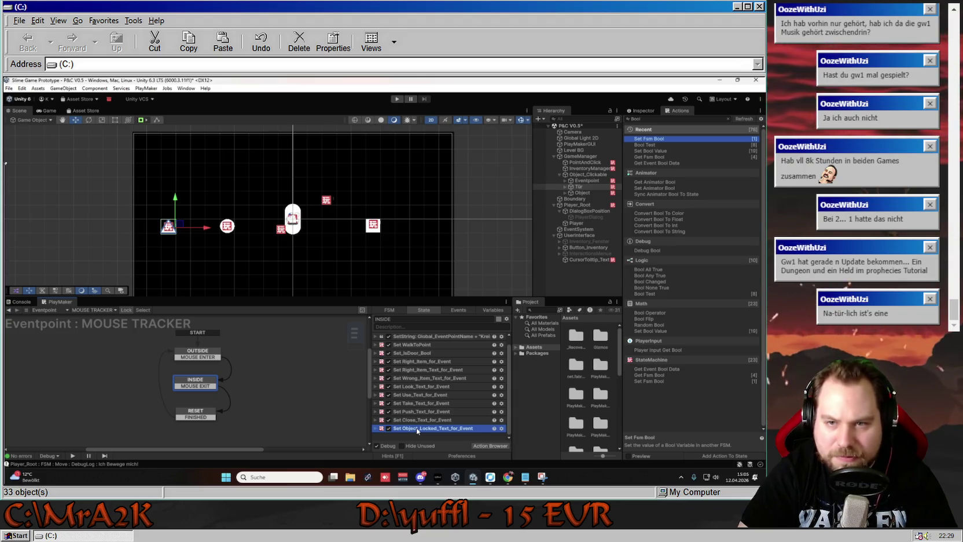
{"action": "left_click", "coordinate": [125, 309]}
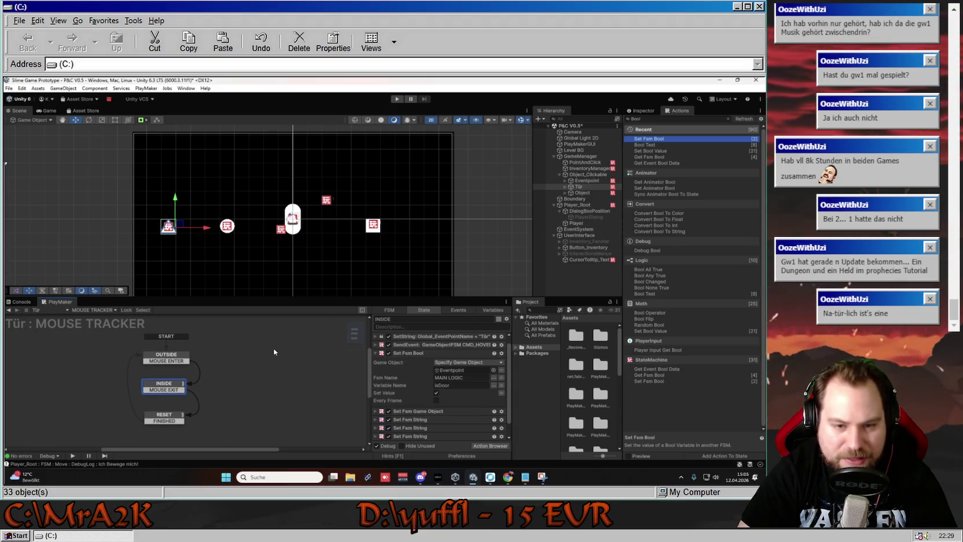
- Expand the door's Set Fsm String actions one by one, including Wrong_Item_Text, to review them
{"action": "right_click", "coordinate": [404, 375]}
{"action": "left_click", "coordinate": [416, 375]}
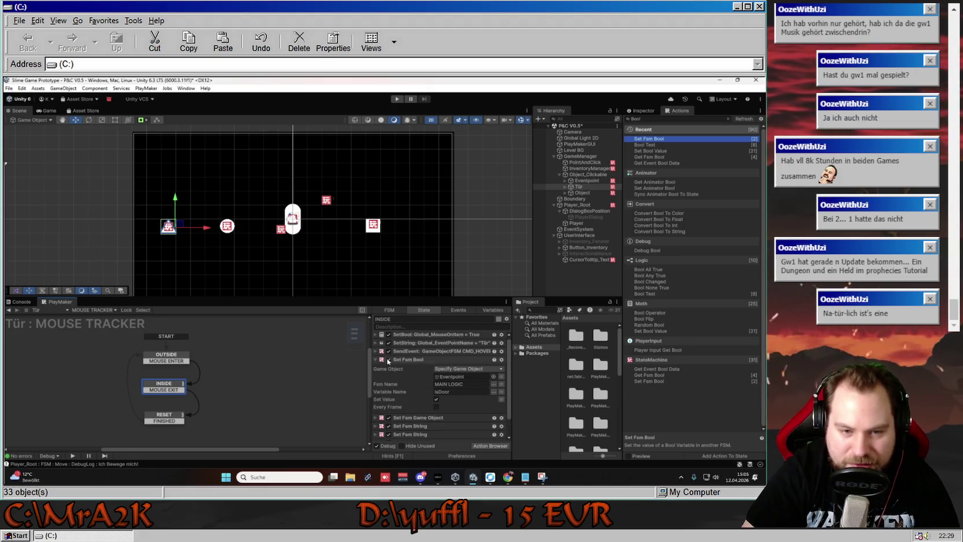
{"action": "left_click", "coordinate": [375, 360]}
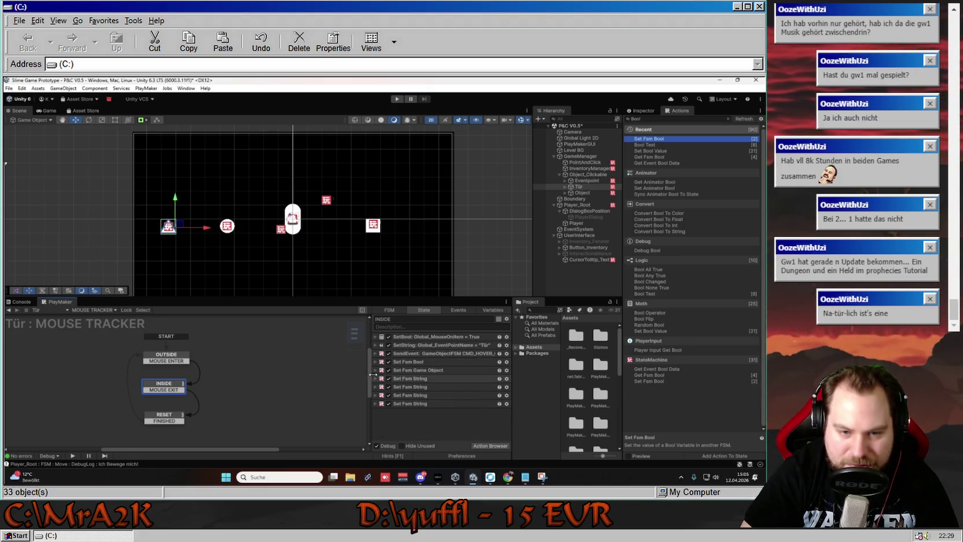
{"action": "left_click", "coordinate": [376, 379]}
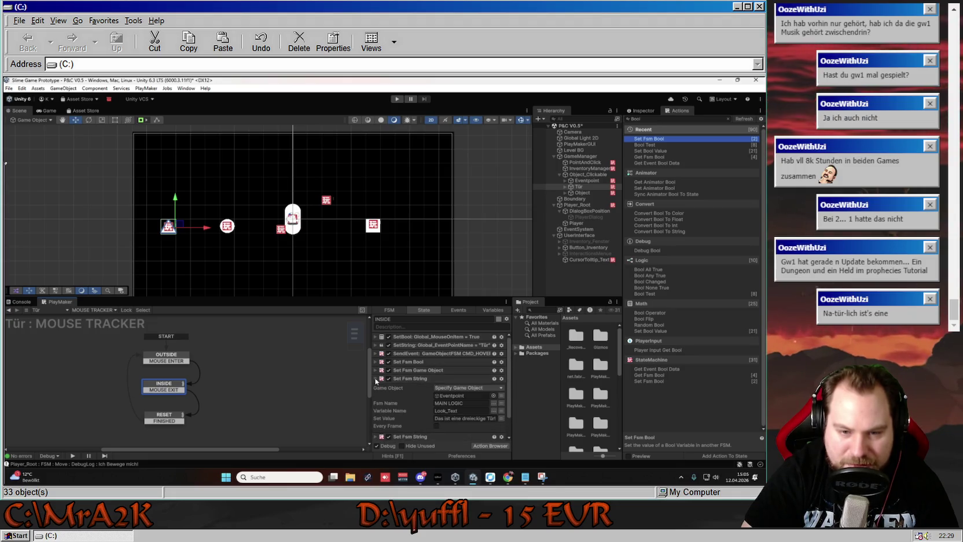
{"action": "left_click", "coordinate": [376, 379]}
{"action": "left_click", "coordinate": [374, 396]}
{"action": "left_click", "coordinate": [375, 396]}
{"action": "left_click", "coordinate": [375, 396]}
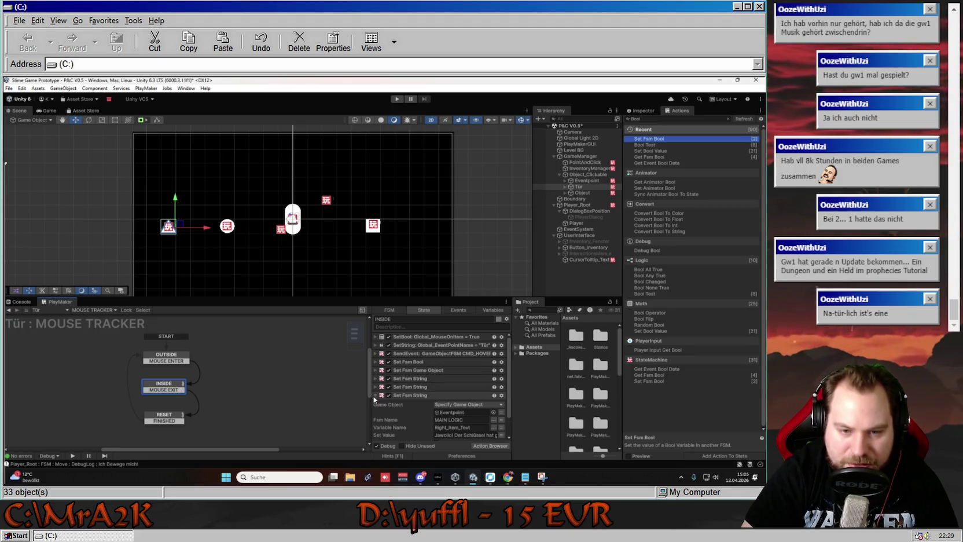
{"action": "left_click", "coordinate": [375, 396]}
{"action": "left_click", "coordinate": [374, 404]}
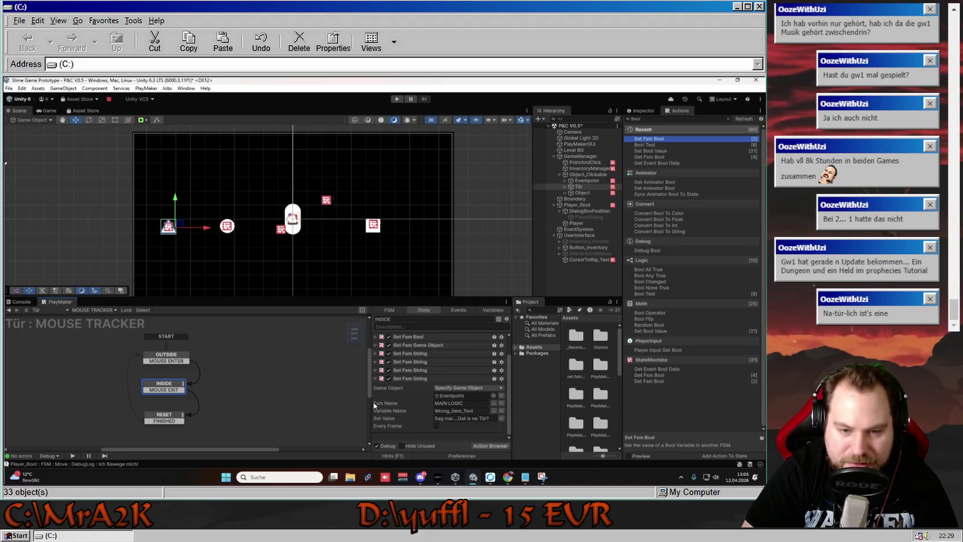
{"action": "left_click", "coordinate": [375, 378]}
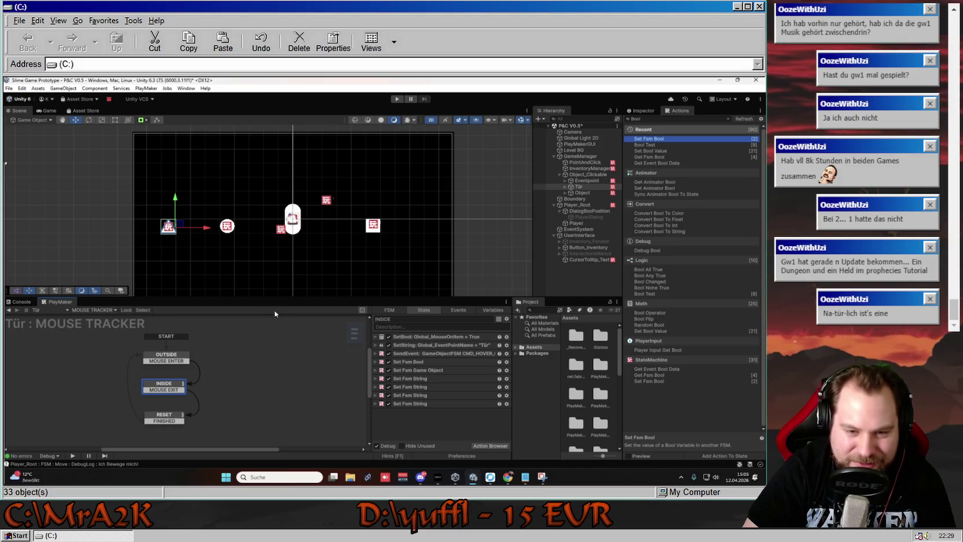
- Compare with Eventpoint's actions, then expand the door's Set Fsm Bool setting isDoor true
{"action": "left_click", "coordinate": [227, 227]}
{"action": "scroll", "coordinate": [424, 403], "scroll_direction": "down", "scroll_amount": 1}
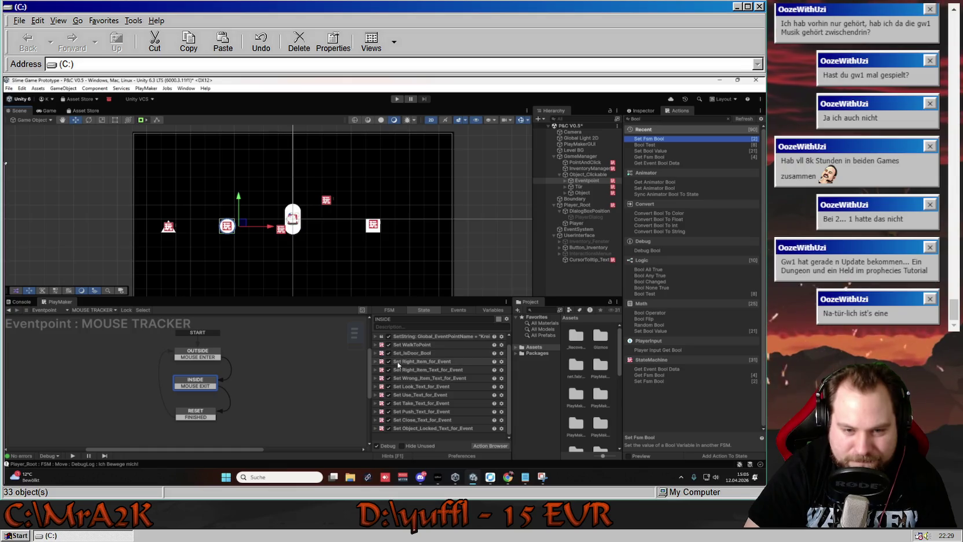
{"action": "left_click", "coordinate": [169, 225]}
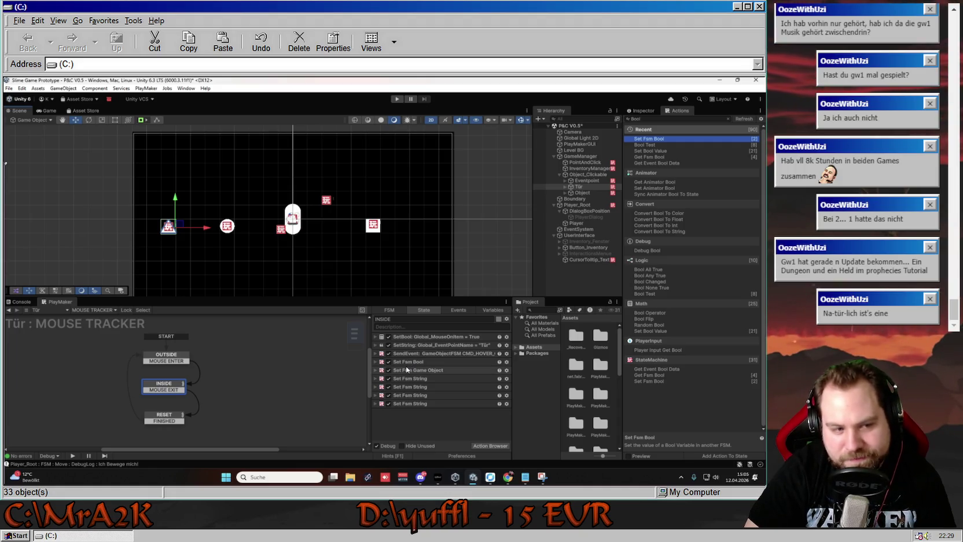
{"action": "left_click", "coordinate": [375, 363]}
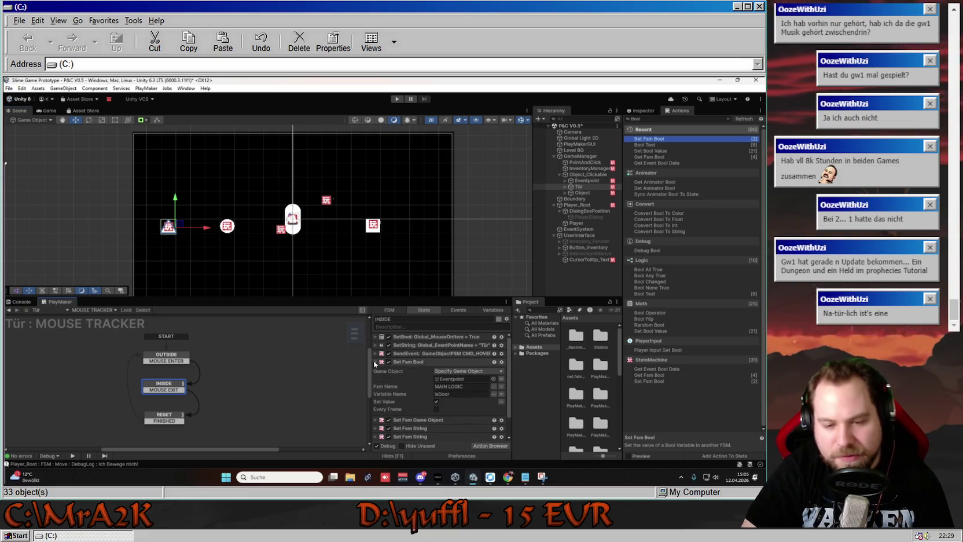
- Rename the door's Set Fsm Bool action to Set_IsDoor_Bool
{"action": "right_click", "coordinate": [429, 360]}
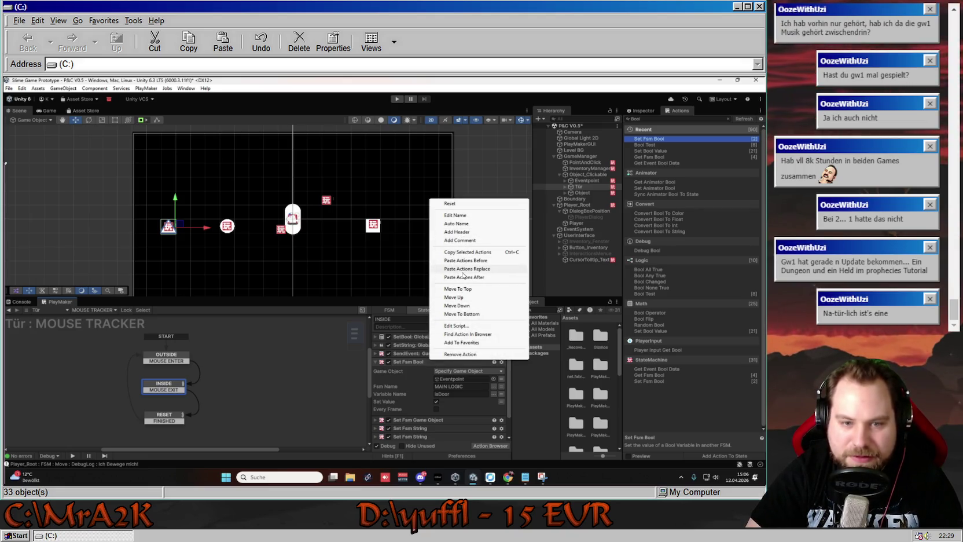
{"action": "left_click", "coordinate": [455, 214]}
{"action": "key", "text": "End"}
{"action": "key", "text": "BackSpace"}
{"action": "key", "text": "BackSpace"}
{"action": "key", "text": "BackSpace"}
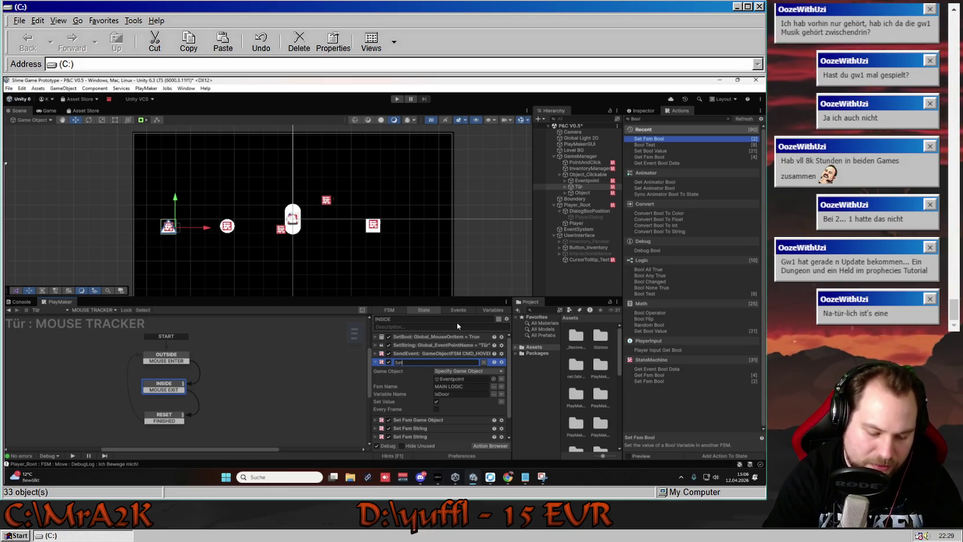
{"action": "type", "text": "isDo"}
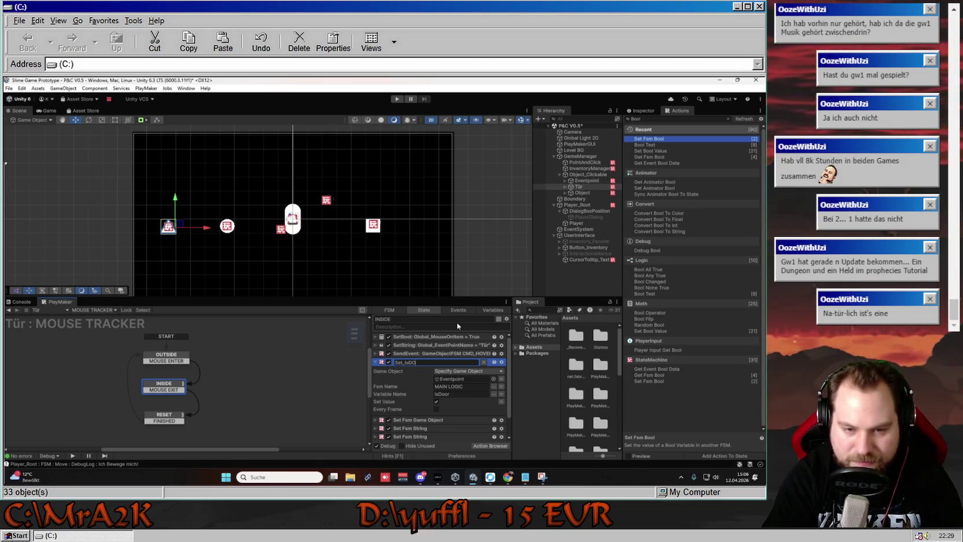
{"action": "type", "text": "r_Bool"}
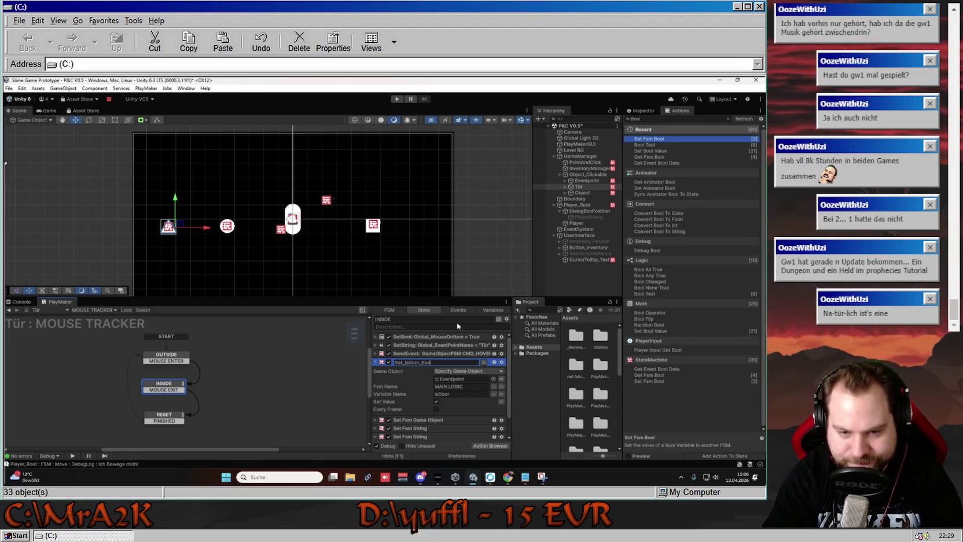
{"action": "key", "text": "Return"}
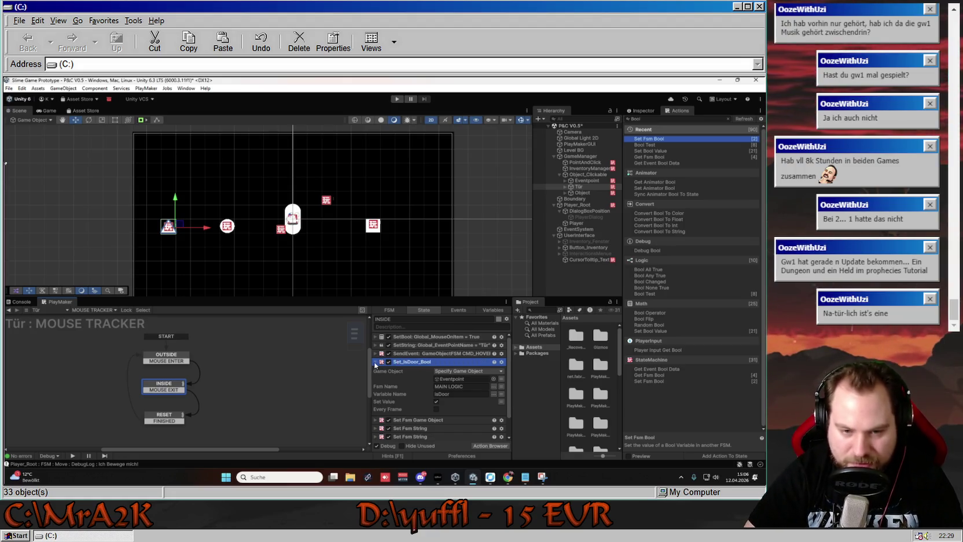
{"action": "left_click", "coordinate": [375, 362]}
- Rename the Set Fsm Game Object action to Set_WalkToPoint and show Object's INSIDE state
{"action": "left_click", "coordinate": [375, 372]}
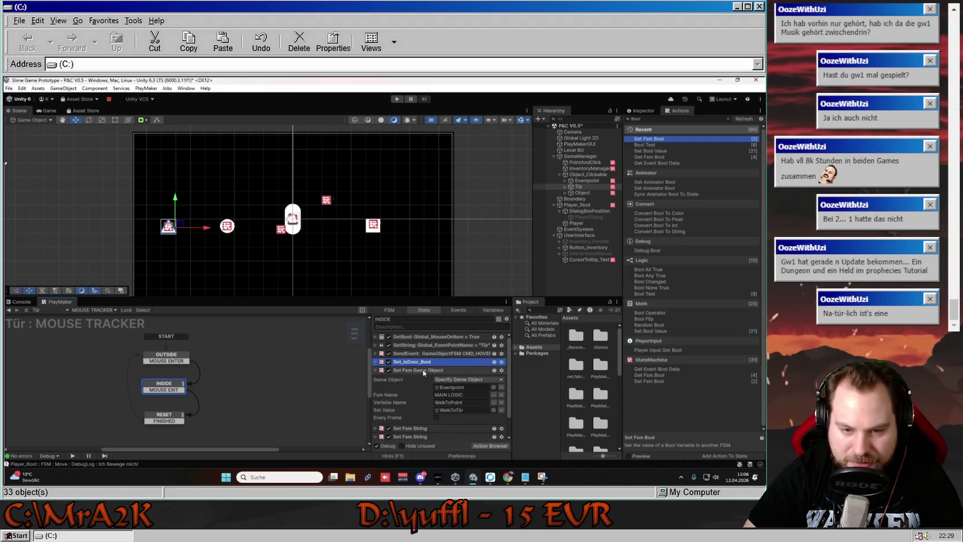
{"action": "left_click", "coordinate": [579, 186]}
{"action": "left_click", "coordinate": [566, 187]}
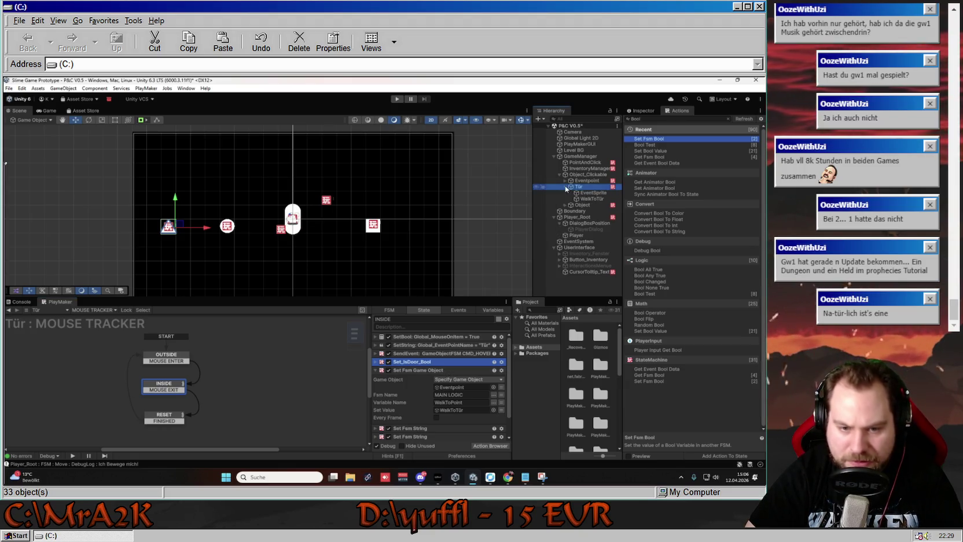
{"action": "left_click", "coordinate": [566, 187]}
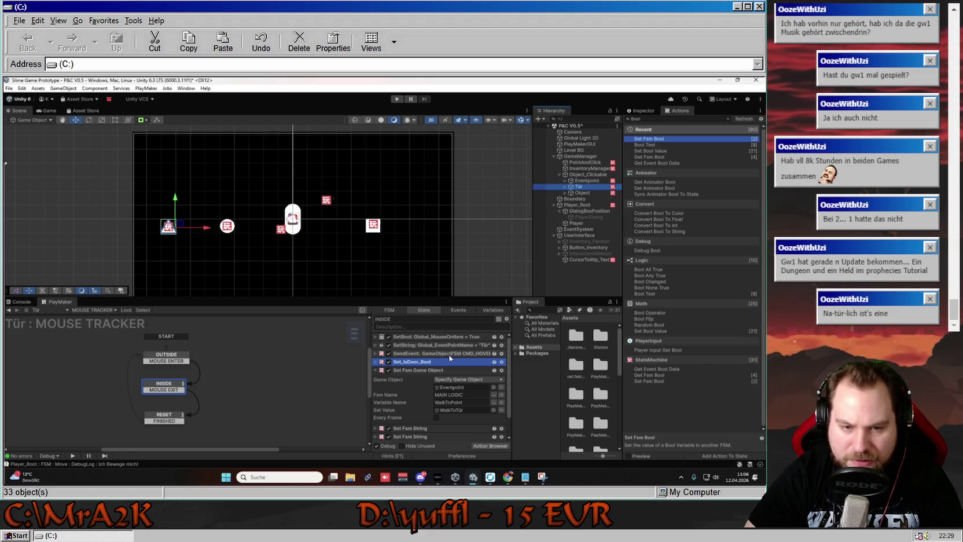
{"action": "left_click", "coordinate": [435, 370]}
{"action": "right_click", "coordinate": [440, 371]}
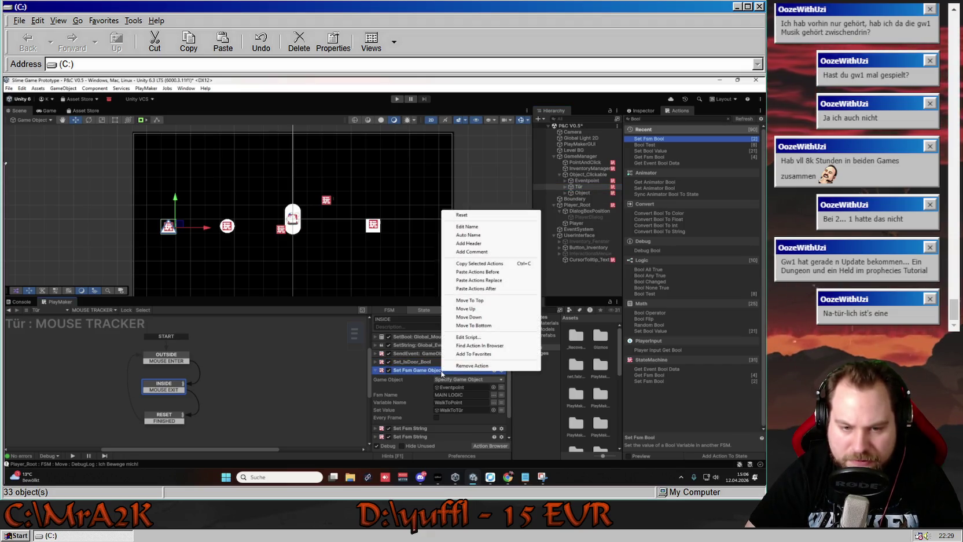
{"action": "left_click", "coordinate": [468, 227]}
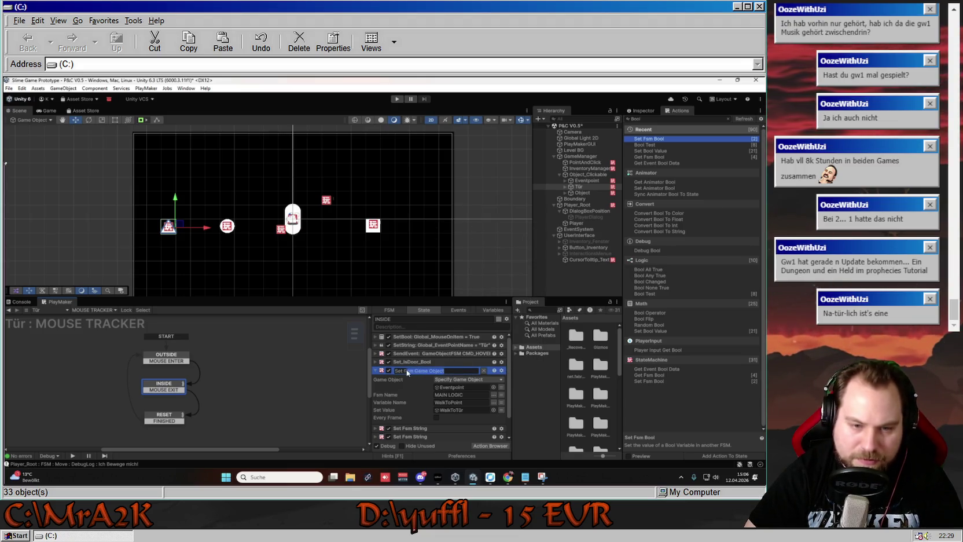
{"action": "type", "text": "Set_WalkToP"}
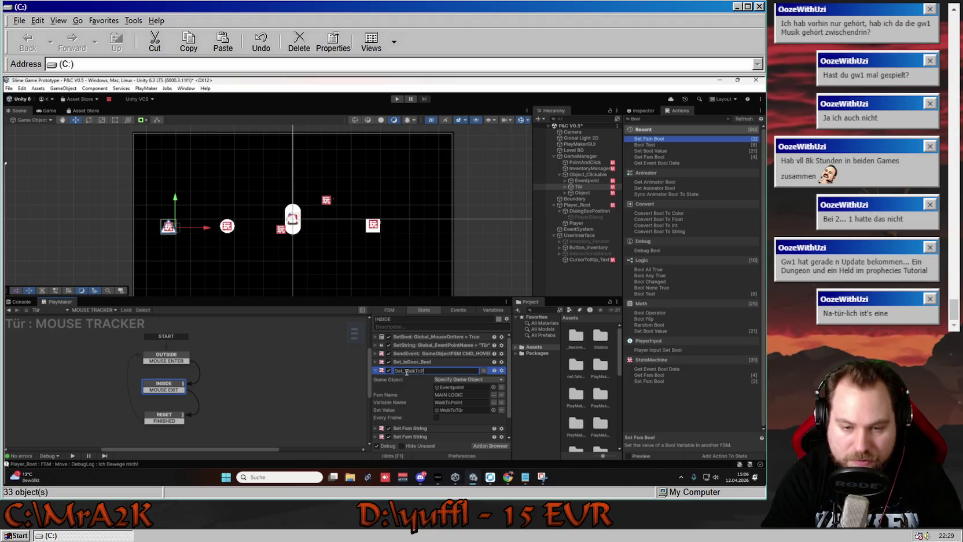
{"action": "type", "text": "oint"}
{"action": "key", "text": "Return"}
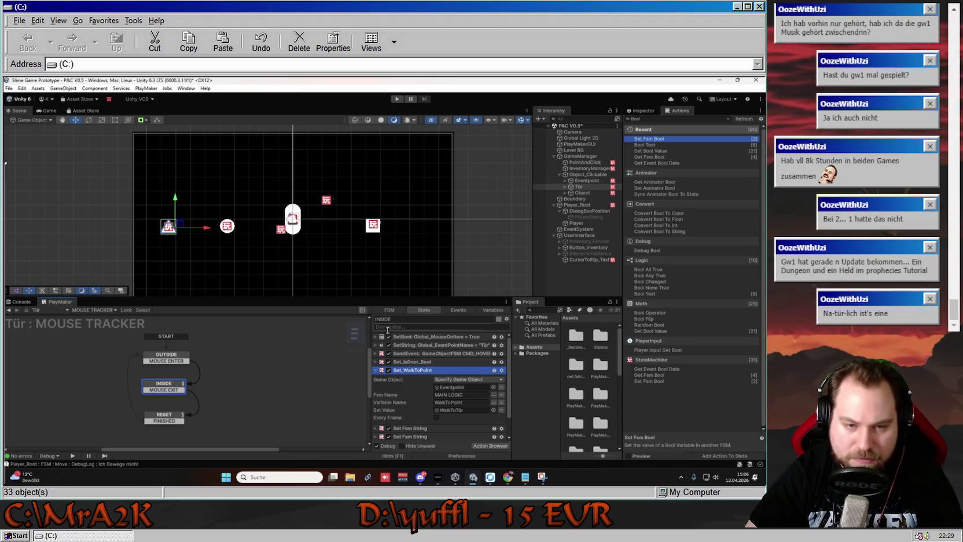
{"action": "left_click", "coordinate": [584, 192]}
{"action": "left_click", "coordinate": [124, 379]}
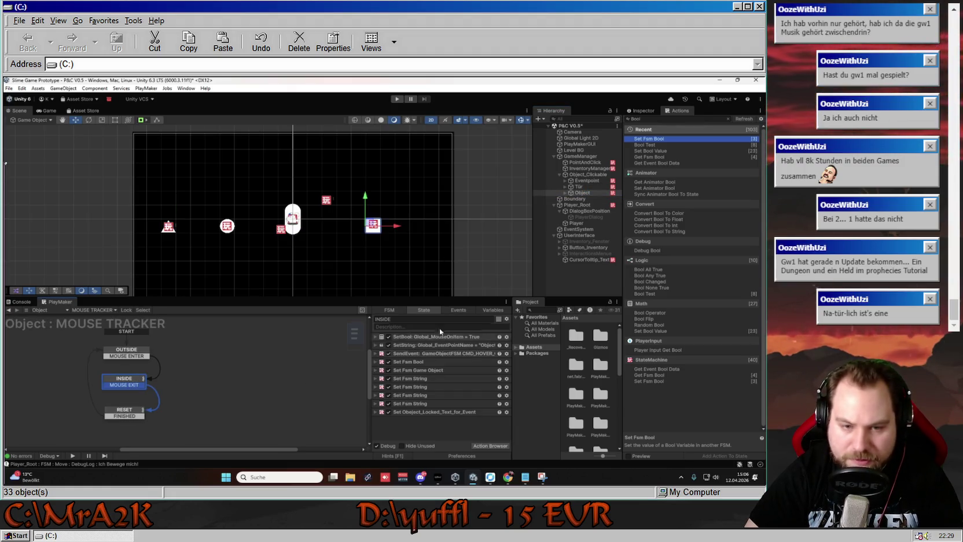
- Confirm the Set_WalkToPoint name and expand the door's Look_Text string action
{"action": "left_click", "coordinate": [582, 180]}
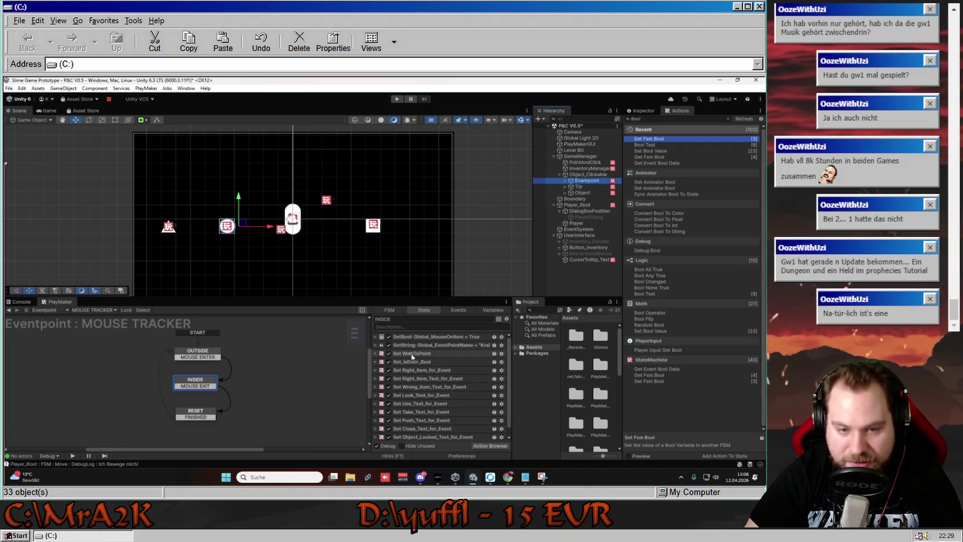
{"action": "left_click", "coordinate": [586, 185]}
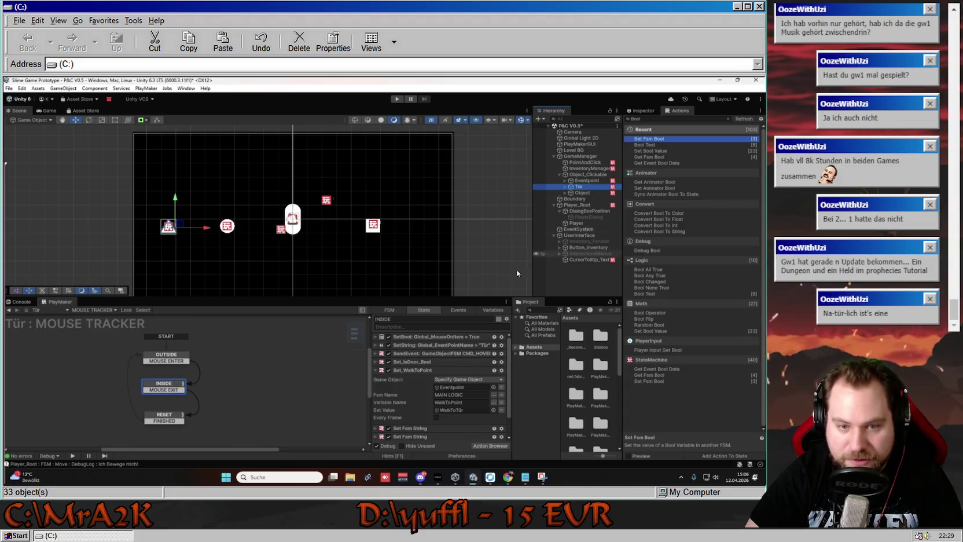
{"action": "right_click", "coordinate": [419, 372]}
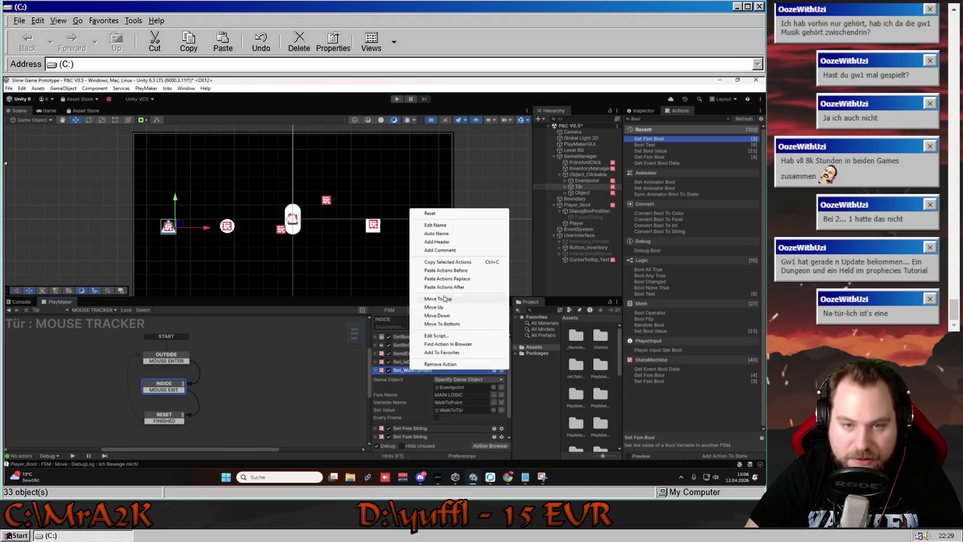
{"action": "left_click", "coordinate": [440, 224]}
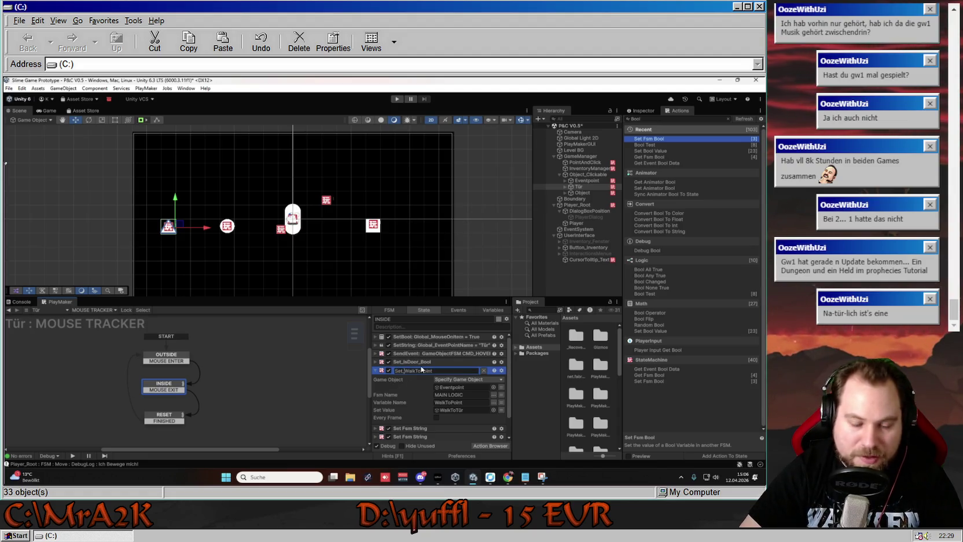
{"action": "key", "text": "Return"}
{"action": "scroll", "coordinate": [419, 366], "scroll_direction": "down", "scroll_amount": 2}
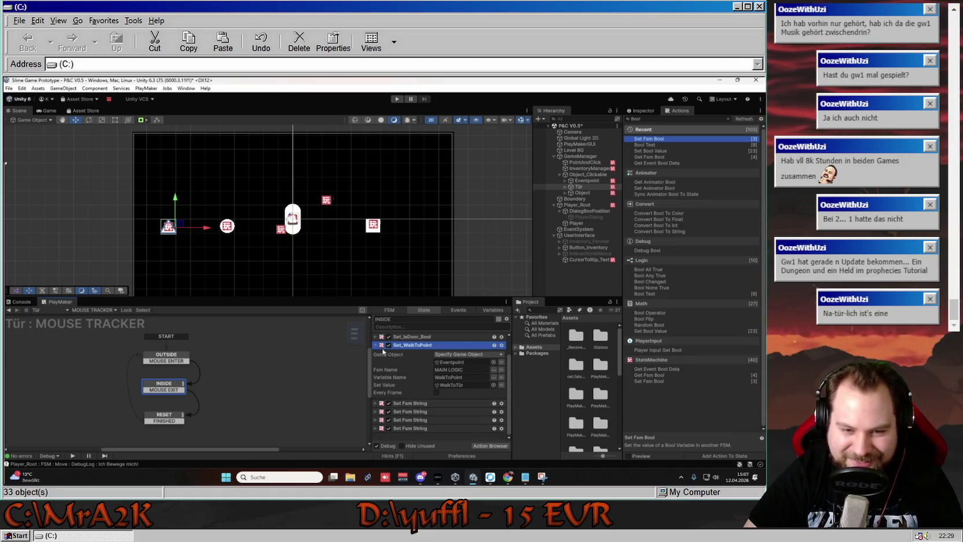
{"action": "left_click", "coordinate": [376, 345]}
{"action": "left_click", "coordinate": [381, 378]}
{"action": "right_click", "coordinate": [412, 381]}
{"action": "left_click", "coordinate": [409, 381]}
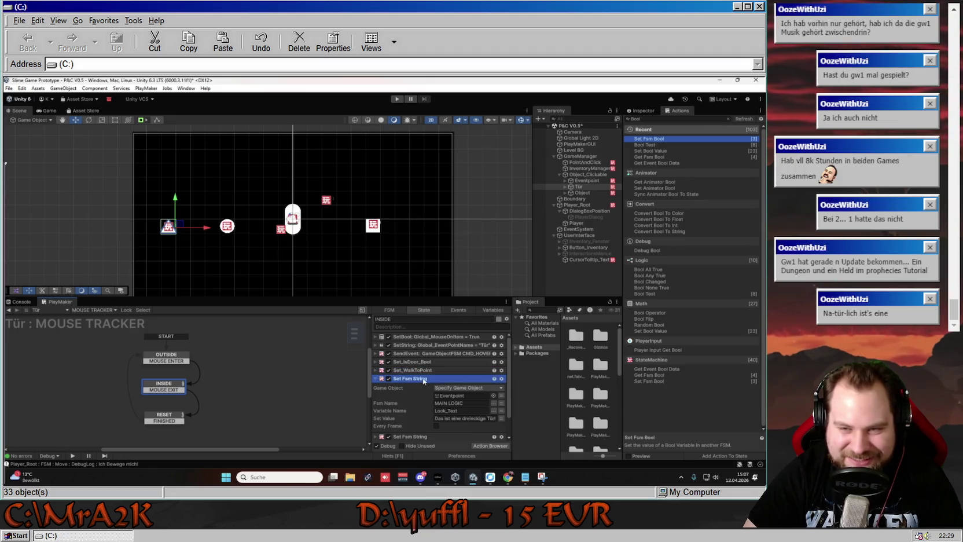
- Snip a screenshot of Eventpoint's action list with Win+Shift+S, then reselect the Tür door
{"action": "left_click", "coordinate": [586, 181]}
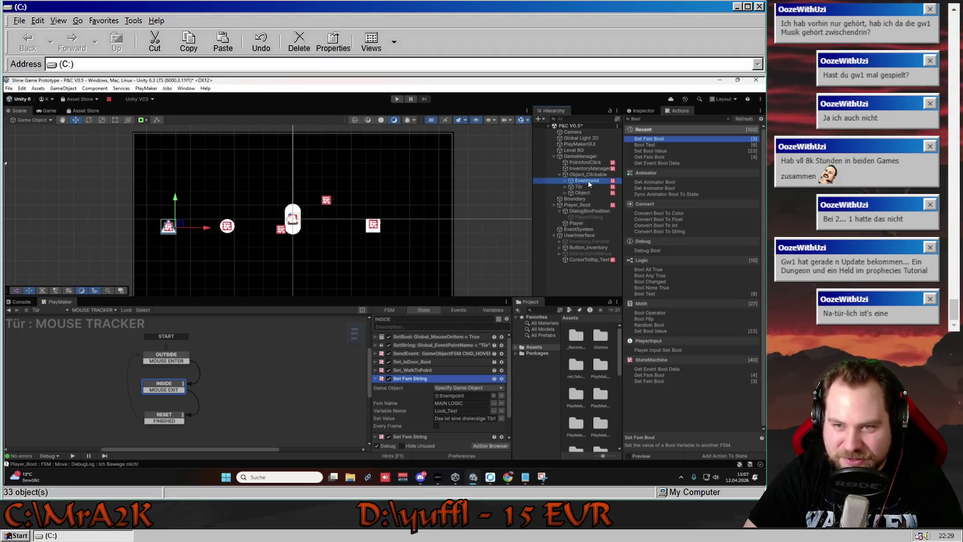
{"action": "key", "text": "alt+Tab"}
{"action": "key", "text": "super+shift+s"}
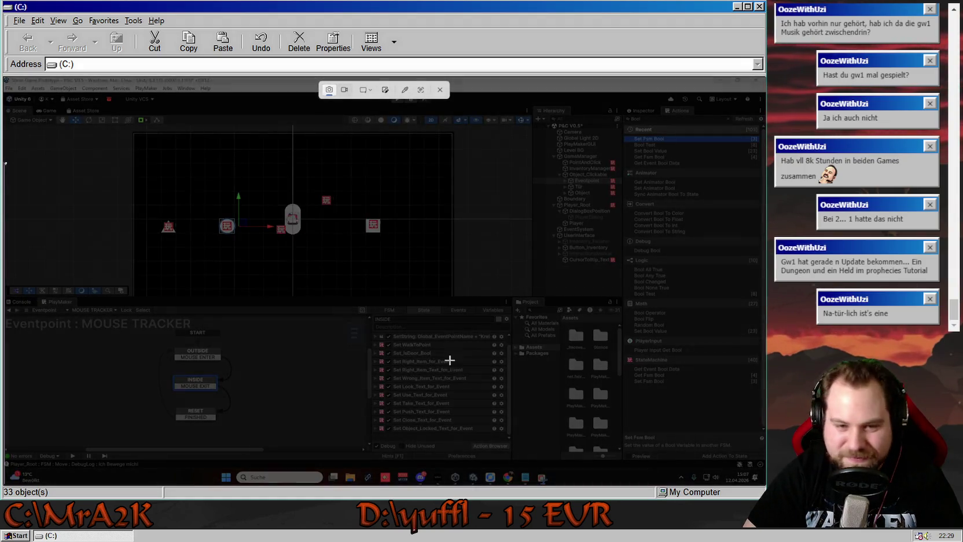
{"action": "mouse_move", "coordinate": [371, 340]}
{"action": "left_mouse_down"}
{"action": "mouse_move", "coordinate": [510, 451]}
{"action": "mouse_move", "coordinate": [509, 442]}
{"action": "left_mouse_up"}
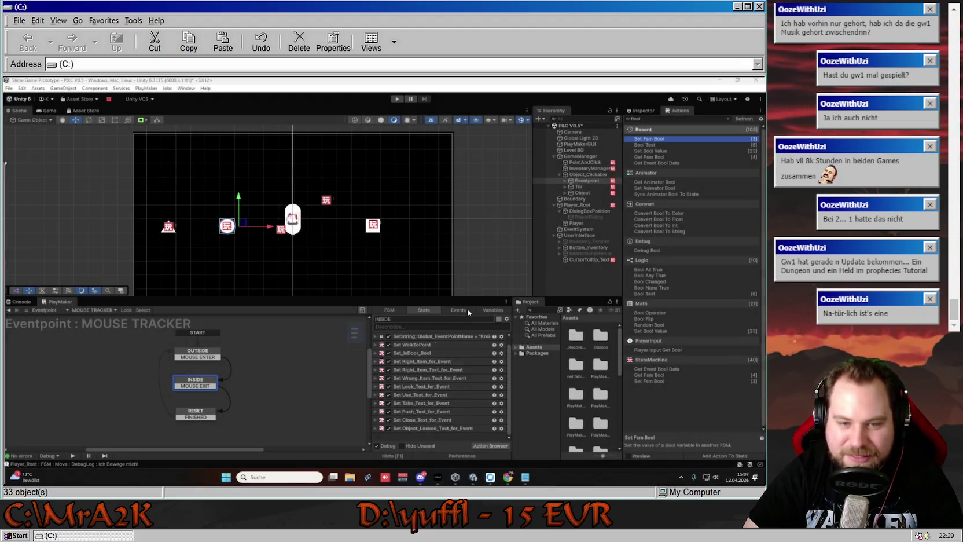
{"action": "left_click", "coordinate": [584, 186]}
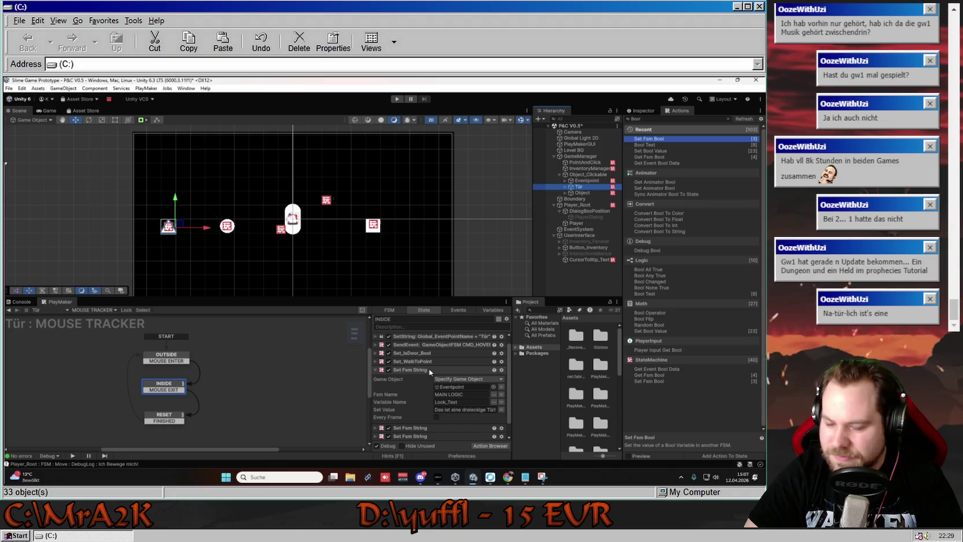
- Re-confirm the existing names of the Set_WalkToPoint and IsDoor_Bool actions
{"action": "right_click", "coordinate": [430, 372]}
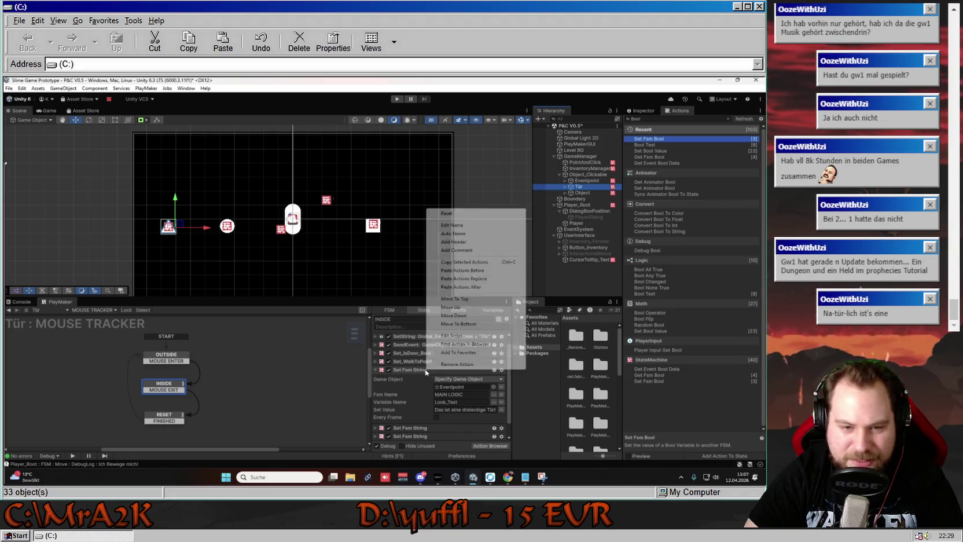
{"action": "left_click", "coordinate": [461, 226]}
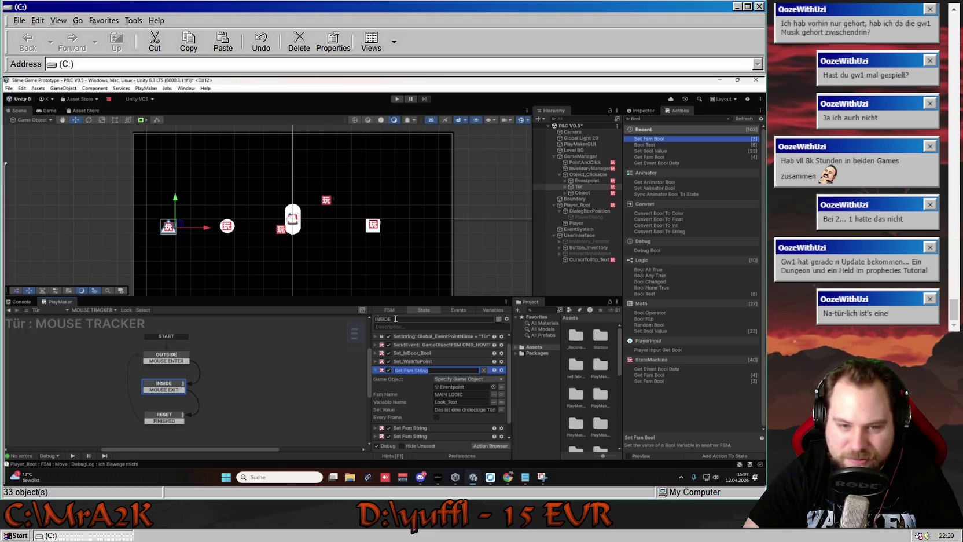
{"action": "left_click_drag", "start_coordinate": [434, 371], "coordinate": [409, 371]}
{"action": "left_click", "coordinate": [412, 361]}
{"action": "right_click", "coordinate": [413, 360]}
{"action": "left_click", "coordinate": [438, 215]}
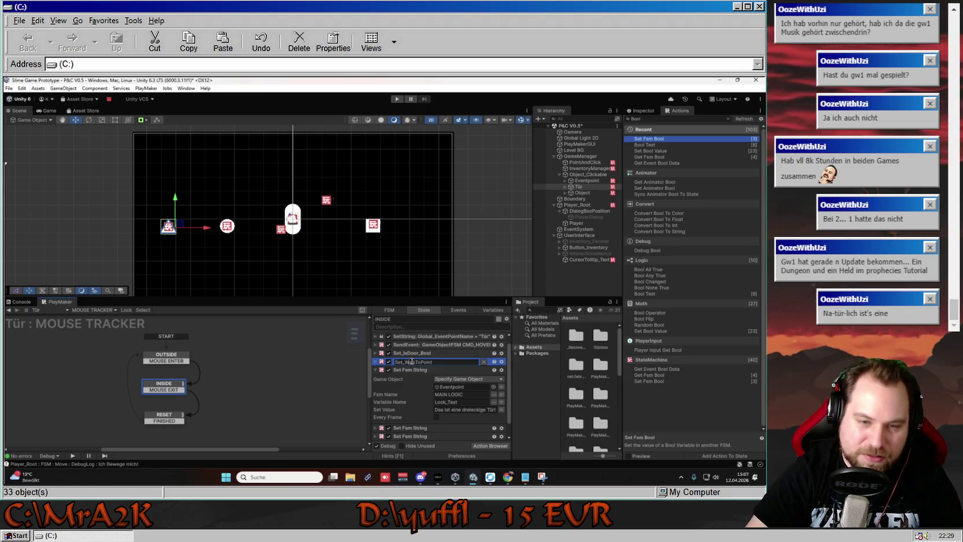
{"action": "key", "text": "Return"}
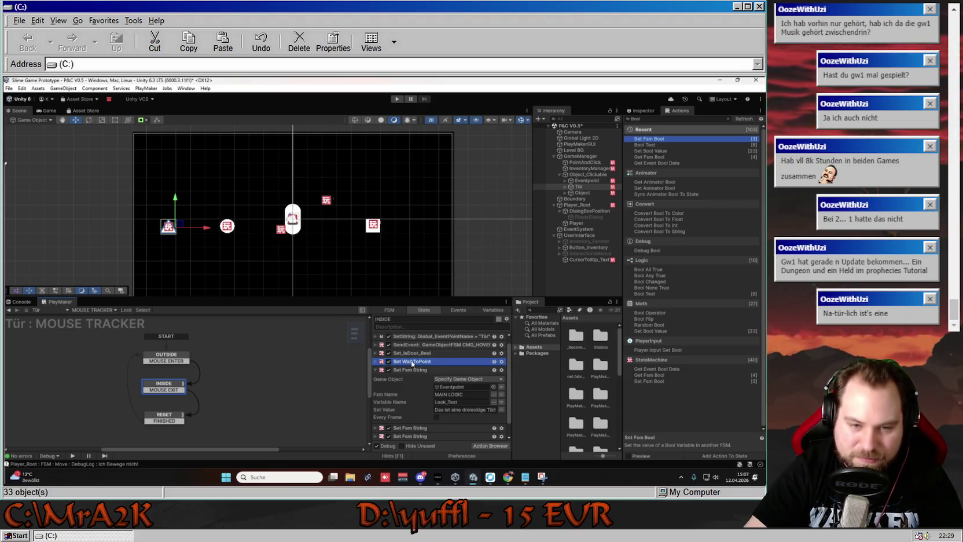
{"action": "right_click", "coordinate": [409, 353]}
{"action": "left_click", "coordinate": [457, 213]}
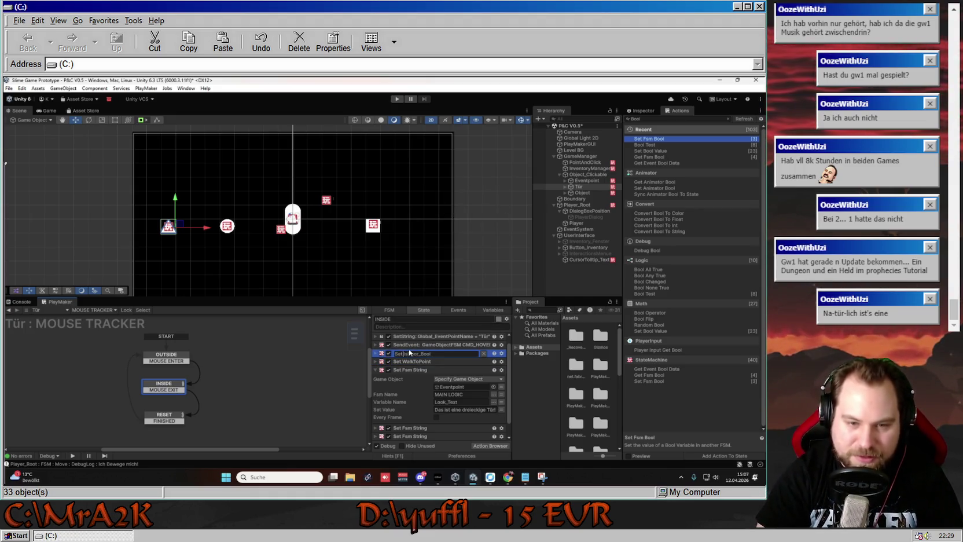
{"action": "key", "text": "Return"}
- Rename the Look_Text string action to Set Look_Text_for_Event and collapse it
{"action": "right_click", "coordinate": [419, 369]}
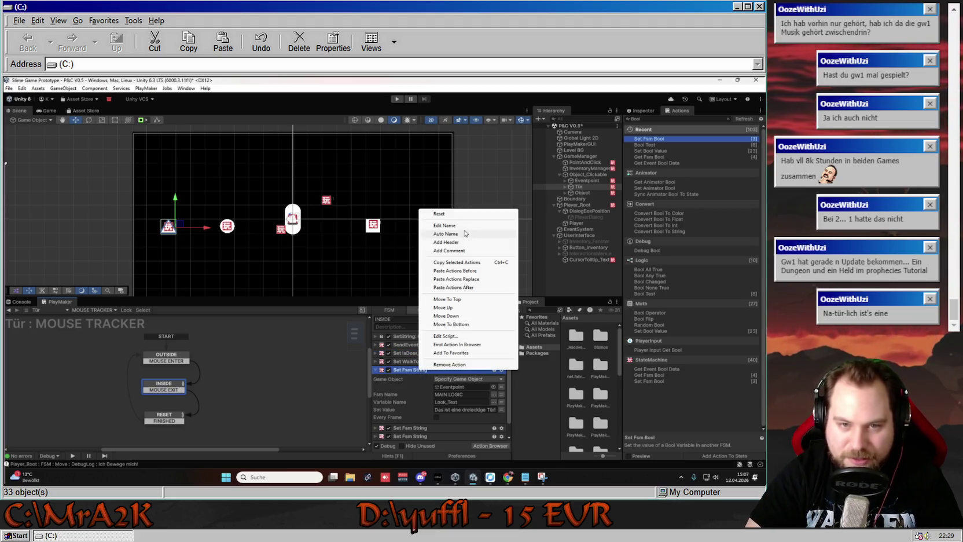
{"action": "left_click", "coordinate": [455, 225]}
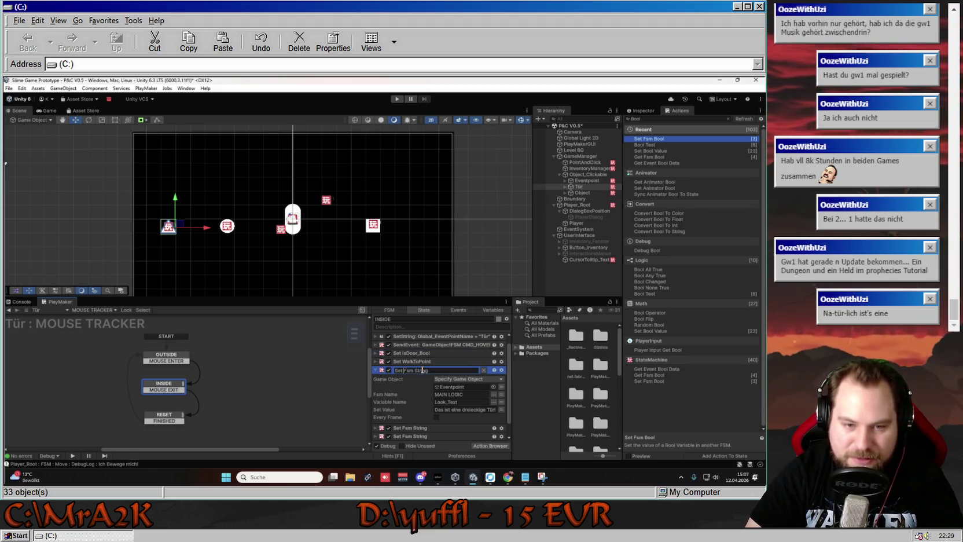
{"action": "left_click_drag", "start_coordinate": [435, 372], "coordinate": [406, 372]}
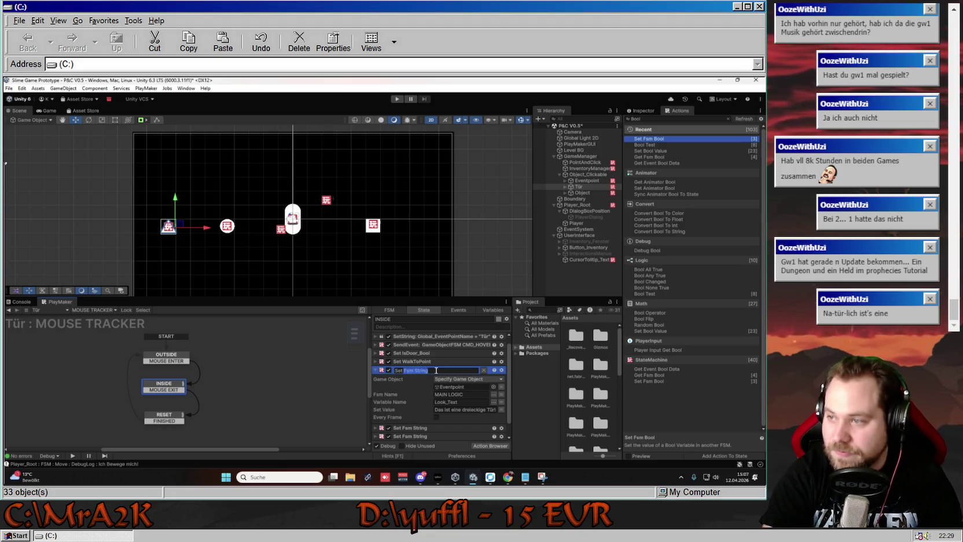
{"action": "type", "text": "Look_Te"}
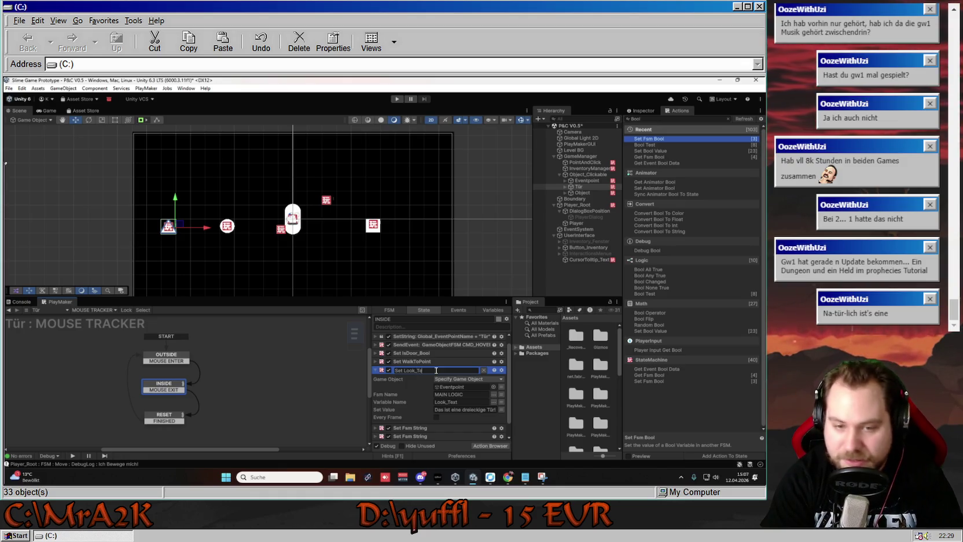
{"action": "type", "text": "xt_for"}
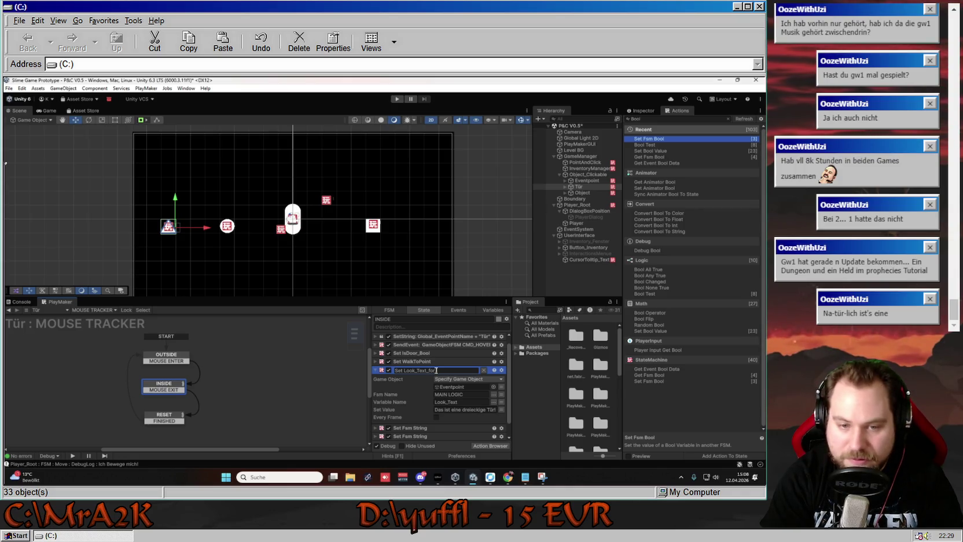
{"action": "type", "text": "_Event"}
{"action": "key", "text": "Return"}
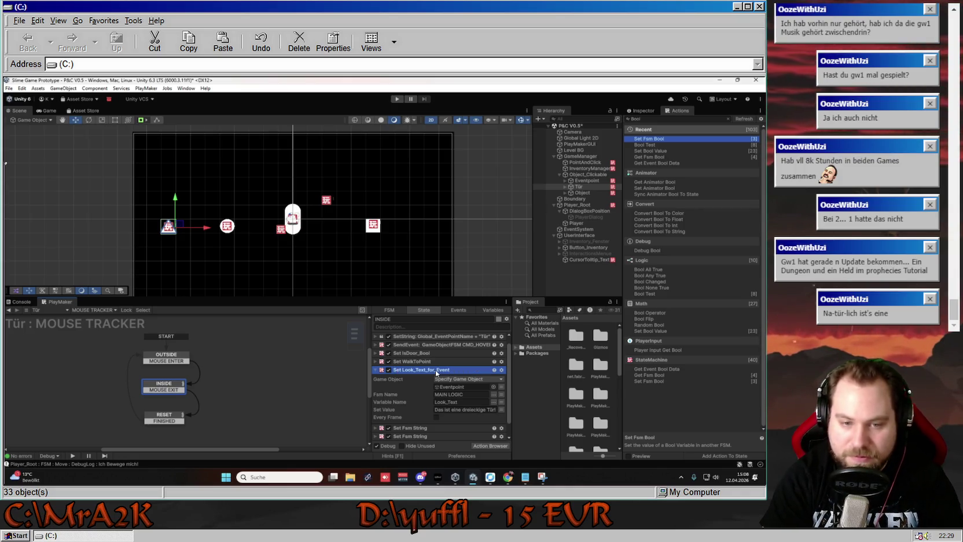
{"action": "scroll", "coordinate": [430, 369], "scroll_direction": "down", "scroll_amount": 1}
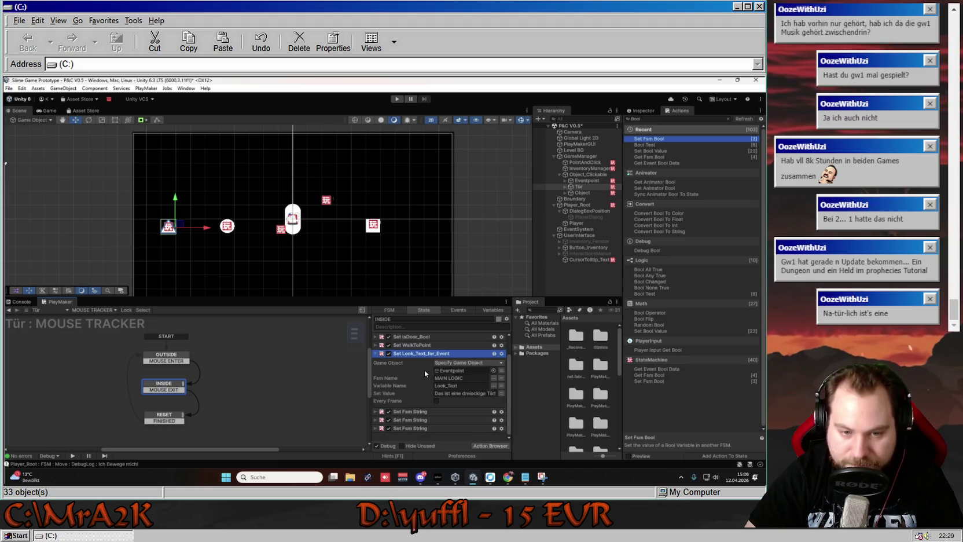
{"action": "left_click", "coordinate": [374, 354]}
{"action": "left_click", "coordinate": [392, 387]}
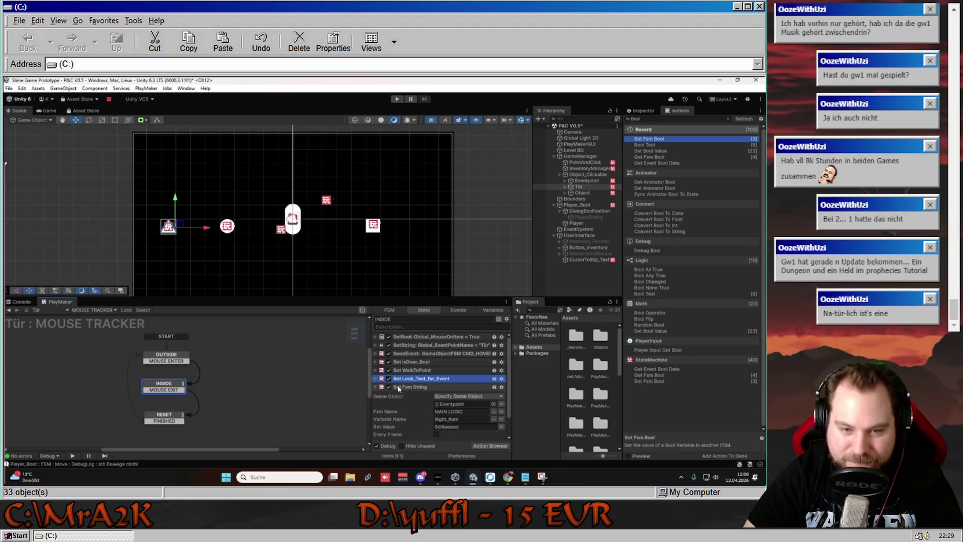
- Rename the Right_Item string action to Set Right_Item_for_Event and collapse it
{"action": "scroll", "coordinate": [411, 389], "scroll_direction": "down", "scroll_amount": 2}
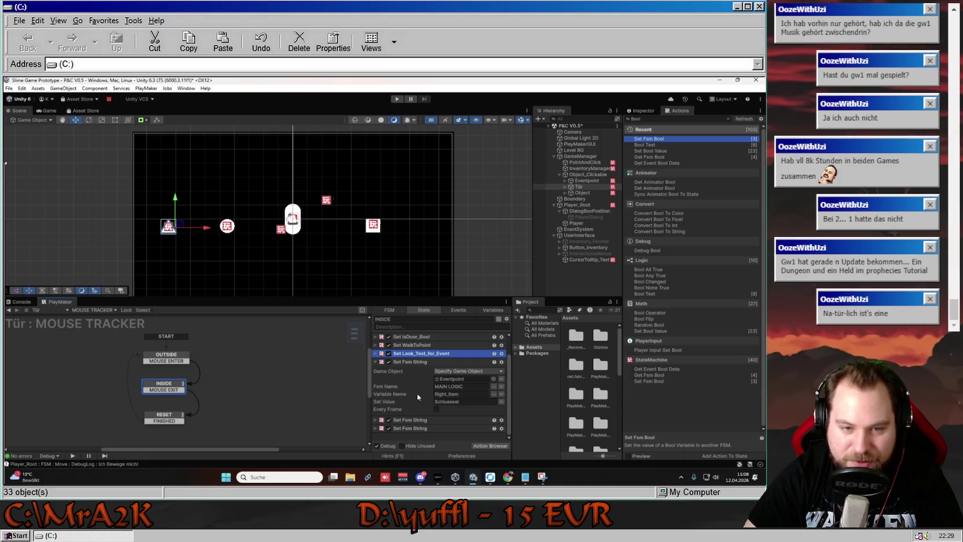
{"action": "left_click", "coordinate": [422, 362]}
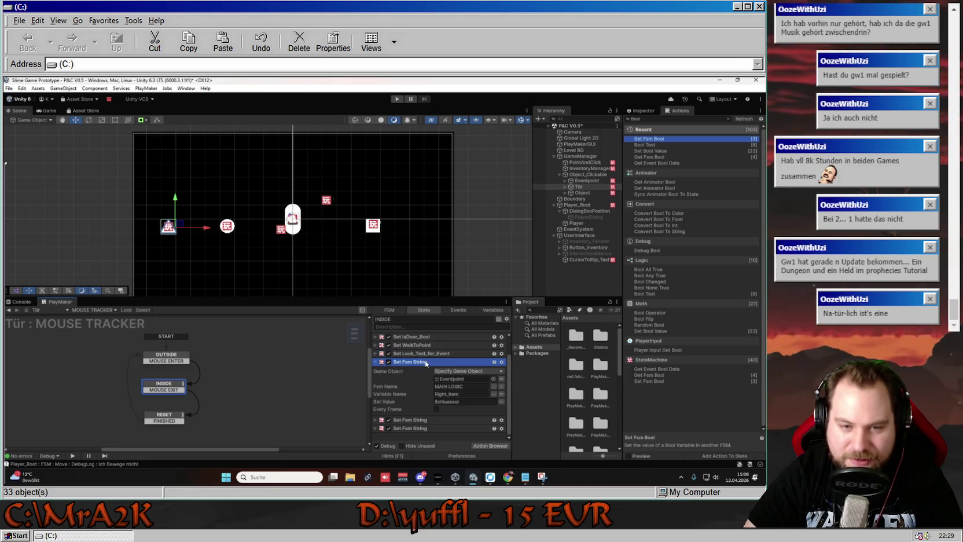
{"action": "right_click", "coordinate": [426, 363]}
{"action": "left_click", "coordinate": [459, 217]}
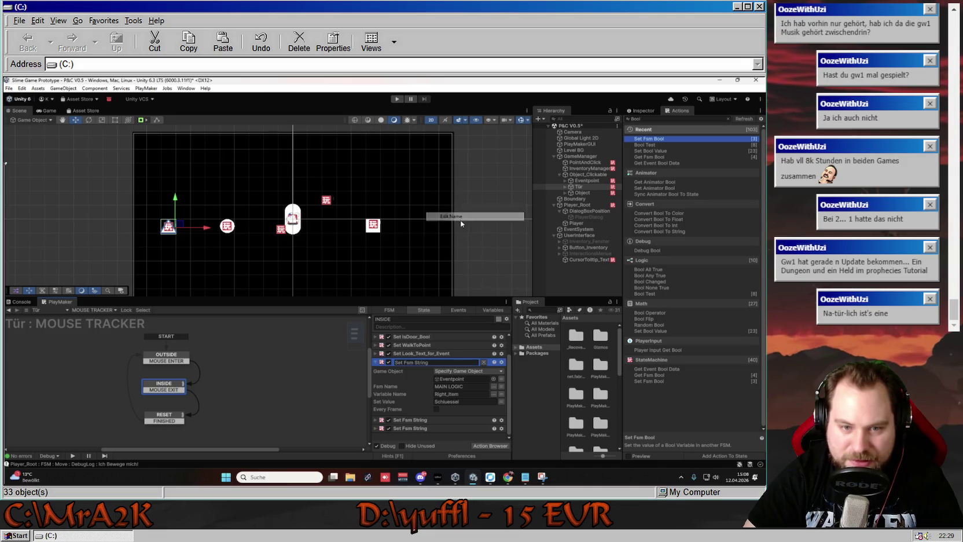
{"action": "left_click_drag", "start_coordinate": [438, 363], "coordinate": [331, 385]}
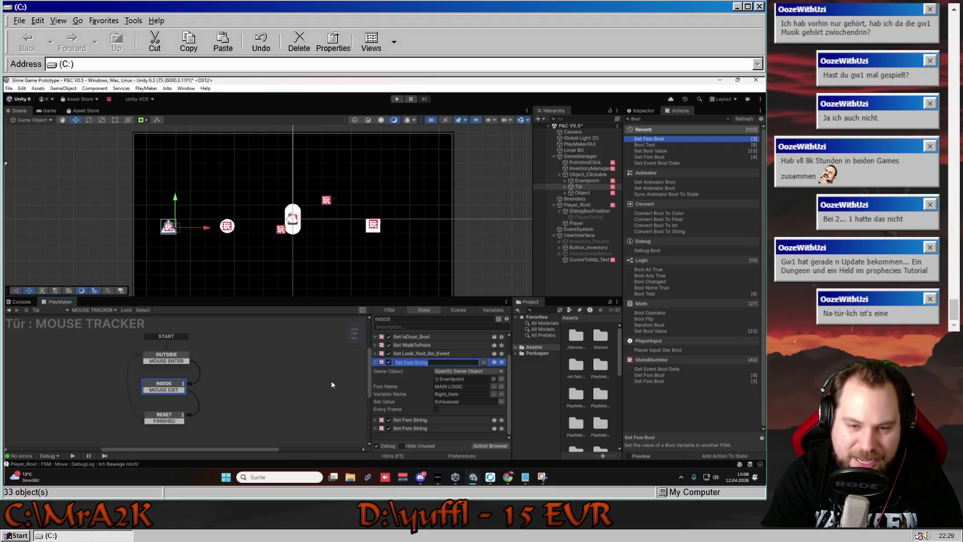
{"action": "type", "text": "Set"}
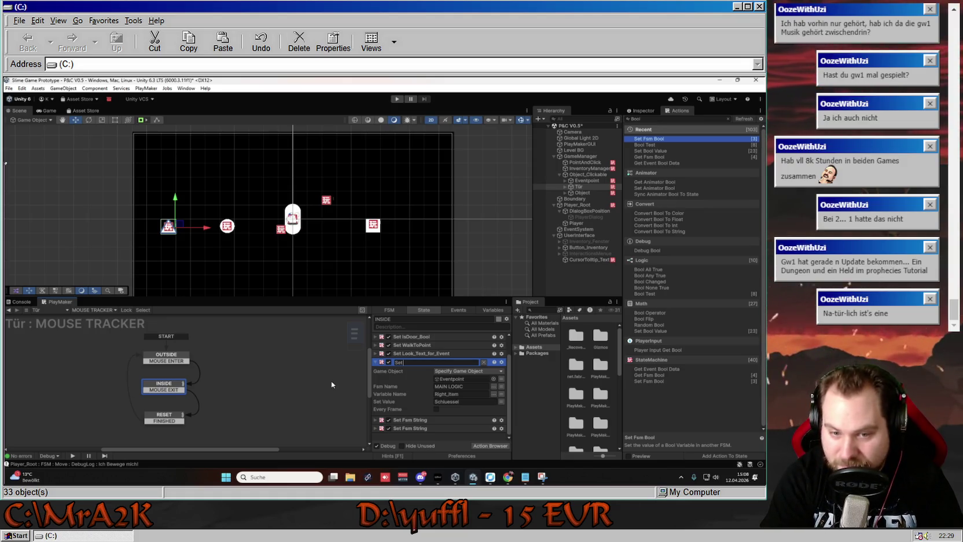
{"action": "type", "text": " Right_Item_"}
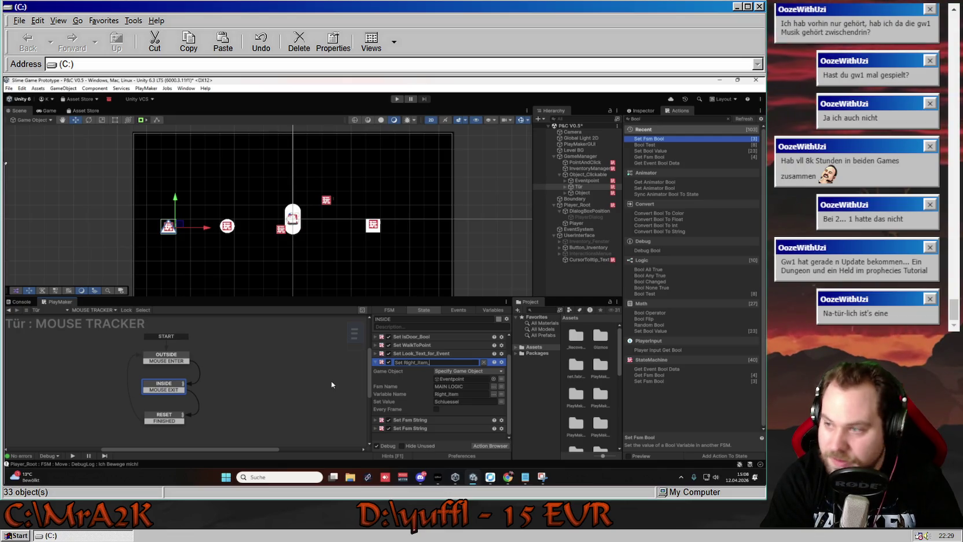
{"action": "type", "text": "for_E"}
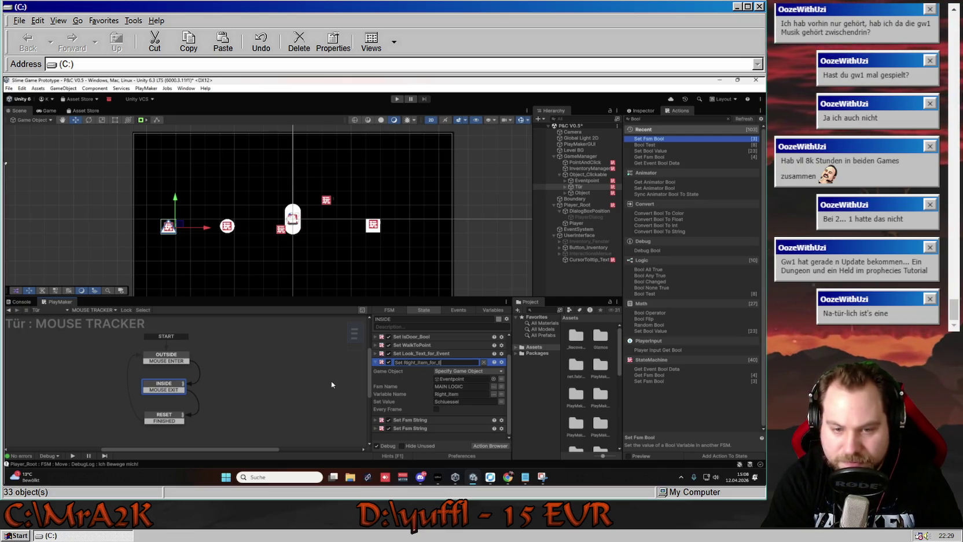
{"action": "type", "text": "vent"}
{"action": "key", "text": "Return"}
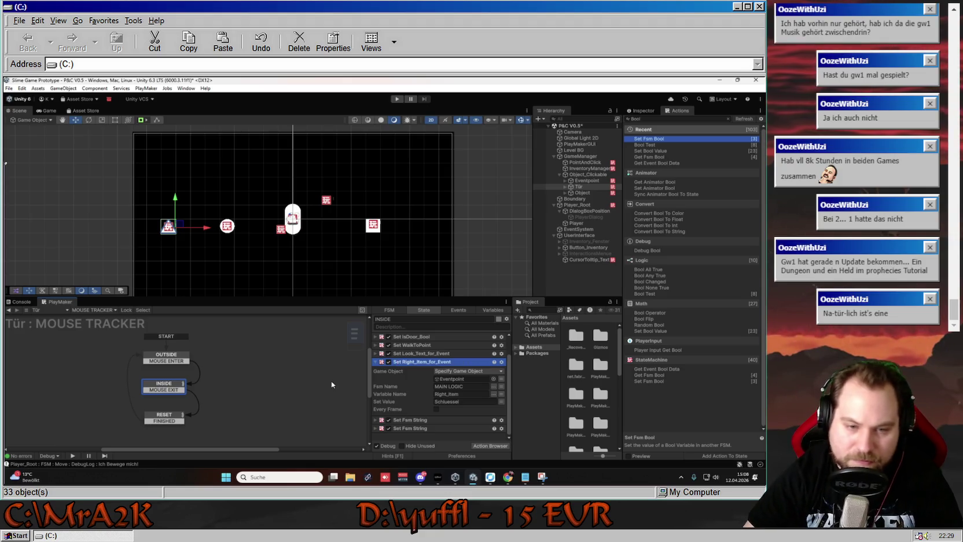
{"action": "left_click", "coordinate": [375, 362]}
- Rename the Right_Item_Text action to Set Right_Item_Text_for_Event, adding the missing 'for_'
{"action": "left_click", "coordinate": [375, 369]}
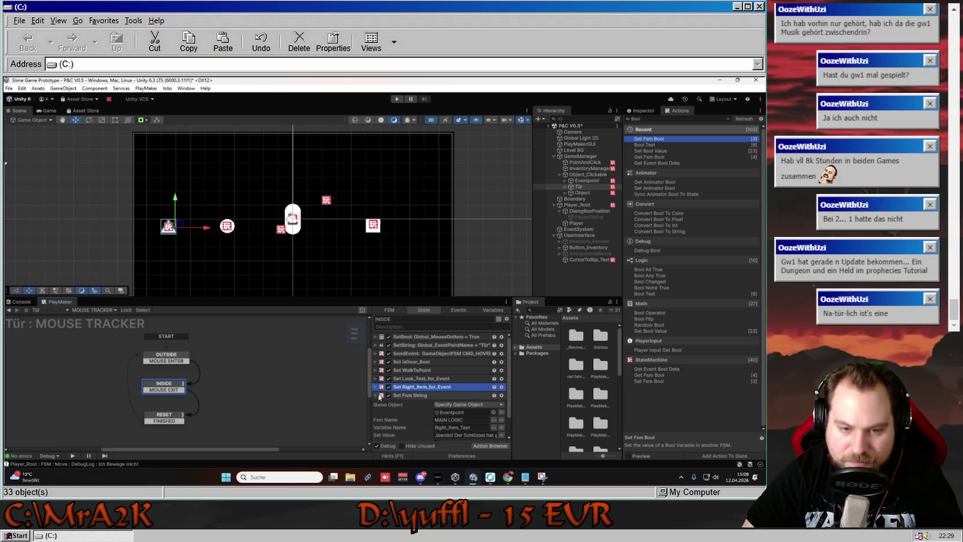
{"action": "right_click", "coordinate": [413, 371]}
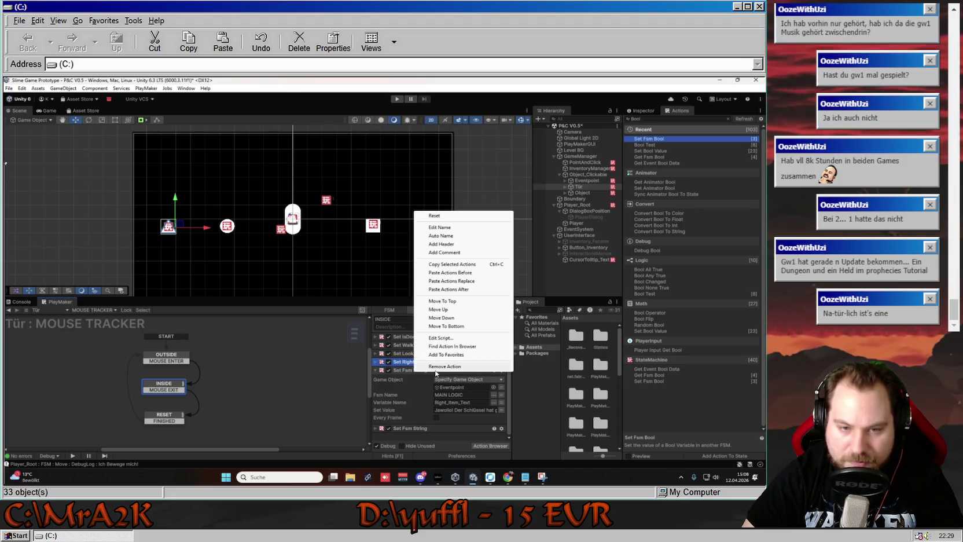
{"action": "left_click", "coordinate": [440, 227]}
{"action": "type", "text": "Se"}
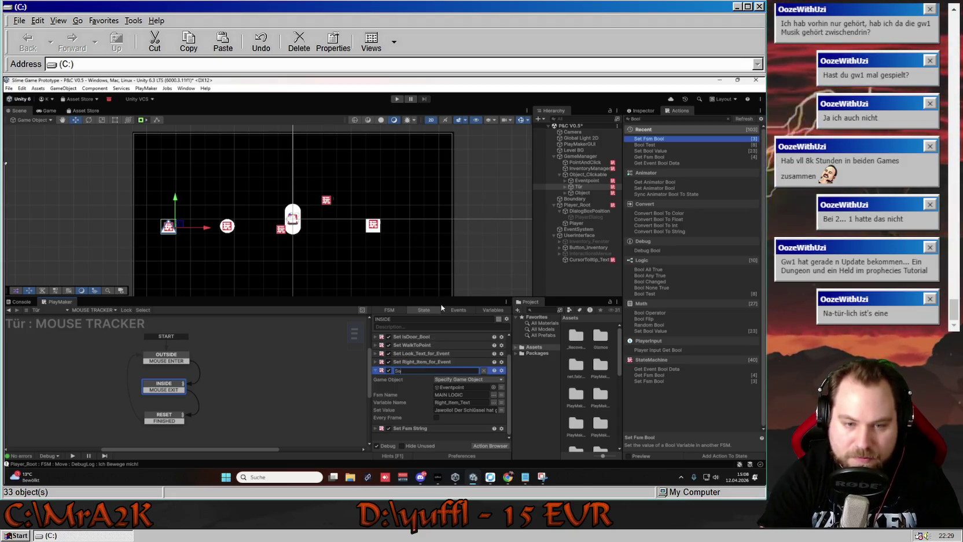
{"action": "type", "text": "t Right_"}
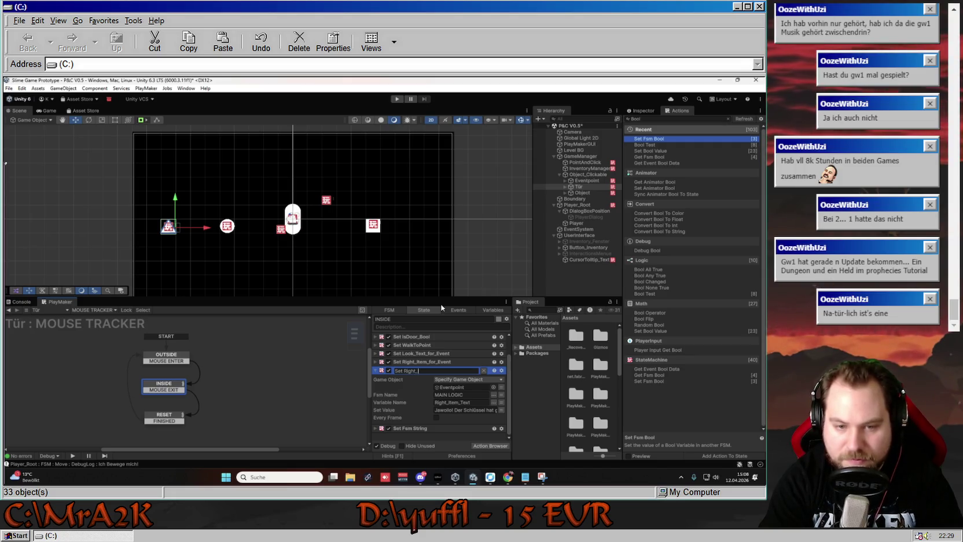
{"action": "type", "text": "Item_Text_Event"}
{"action": "key", "text": "Return"}
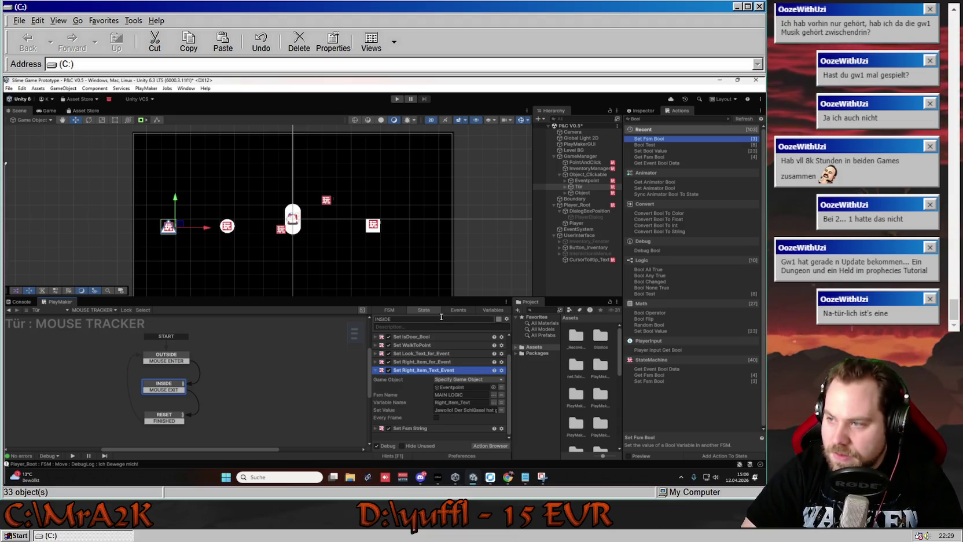
{"action": "right_click", "coordinate": [428, 371]}
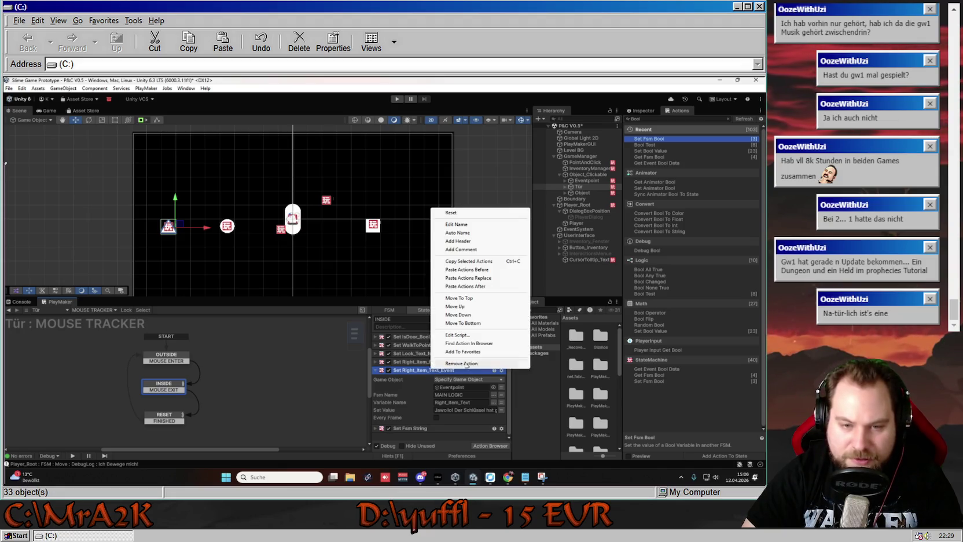
{"action": "left_click", "coordinate": [449, 226]}
{"action": "left_click", "coordinate": [441, 369]}
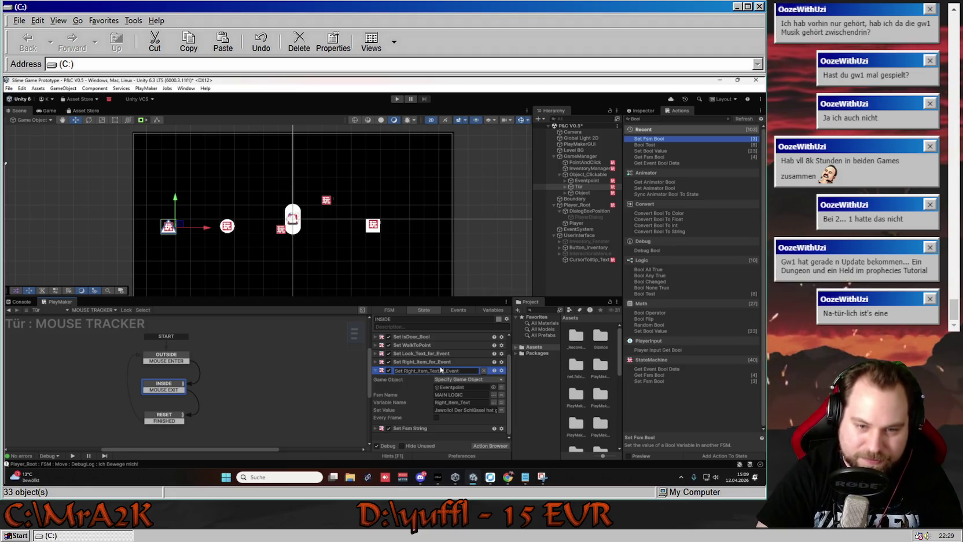
{"action": "type", "text": "for_"}
{"action": "key", "text": "Return"}
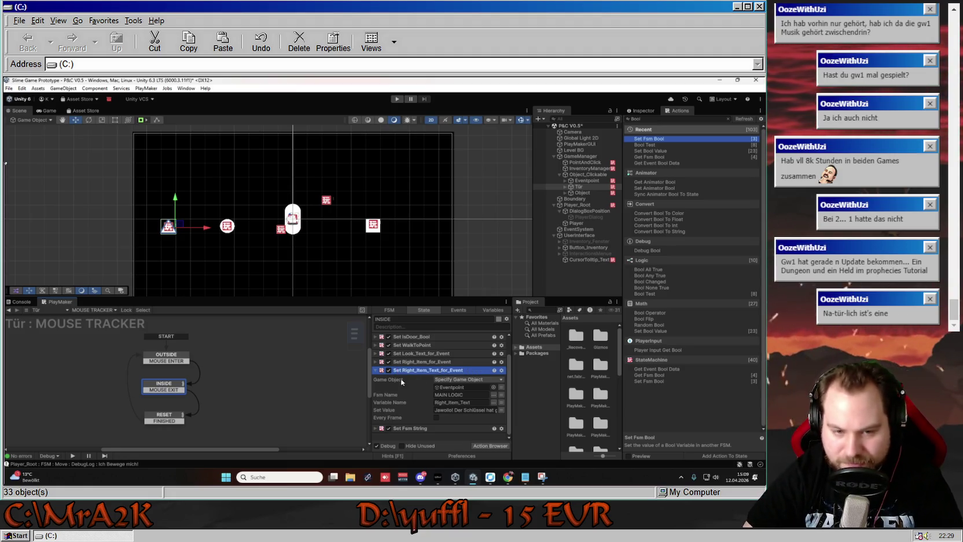
{"action": "left_click", "coordinate": [375, 370]}
{"action": "left_click", "coordinate": [397, 405]}
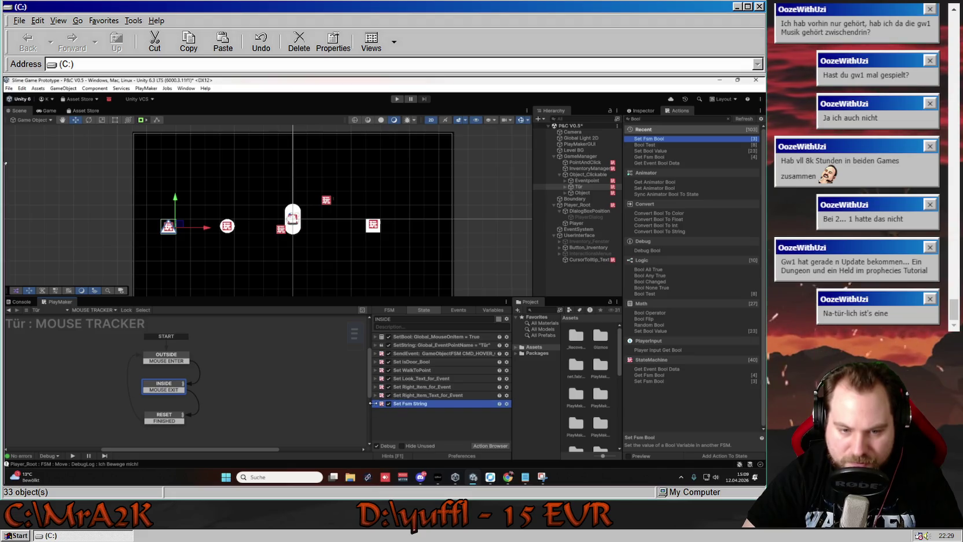
- Name the Wrong_Item_Text action Set Wrong_Item_Text_for_Event, collapse it and paste a copy
{"action": "left_click", "coordinate": [375, 403]}
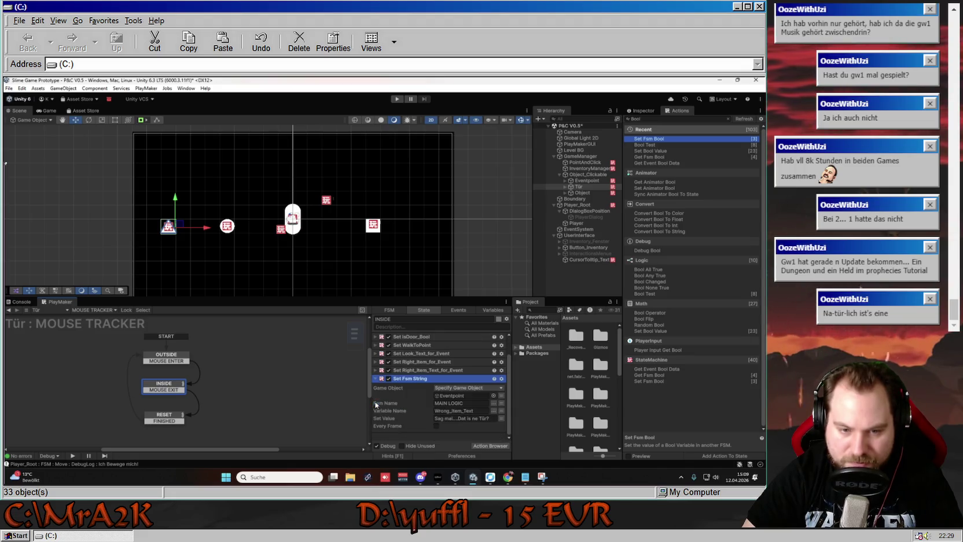
{"action": "right_click", "coordinate": [412, 379]}
{"action": "type", "text": "Set Fsm String"}
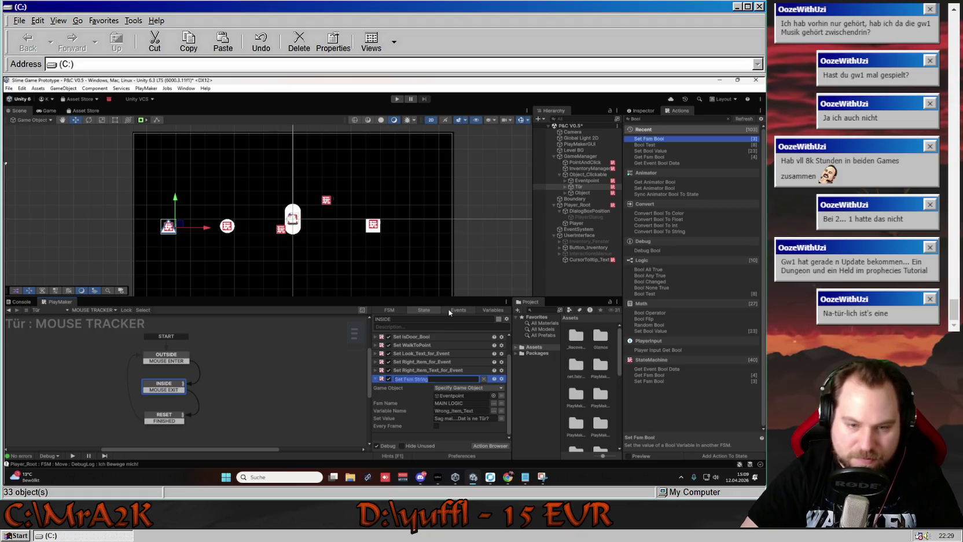
{"action": "type", "text": " Wron"}
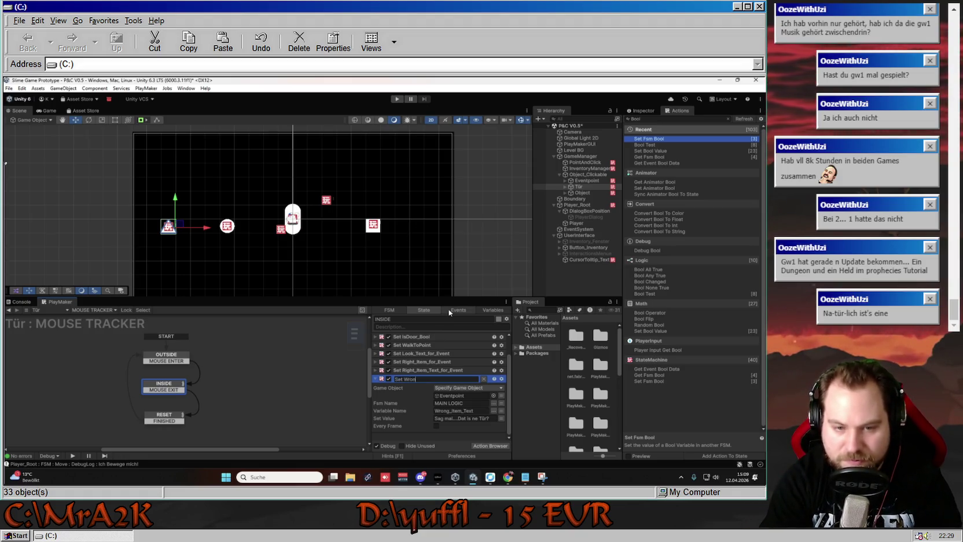
{"action": "type", "text": "g_Item_Text_for_Event"}
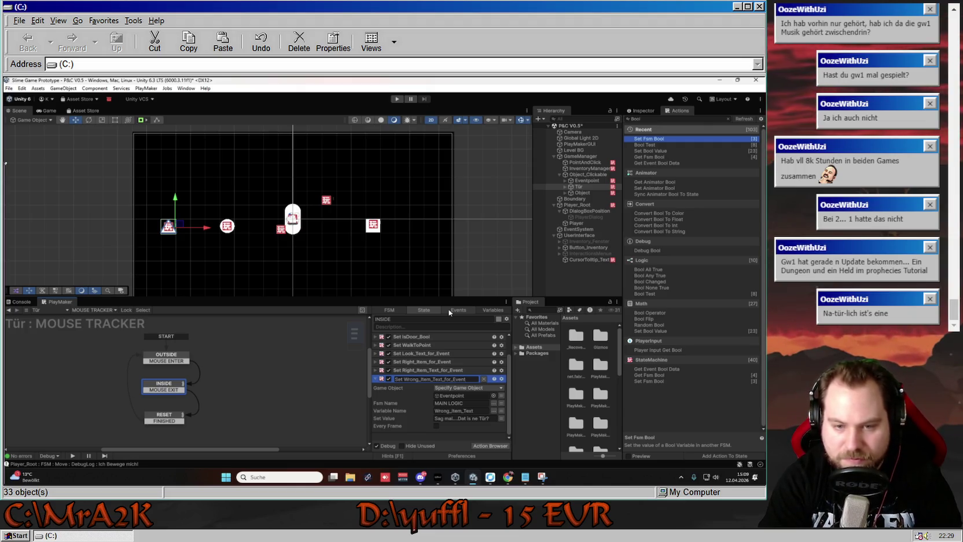
{"action": "key", "text": "Return"}
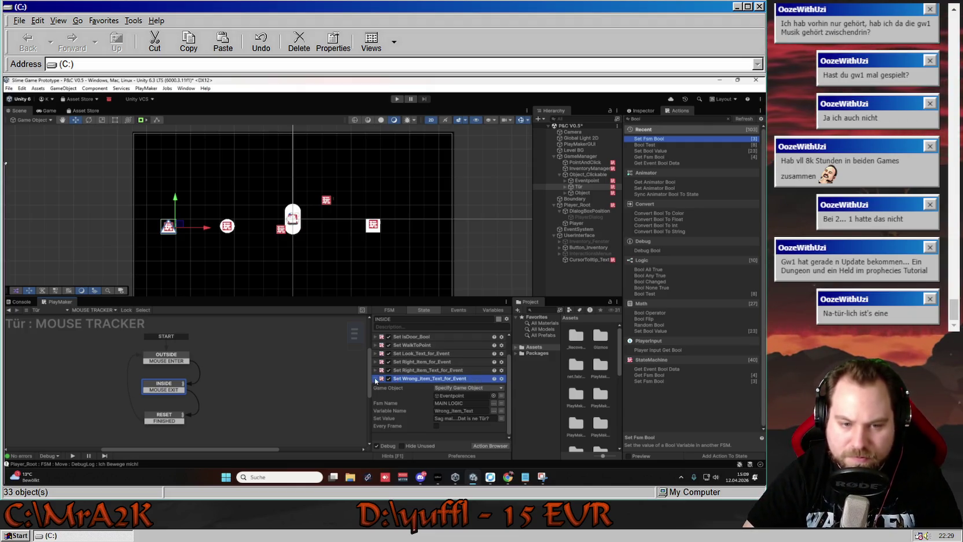
{"action": "left_click", "coordinate": [375, 379]}
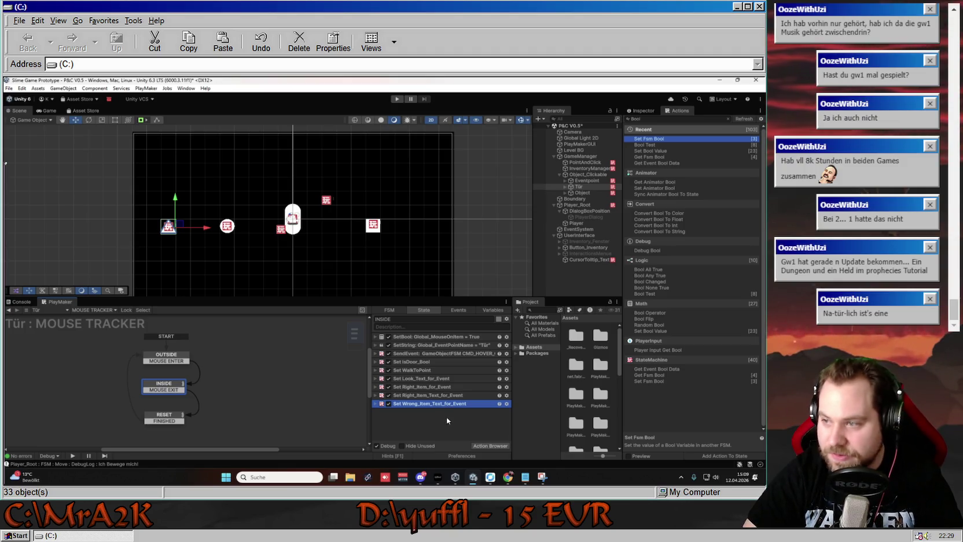
{"action": "key", "text": "ctrl+v"}
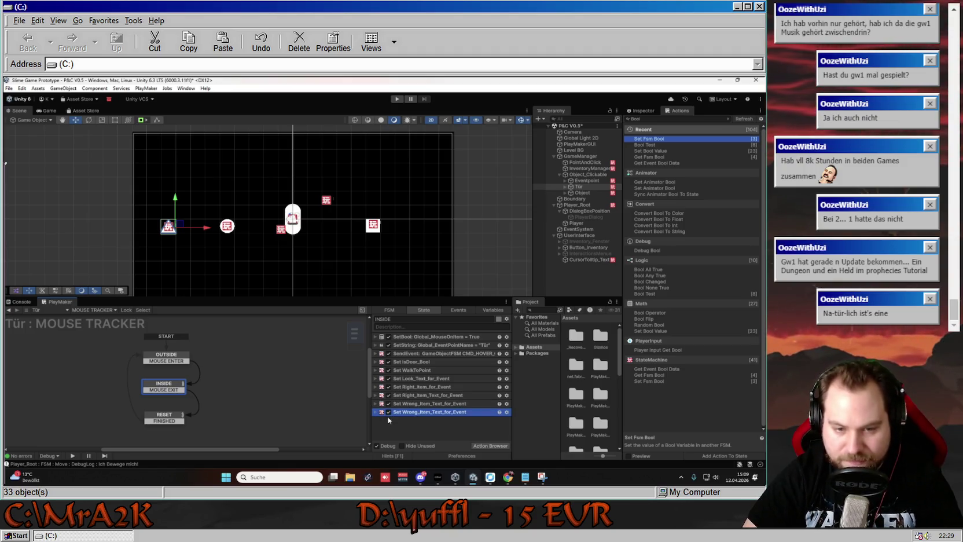
- Rename the copied action from Wrong_Item to Set Use_Text_for_Event
{"action": "left_click", "coordinate": [376, 412]}
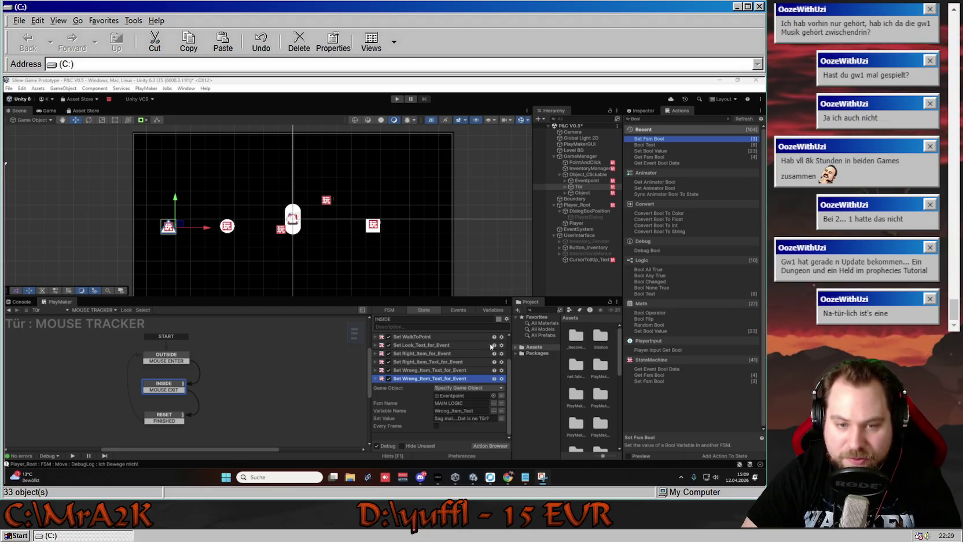
{"action": "scroll", "coordinate": [440, 371], "scroll_direction": "up", "scroll_amount": 2}
{"action": "scroll", "coordinate": [465, 374], "scroll_direction": "down", "scroll_amount": 2}
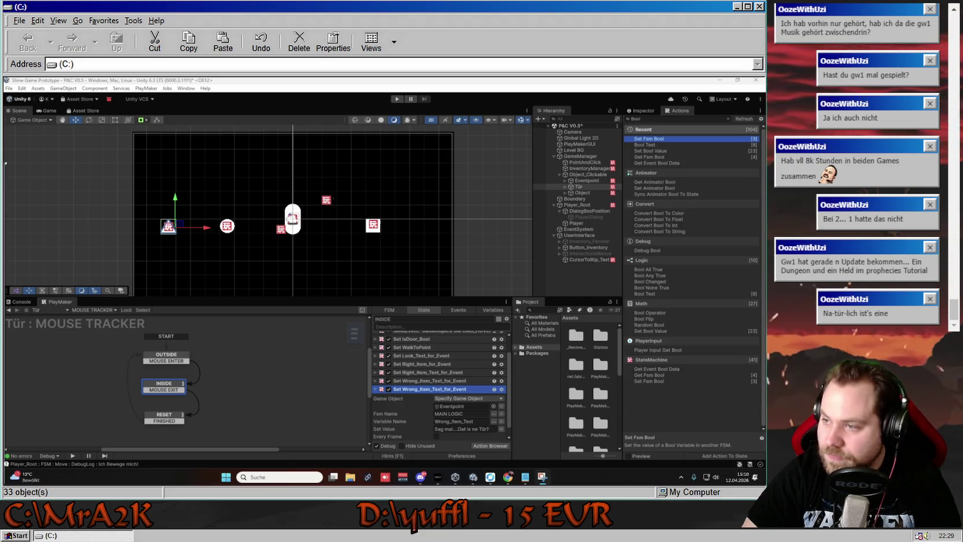
{"action": "right_click", "coordinate": [414, 392]}
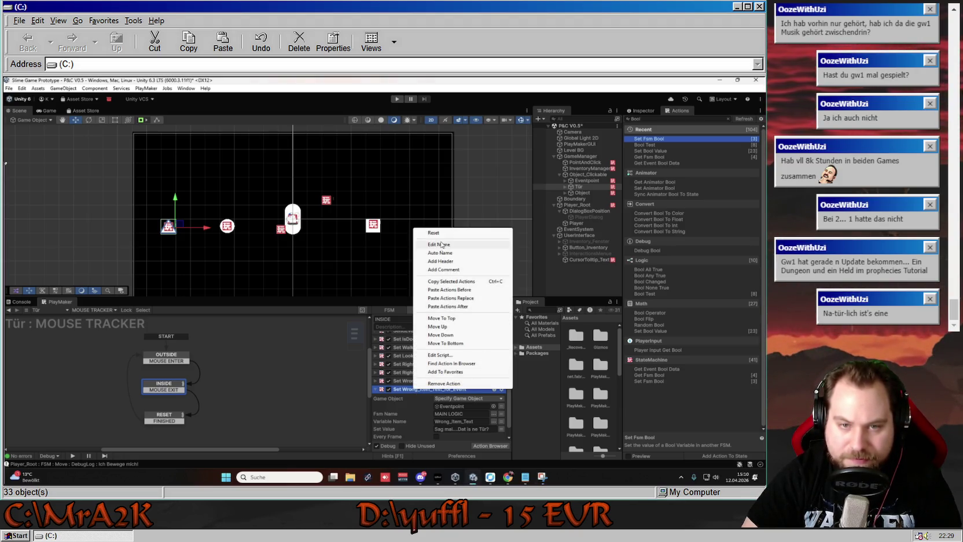
{"action": "left_click", "coordinate": [443, 246]}
{"action": "left_click", "coordinate": [419, 390]}
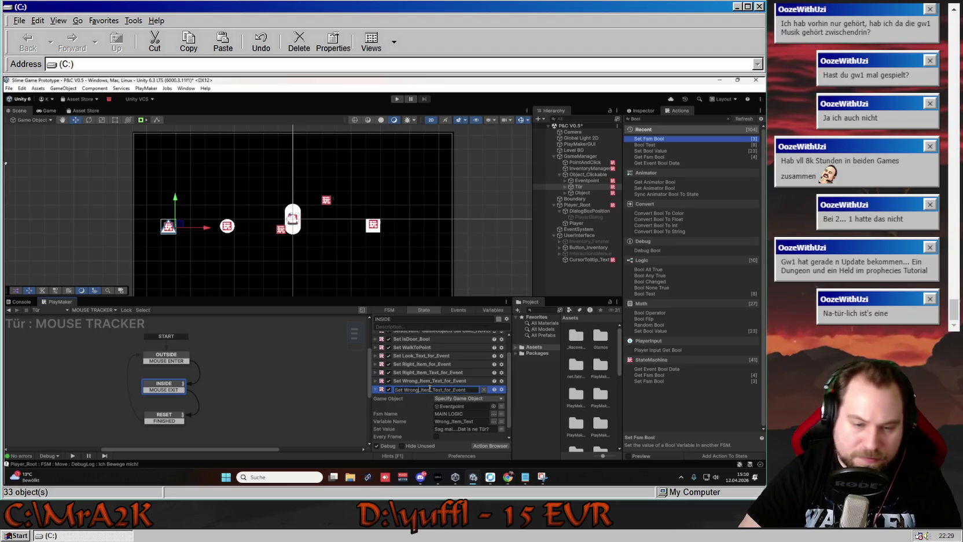
{"action": "left_click", "coordinate": [430, 389], "text": "shift"}
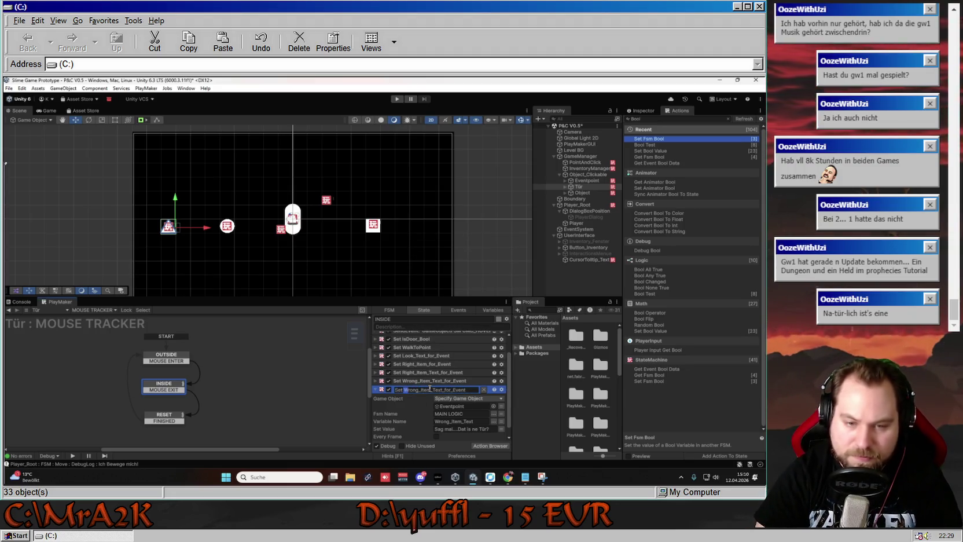
{"action": "key", "text": "shift+Right"}
{"action": "key", "text": "shift+Right"}
{"action": "key", "text": "shift+Right"}
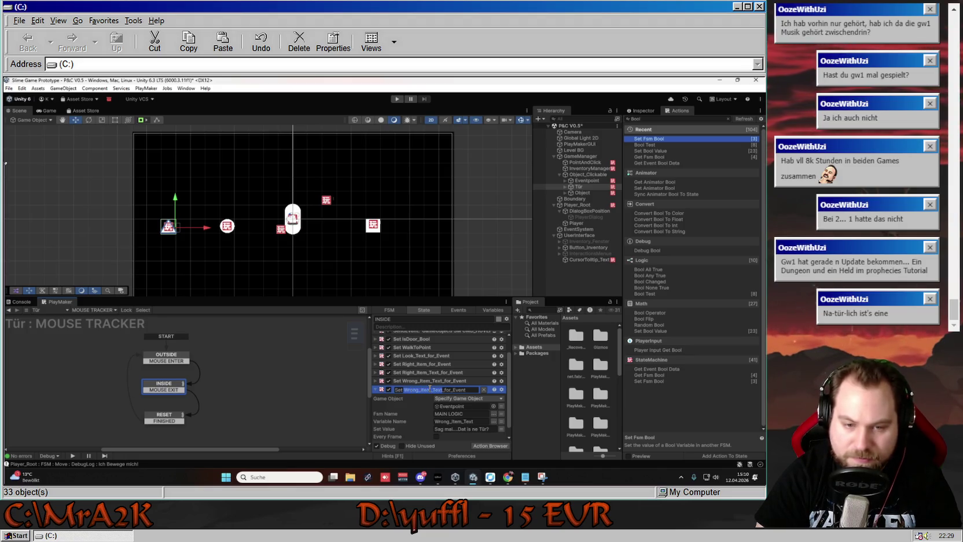
{"action": "type", "text": "Use"}
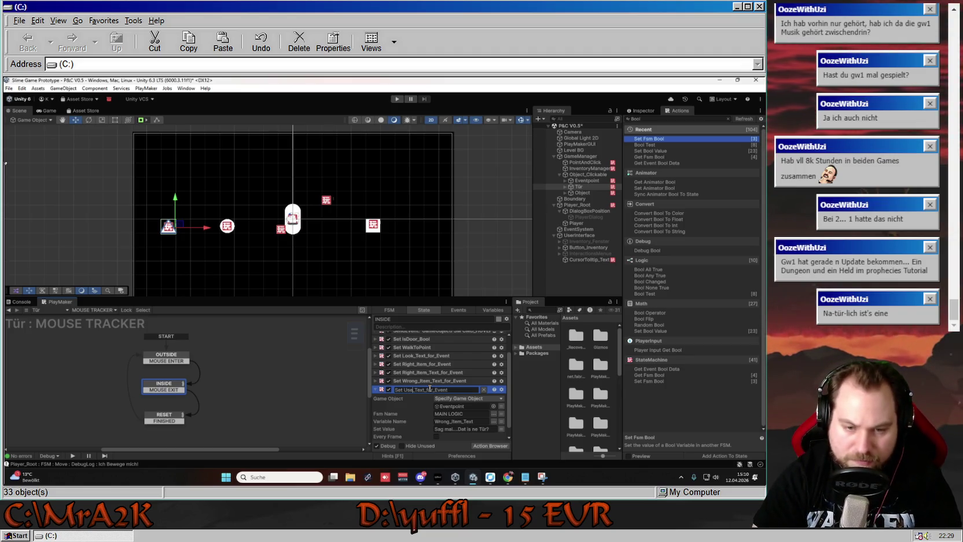
{"action": "key", "text": "Return"}
- Set Use_Text to 'Die kann ich nicht benutzen', collapse the action and duplicate it
{"action": "left_click", "coordinate": [493, 411]}
{"action": "left_click", "coordinate": [517, 396]}
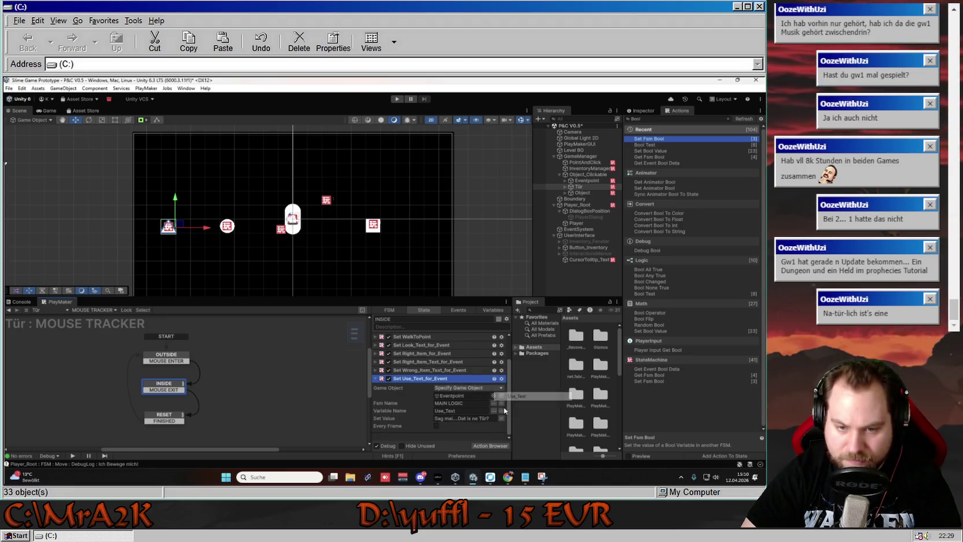
{"action": "left_click", "coordinate": [491, 419]}
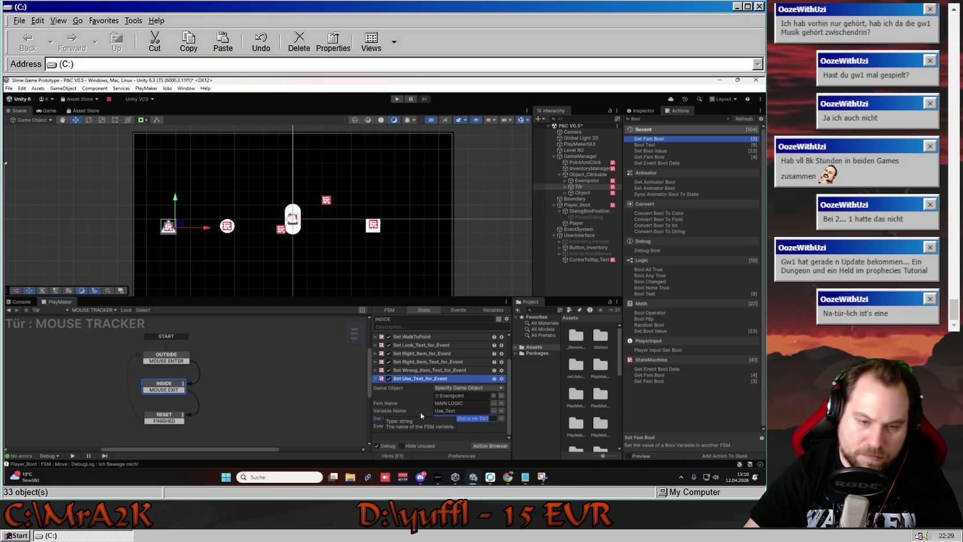
{"action": "type", "text": "Di"}
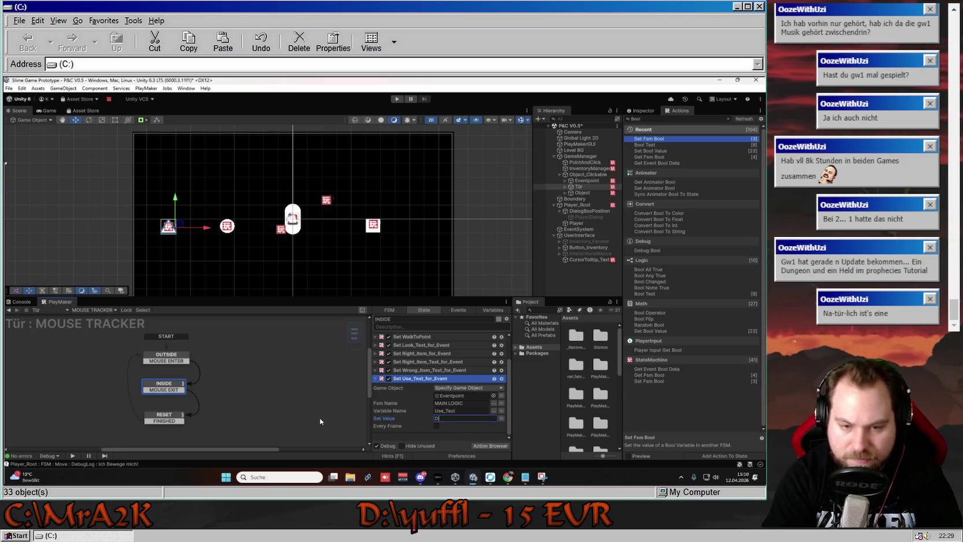
{"action": "type", "text": "e kann ich nicht benutzen"}
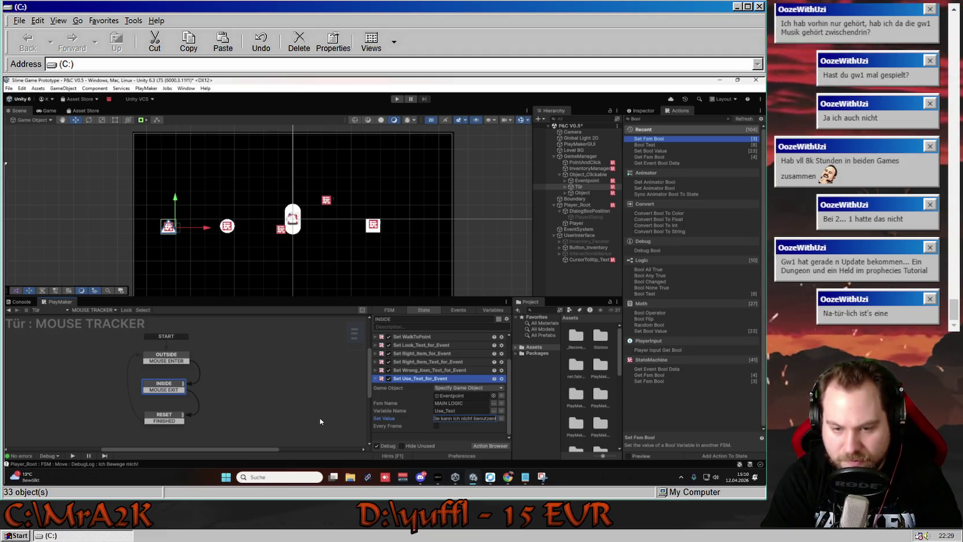
{"action": "key", "text": "Return"}
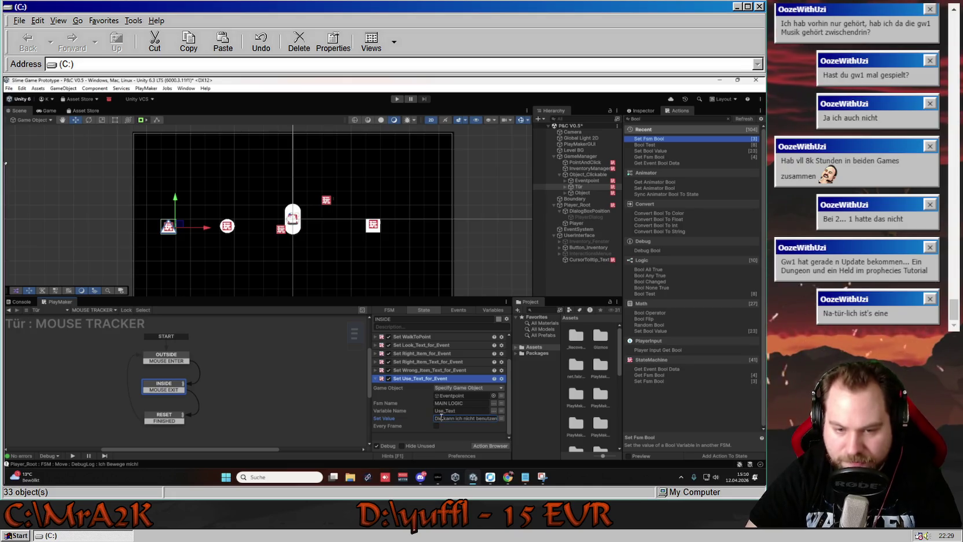
{"action": "left_click", "coordinate": [376, 378]}
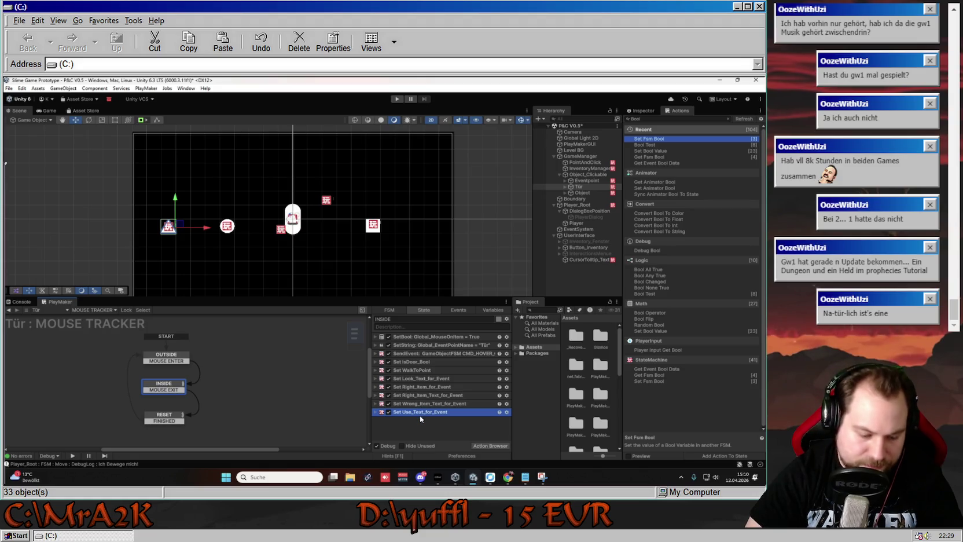
{"action": "key", "text": "ctrl+v"}
{"action": "left_click", "coordinate": [375, 420]}
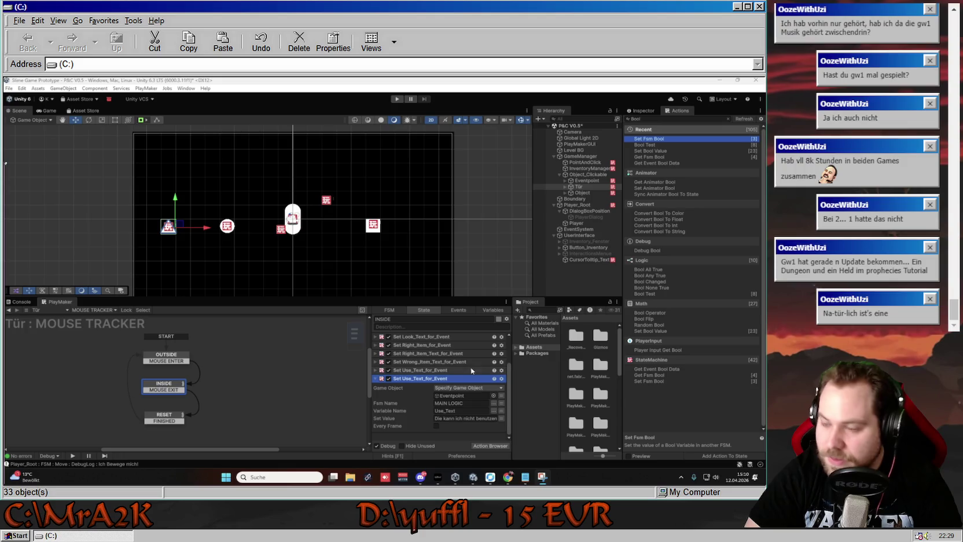
- Rename the duplicate action to Set Take_Text_for_Event, correcting a mistyped first attempt
{"action": "right_click", "coordinate": [409, 379]}
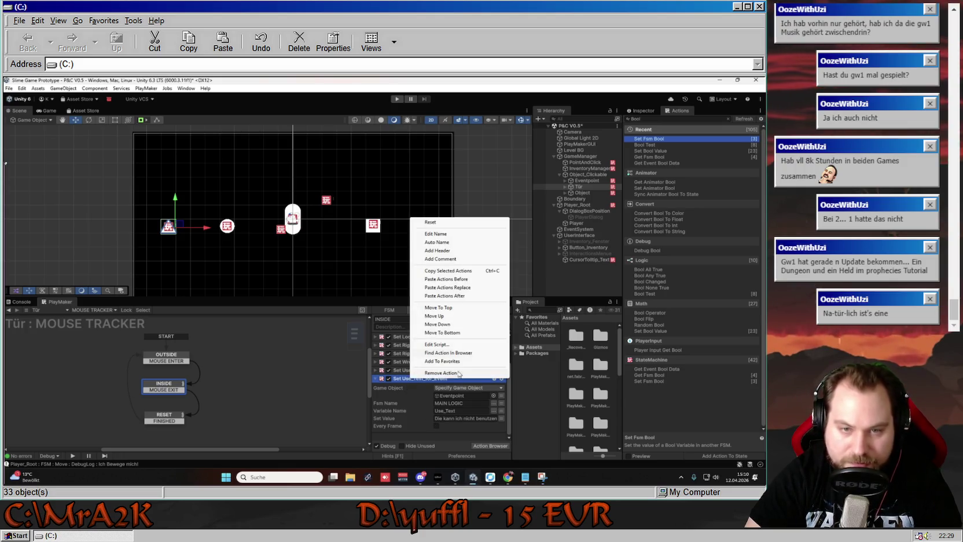
{"action": "left_click", "coordinate": [431, 236]}
{"action": "key", "text": "BackSpace"}
{"action": "key", "text": "BackSpace"}
{"action": "key", "text": "BackSpace"}
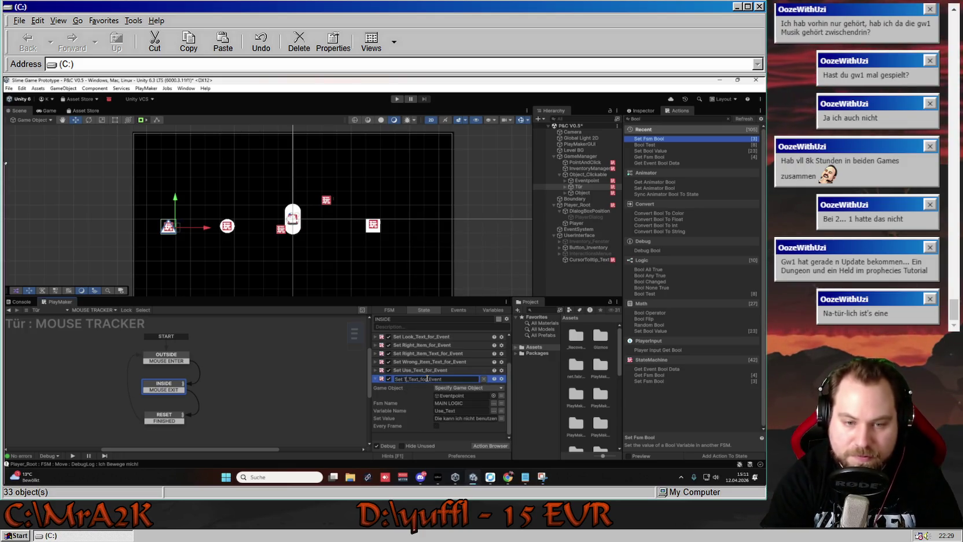
{"action": "type", "text": "Table"}
{"action": "key", "text": "Return"}
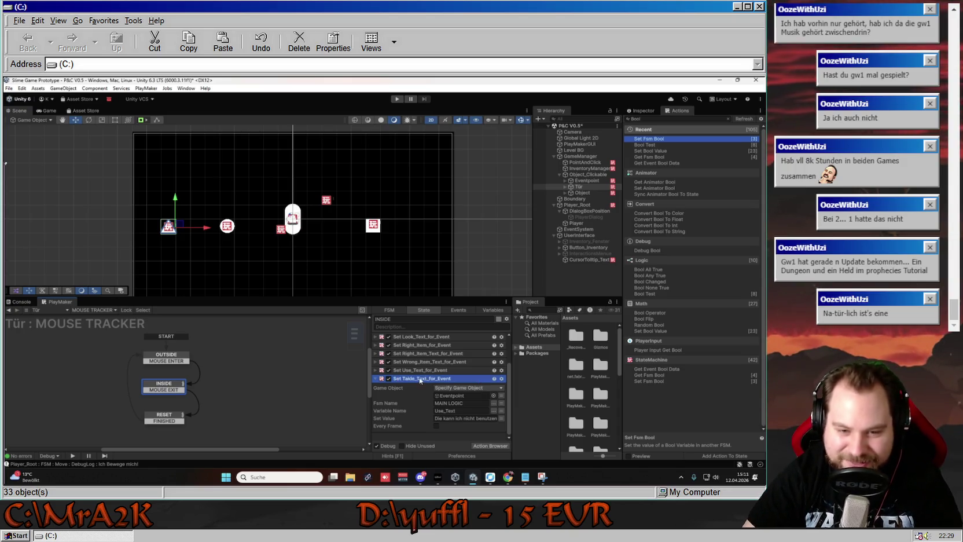
{"action": "right_click", "coordinate": [416, 380]}
{"action": "left_click", "coordinate": [452, 236]}
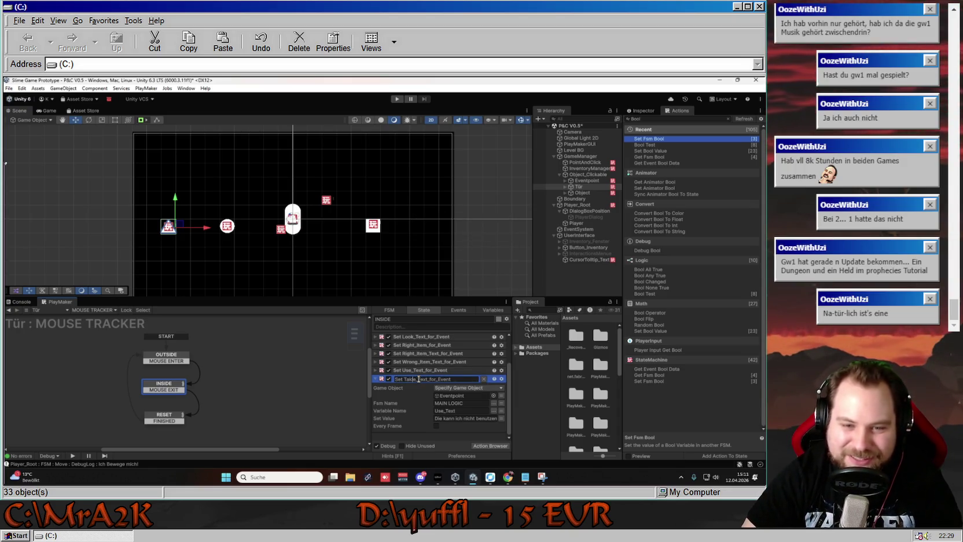
{"action": "key", "text": "Return"}
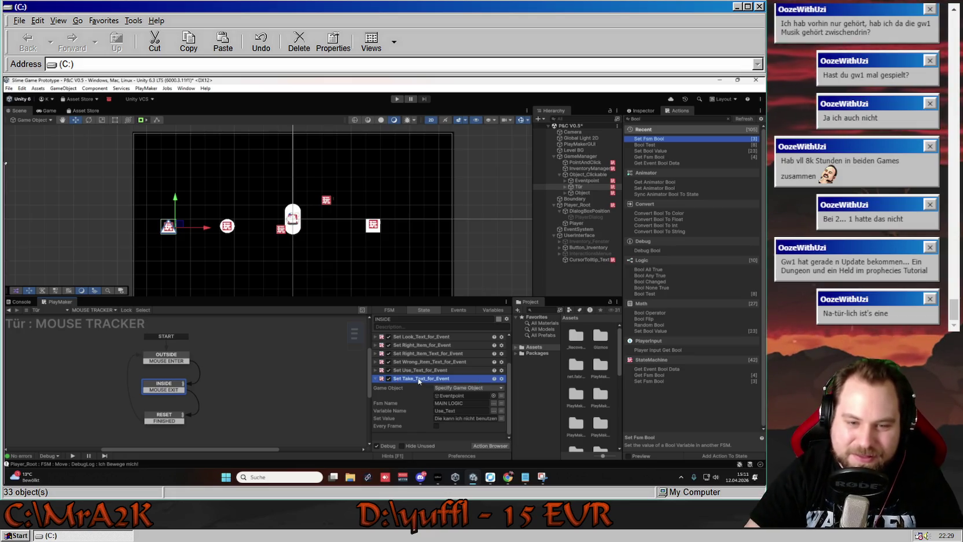
- Set Take_Text to 'Wie soll die denn in meine Taschen…' and duplicate the action
{"action": "left_click", "coordinate": [494, 410]}
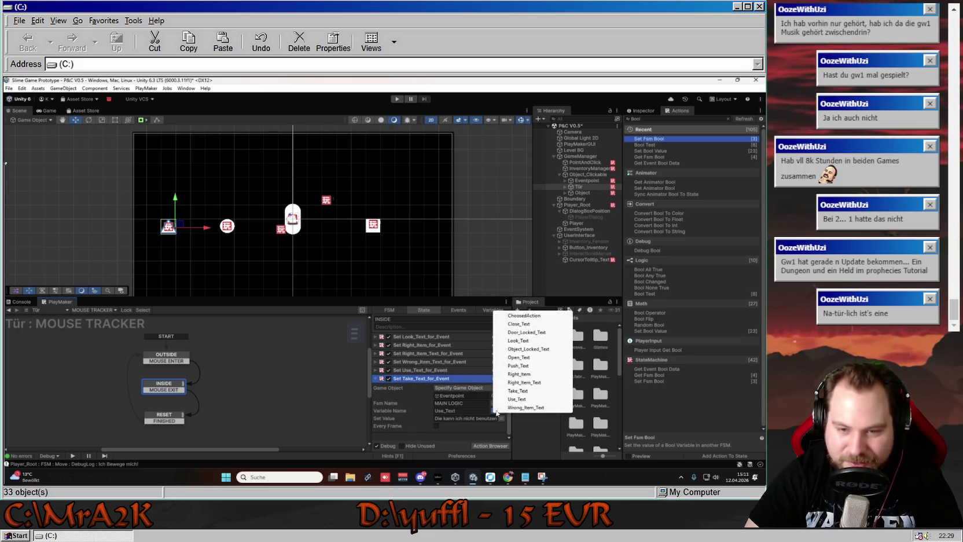
{"action": "left_click", "coordinate": [527, 392]}
{"action": "left_click", "coordinate": [435, 418]}
{"action": "type", "text": "Wie soll die denn in"}
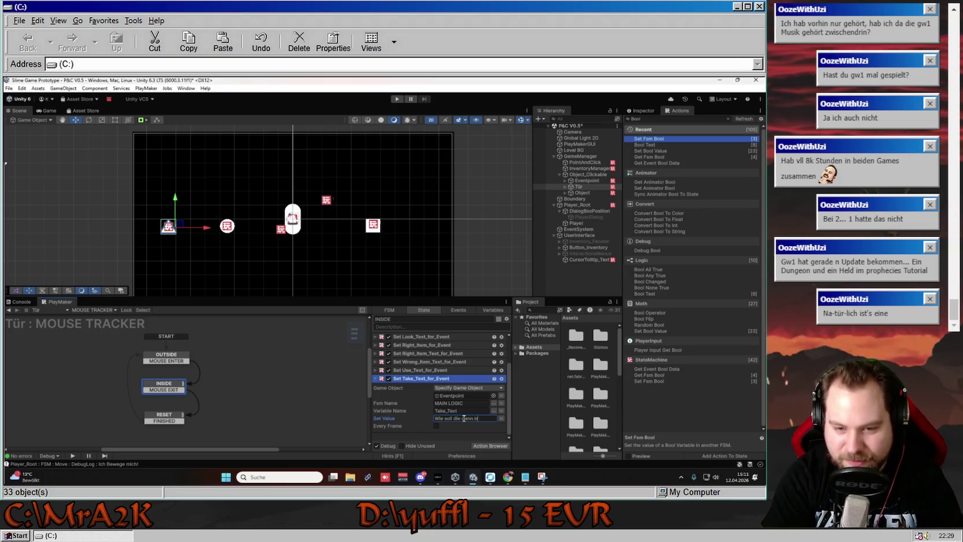
{"action": "type", "text": " meine Taschen passen?"}
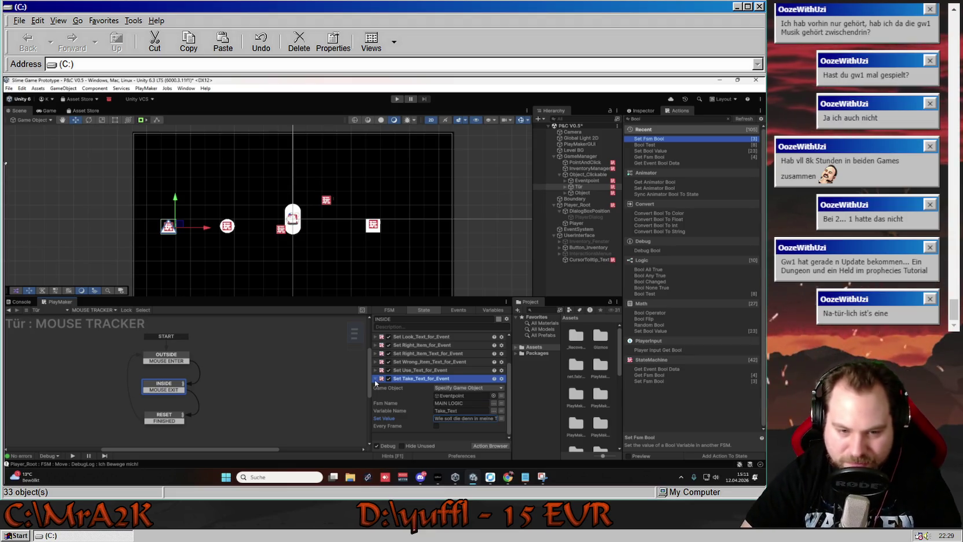
{"action": "left_click", "coordinate": [397, 378]}
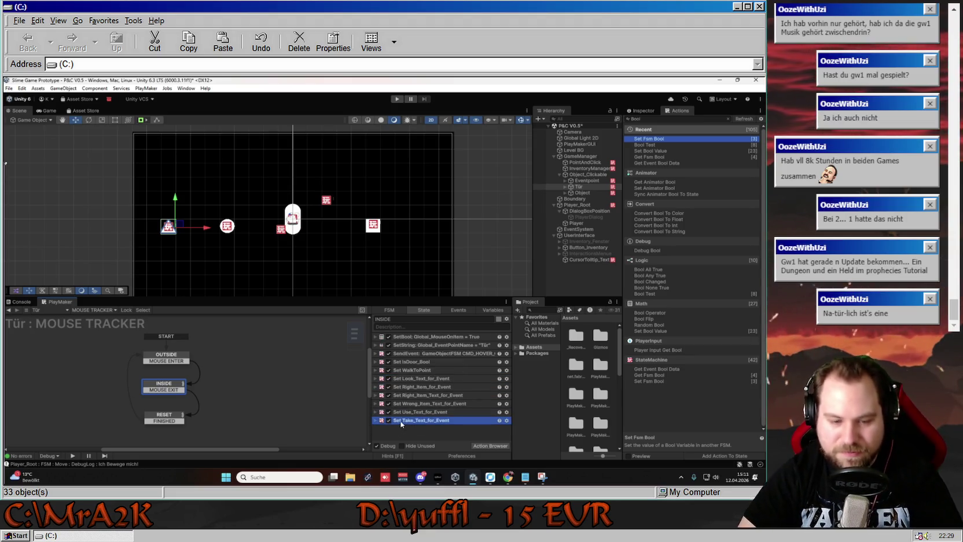
{"action": "key", "text": "ctrl+d"}
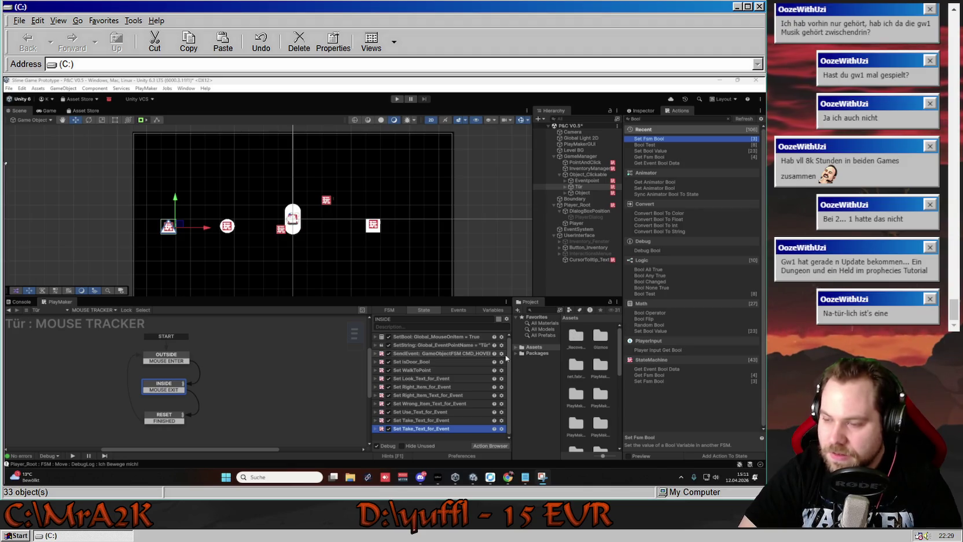
{"action": "left_click", "coordinate": [377, 428]}
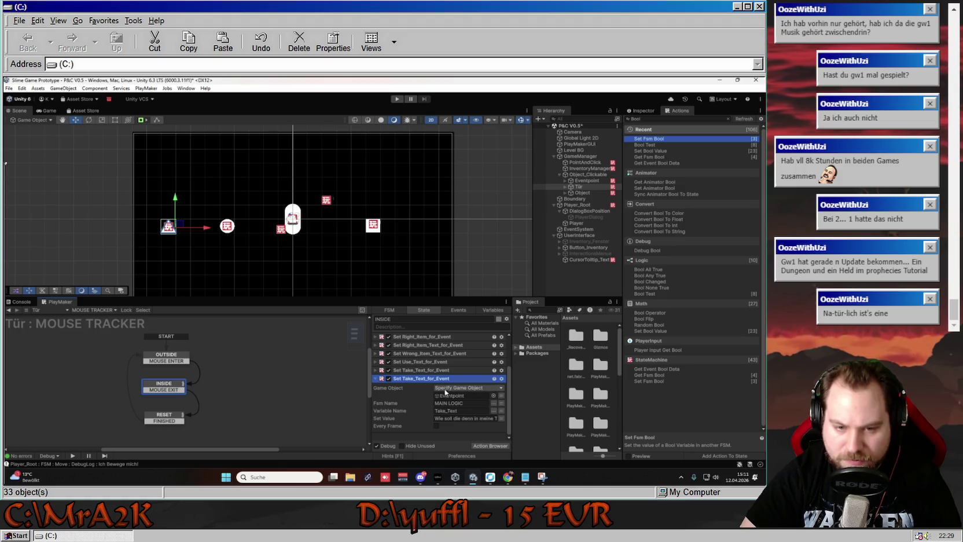
- Rename the duplicated Take action to Set Push_Text_for_Event
{"action": "right_click", "coordinate": [443, 379]}
{"action": "left_click", "coordinate": [424, 349]}
{"action": "left_click", "coordinate": [413, 380]}
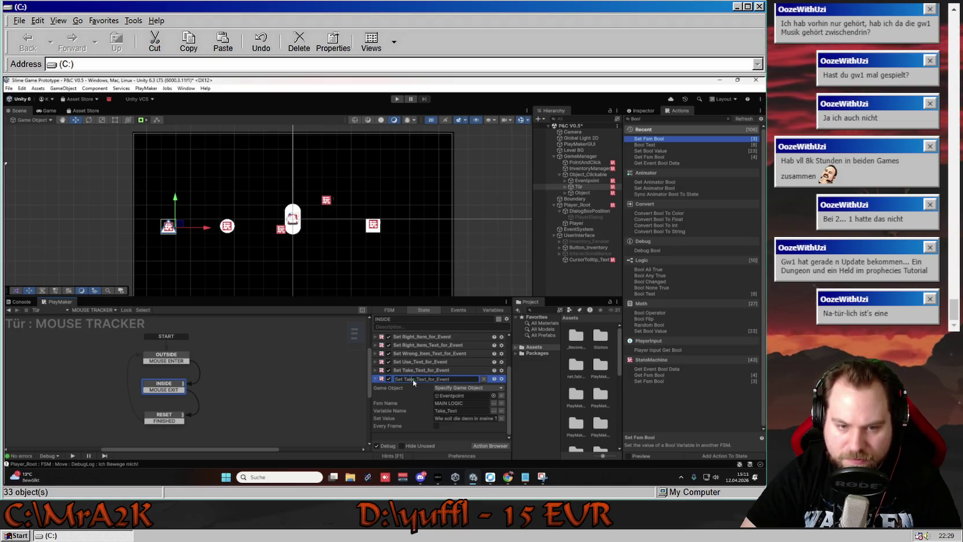
{"action": "key", "text": "BackSpace"}
{"action": "key", "text": "BackSpace"}
{"action": "key", "text": "BackSpace"}
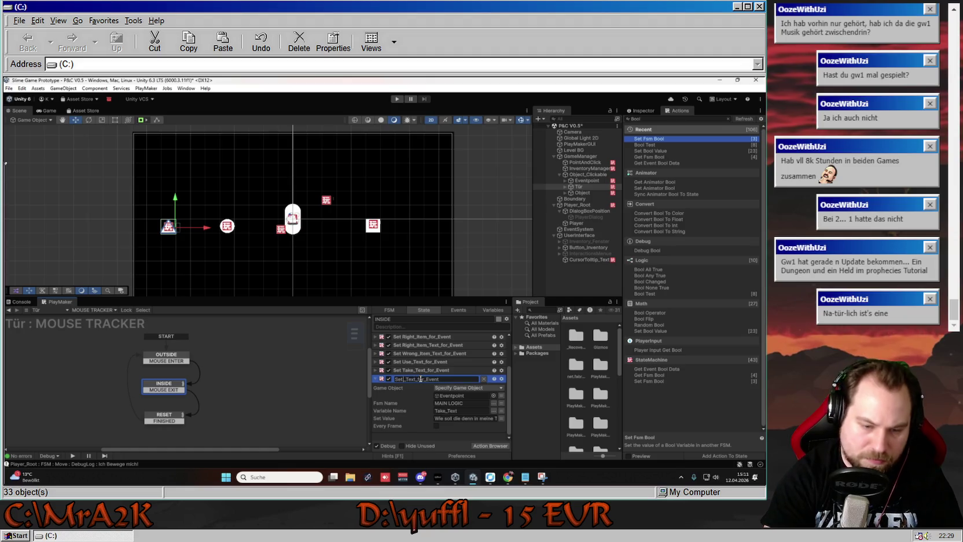
{"action": "type", "text": "Push"}
{"action": "key", "text": "Return"}
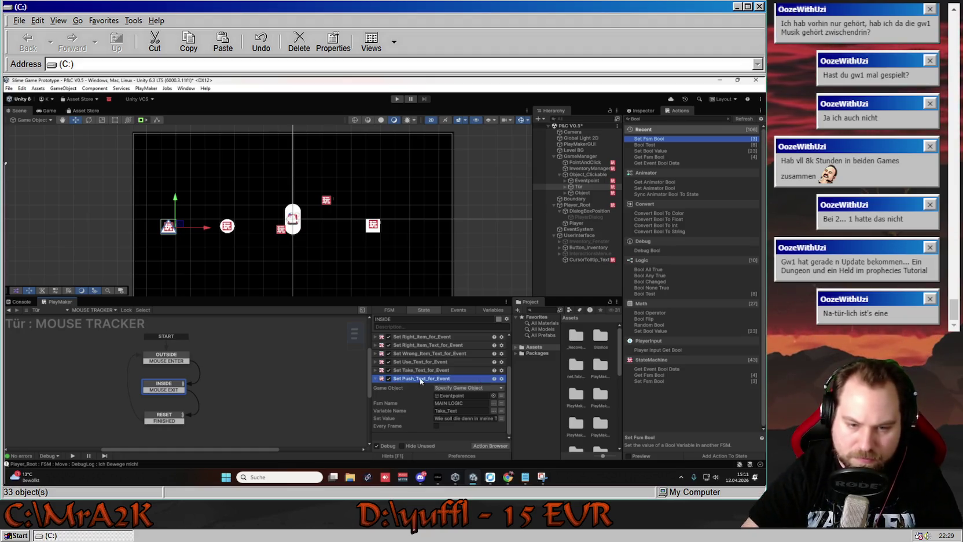
- Set Push_Text to 'Ich drücke dagegen…', collapse the action and paste a copy
{"action": "left_click", "coordinate": [460, 410]}
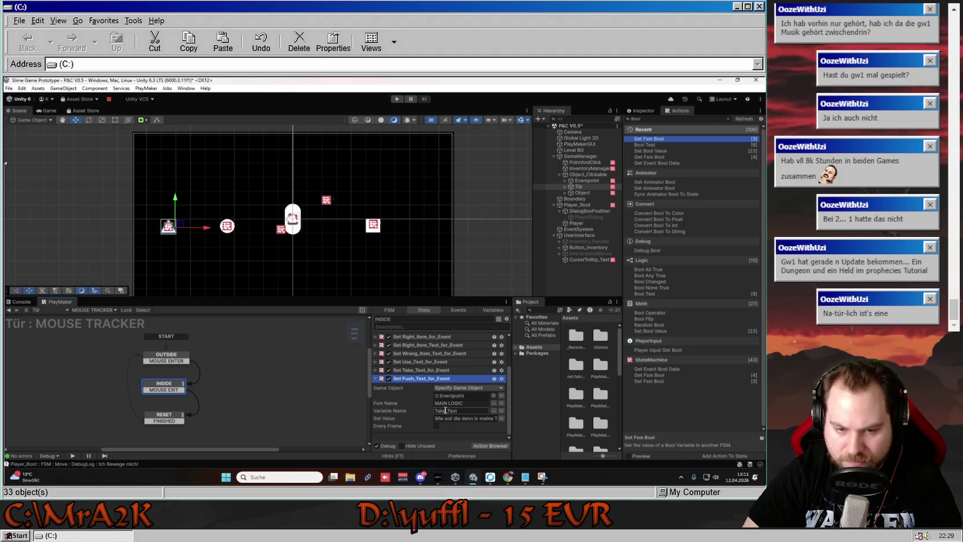
{"action": "left_click", "coordinate": [494, 411]}
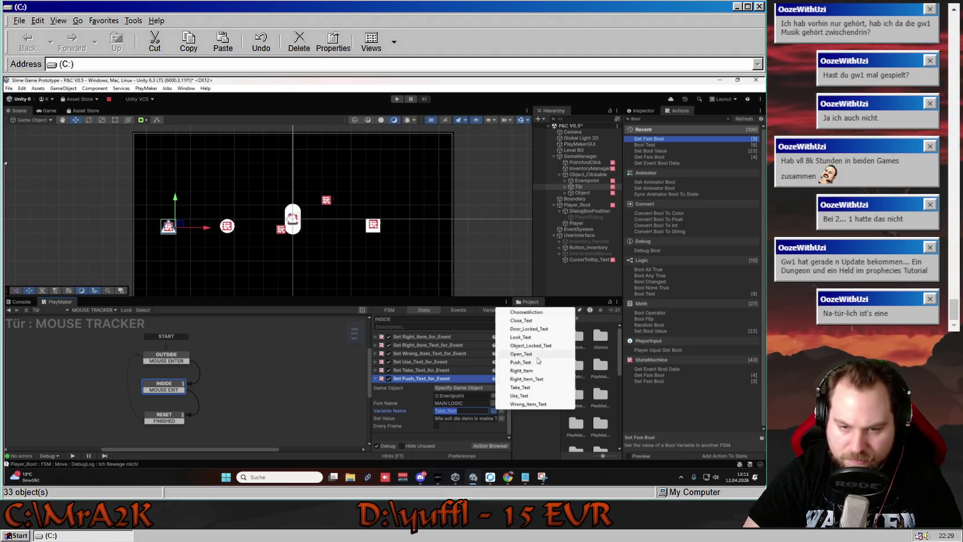
{"action": "left_click", "coordinate": [518, 376]}
{"action": "left_click", "coordinate": [439, 418]}
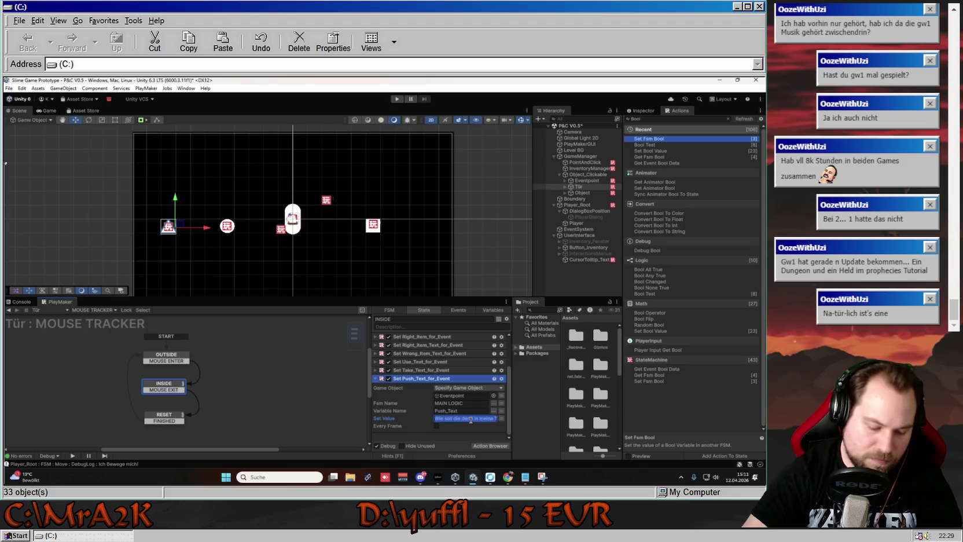
{"action": "type", "text": "Ich drücke"}
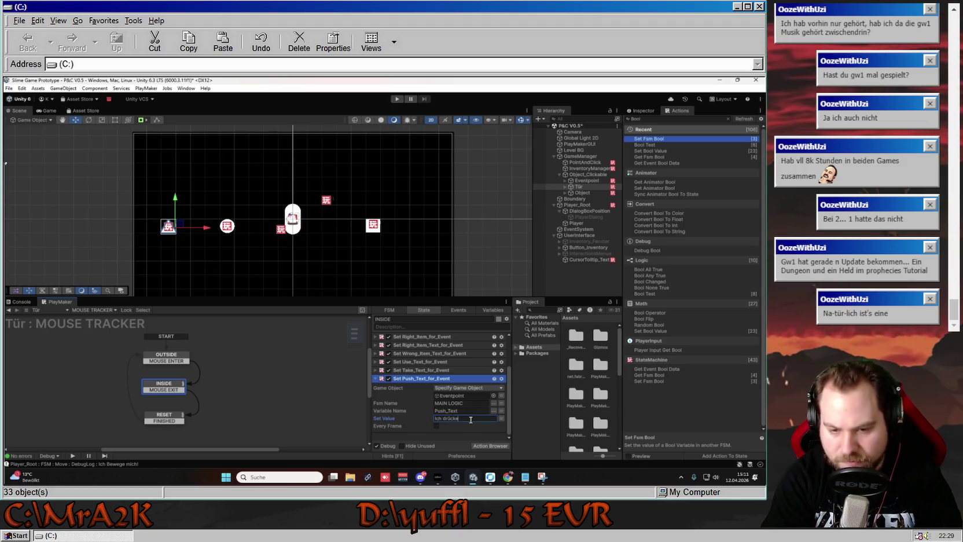
{"action": "type", "text": " dagegen...aber"}
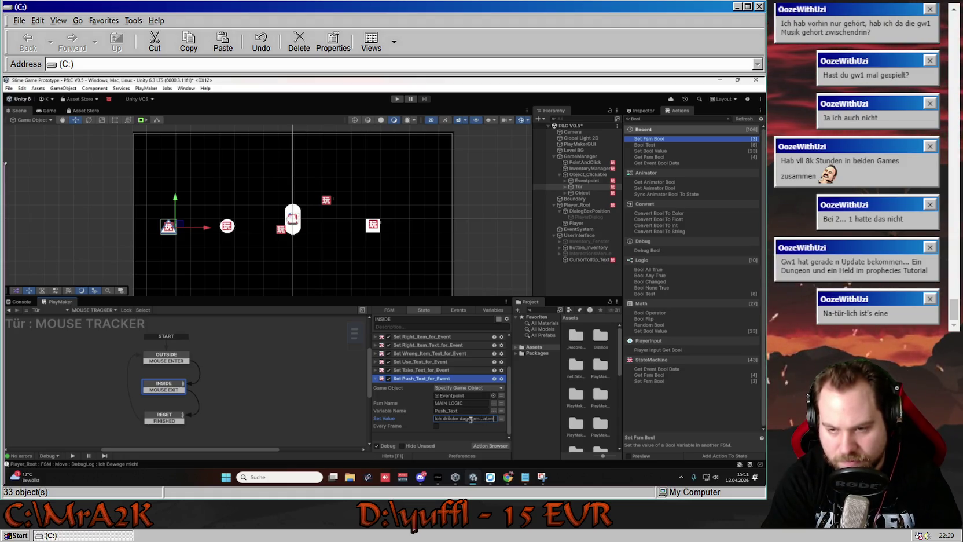
{"action": "type", "text": " sie geht n"}
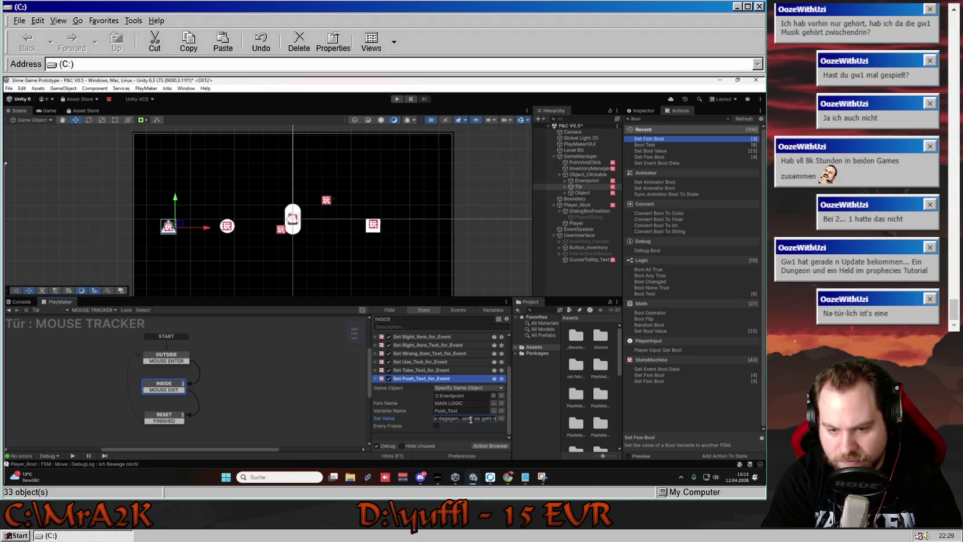
{"action": "type", "text": "icht auf..."}
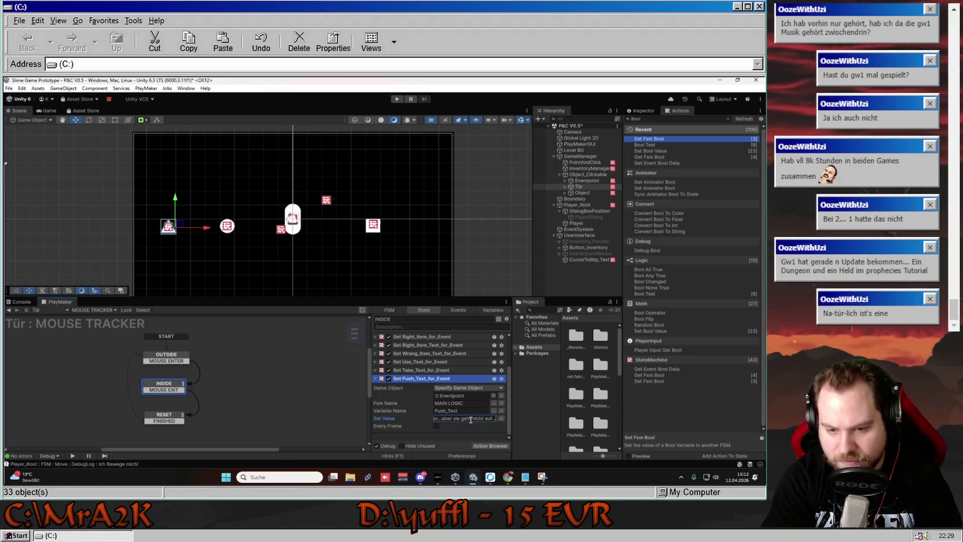
{"action": "key", "text": "Return"}
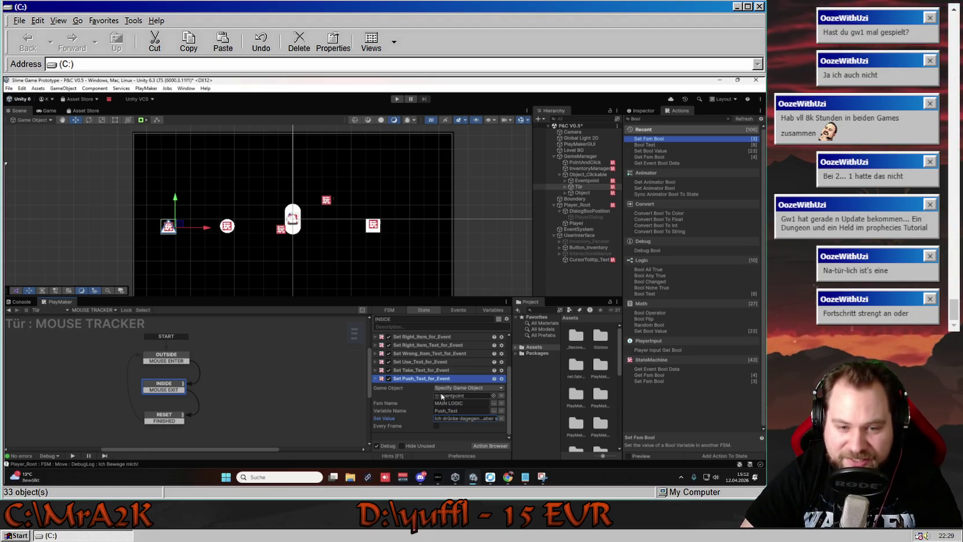
{"action": "left_click", "coordinate": [377, 379]}
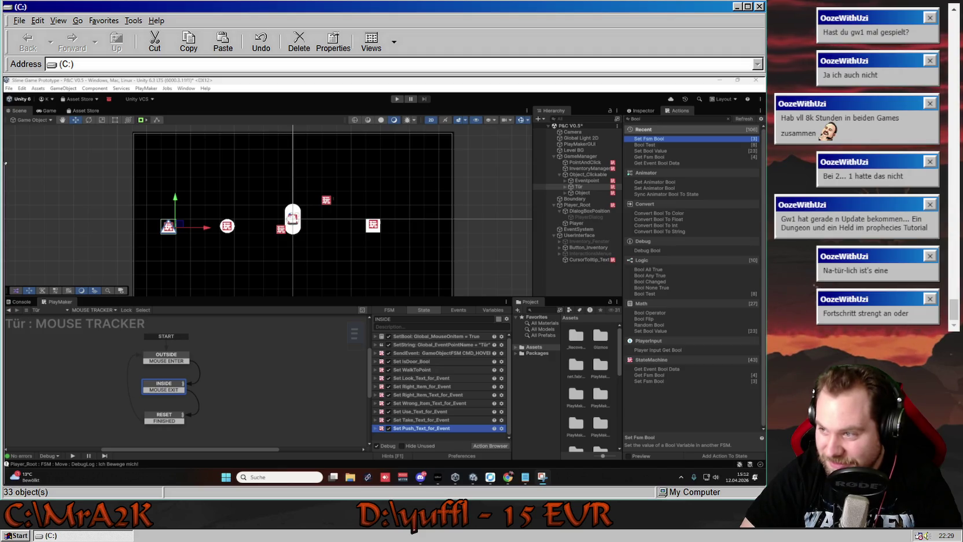
{"action": "left_click", "coordinate": [419, 430]}
{"action": "key", "text": "ctrl+c"}
{"action": "key", "text": "ctrl+v"}
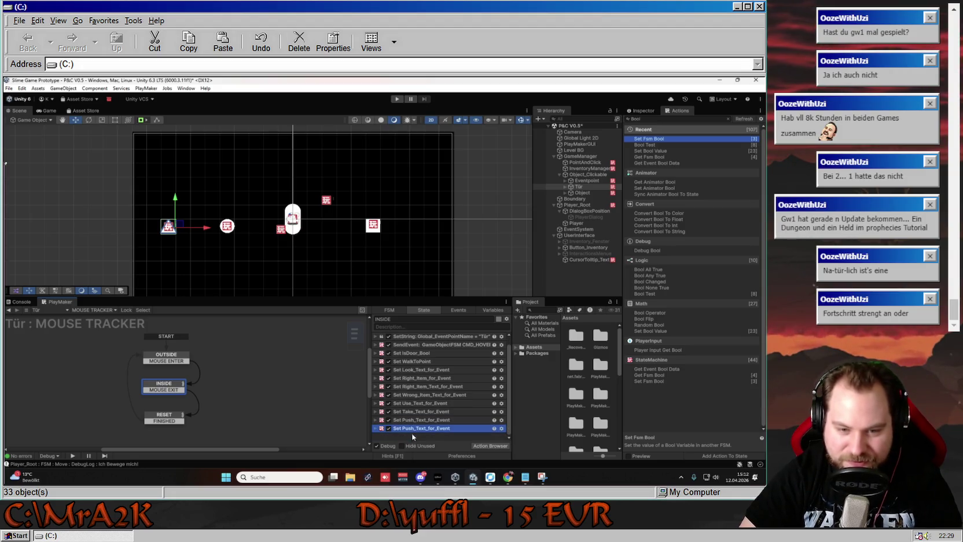
{"action": "right_click", "coordinate": [413, 431]}
- Rename the copied Push action to Set Close_Text_for_Event
{"action": "left_click", "coordinate": [436, 285]}
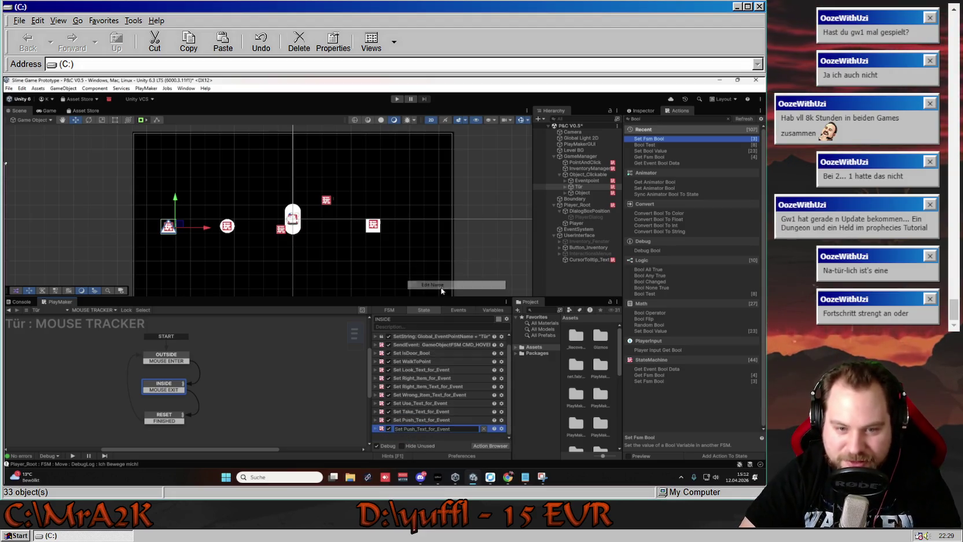
{"action": "left_click", "coordinate": [415, 429]}
{"action": "key", "text": "BackSpace"}
{"action": "key", "text": "BackSpace"}
{"action": "key", "text": "BackSpace"}
{"action": "type", "text": "R"}
{"action": "key", "text": "BackSpace"}
{"action": "type", "text": "Close"}
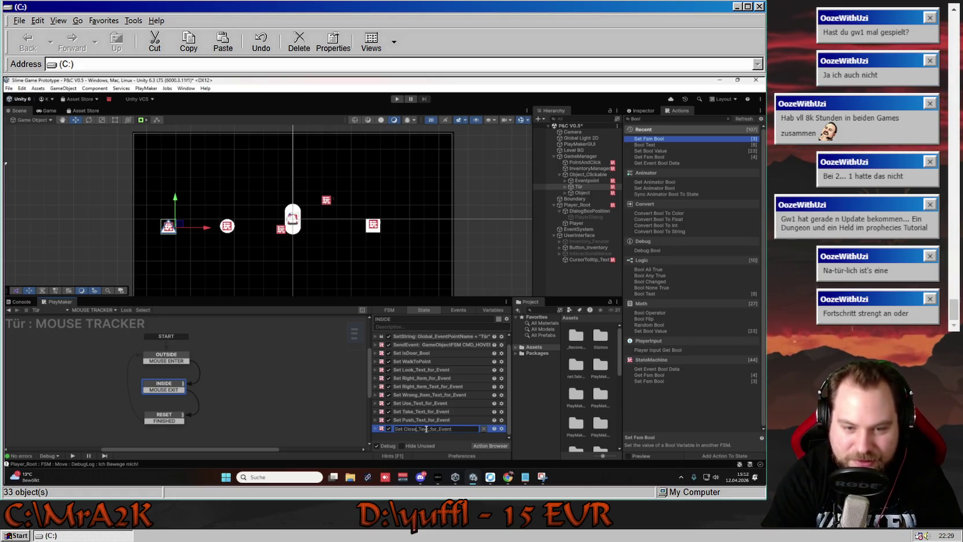
{"action": "key", "text": "Return"}
- Target the Close_Text variable and clear the copied push message from Set Value
{"action": "left_click", "coordinate": [406, 428]}
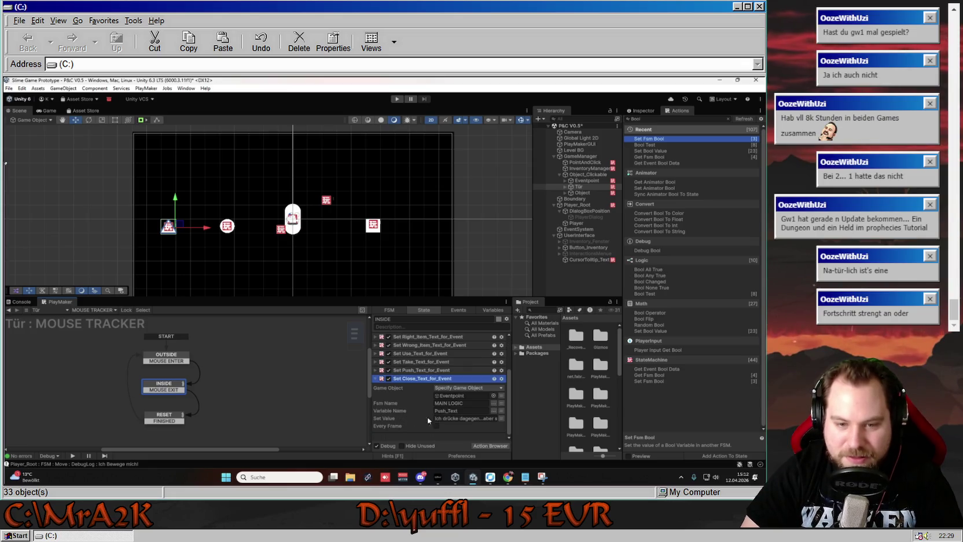
{"action": "left_click", "coordinate": [493, 411]}
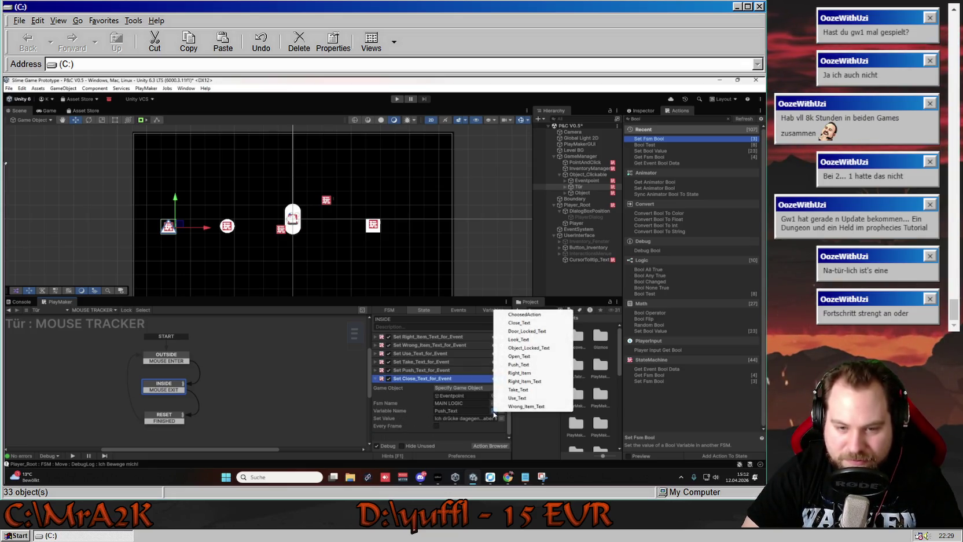
{"action": "left_click", "coordinate": [538, 322]}
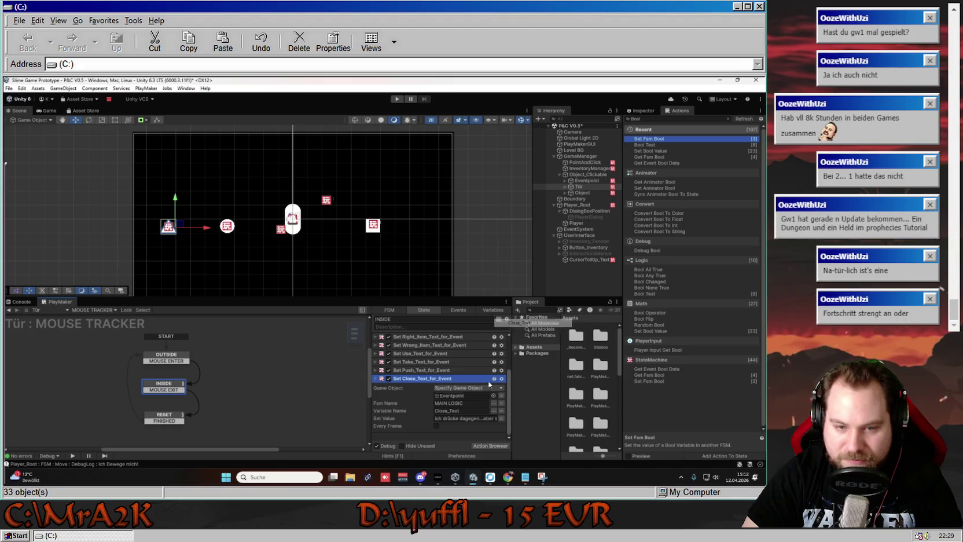
{"action": "left_click", "coordinate": [438, 418]}
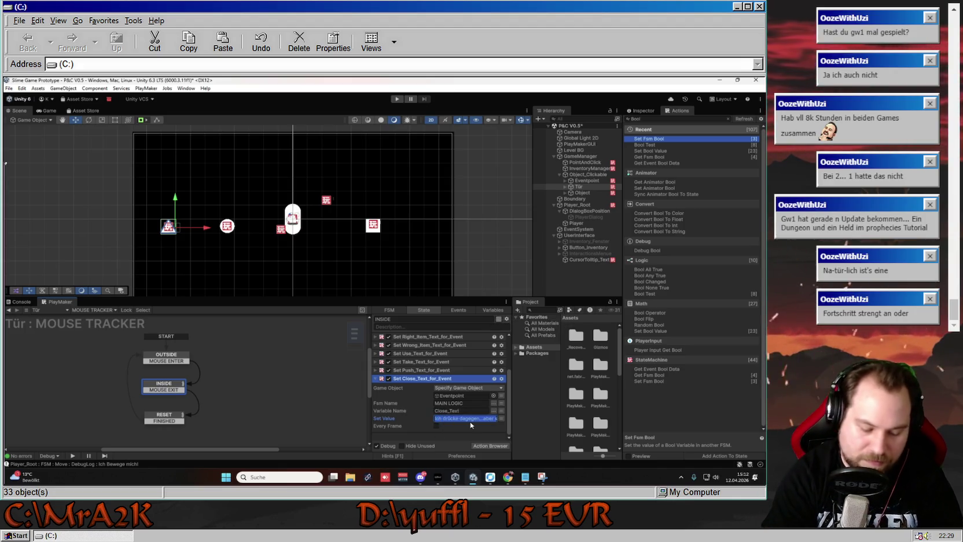
{"action": "key", "text": "BackSpace"}
{"action": "type", "text": "schließe"}
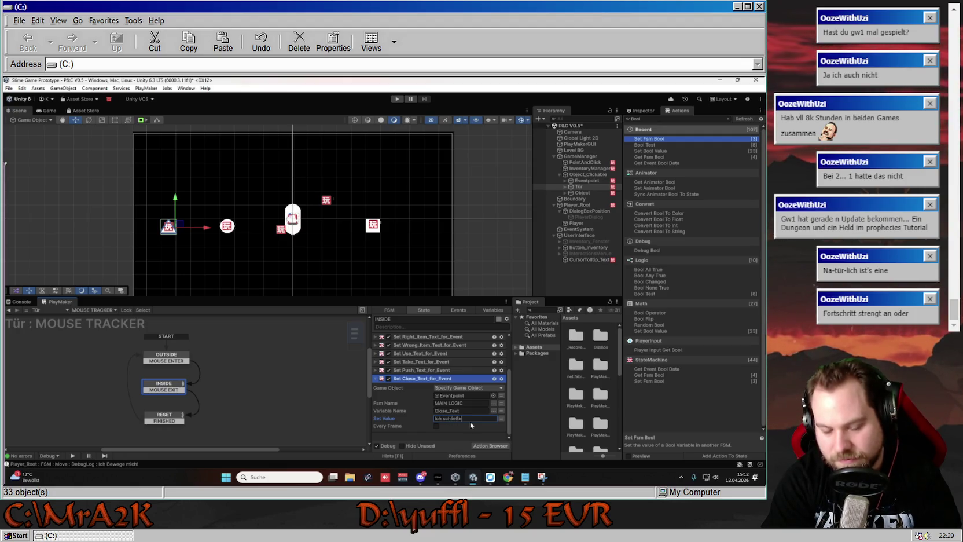
{"action": "key", "text": "BackSpace"}
{"action": "key", "text": "BackSpace"}
{"action": "key", "text": "BackSpace"}
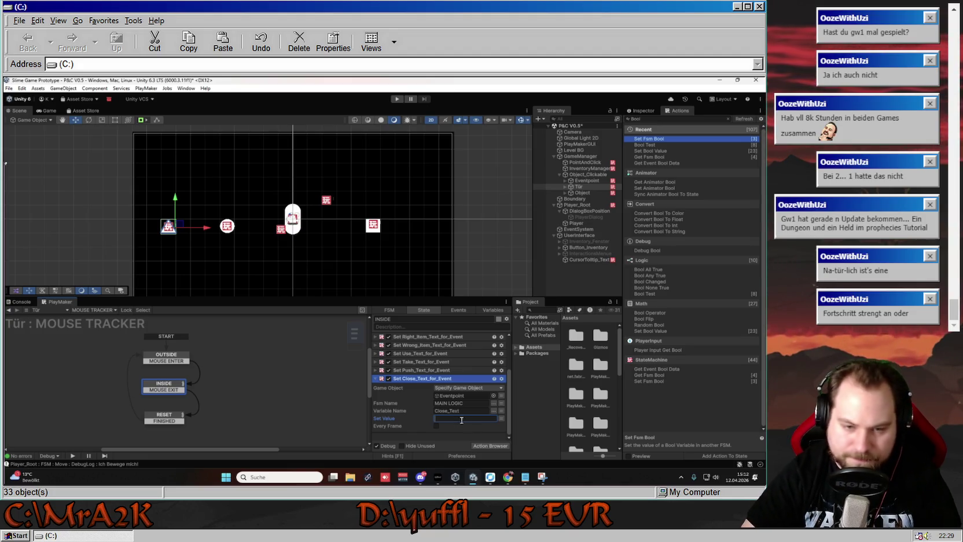
{"action": "left_click", "coordinate": [375, 378]}
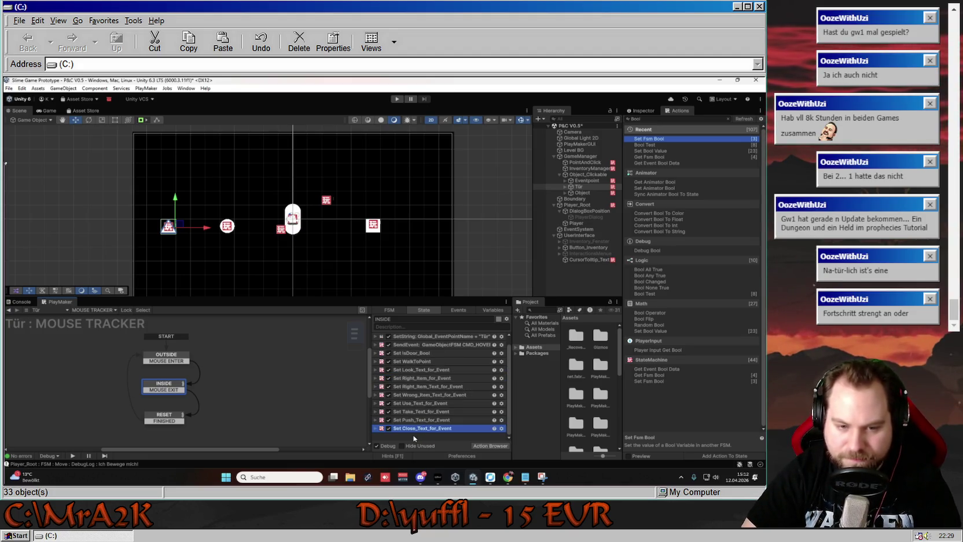
{"action": "left_click", "coordinate": [377, 429]}
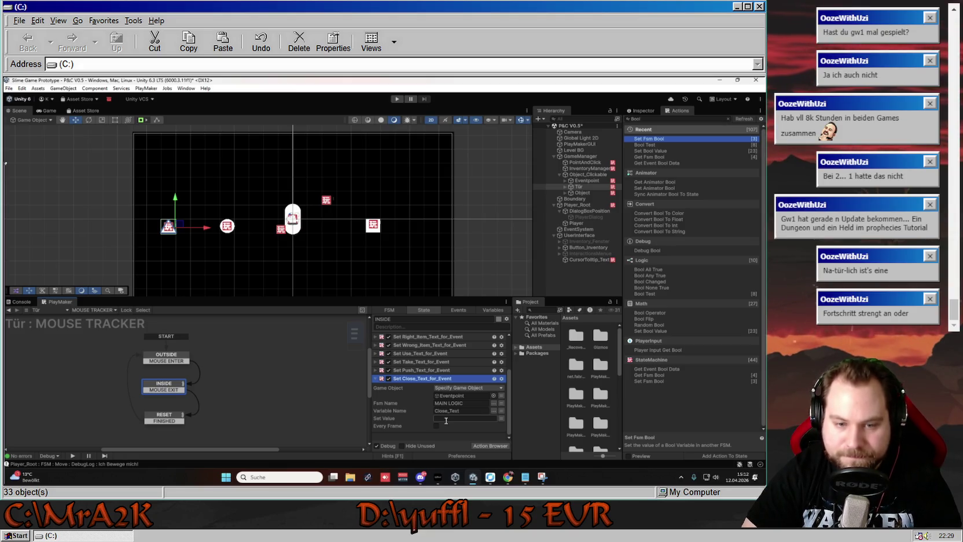
{"action": "left_click", "coordinate": [375, 380]}
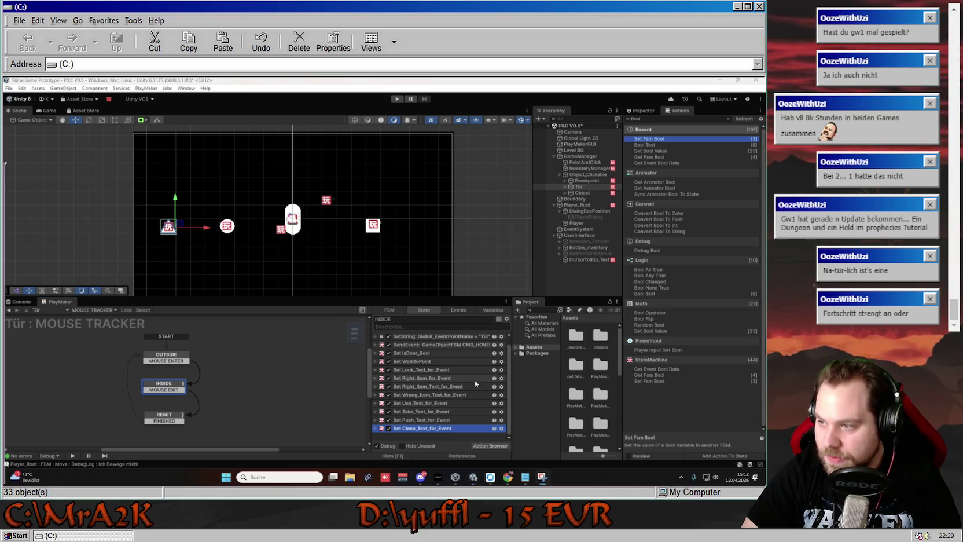
- Paste a copy of the Close text action and point it at Door_Locked_Text
{"action": "key", "text": "ctrl+c"}
{"action": "key", "text": "ctrl+v"}
{"action": "left_click", "coordinate": [376, 429]}
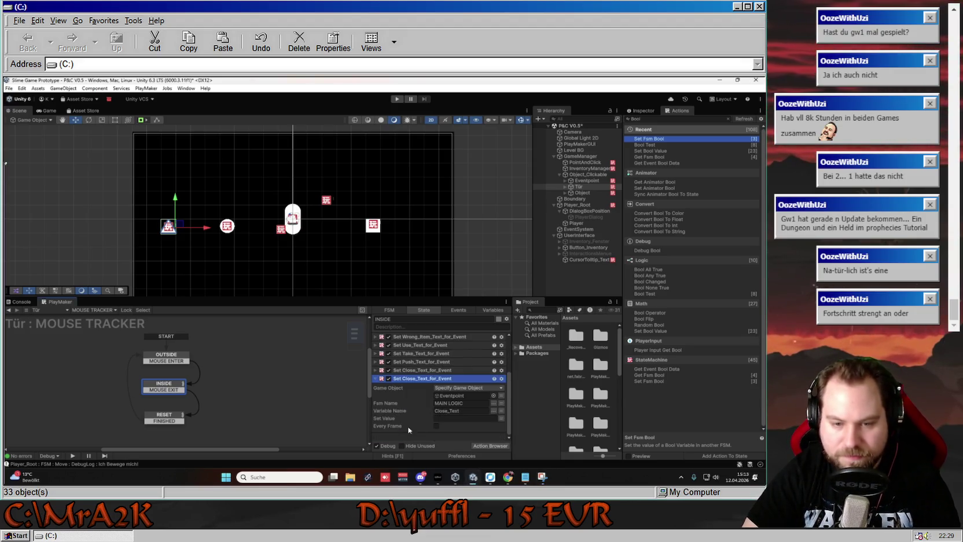
{"action": "left_click", "coordinate": [502, 411]}
{"action": "left_click", "coordinate": [526, 348]}
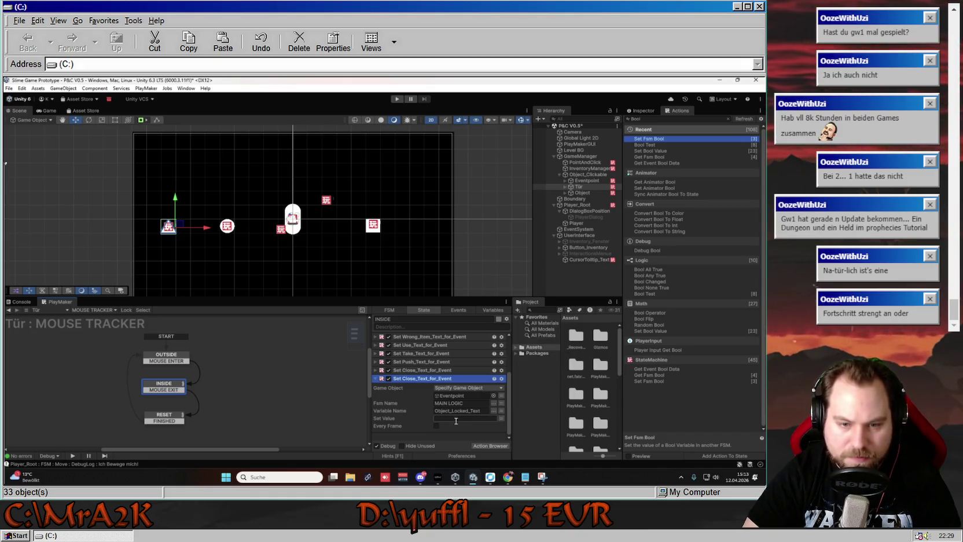
{"action": "left_click", "coordinate": [494, 410]}
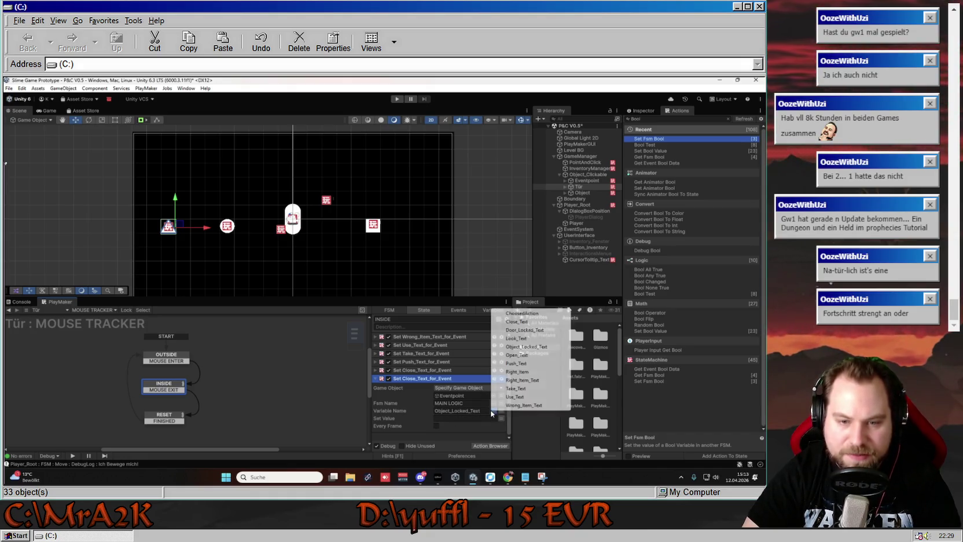
{"action": "left_click", "coordinate": [526, 330]}
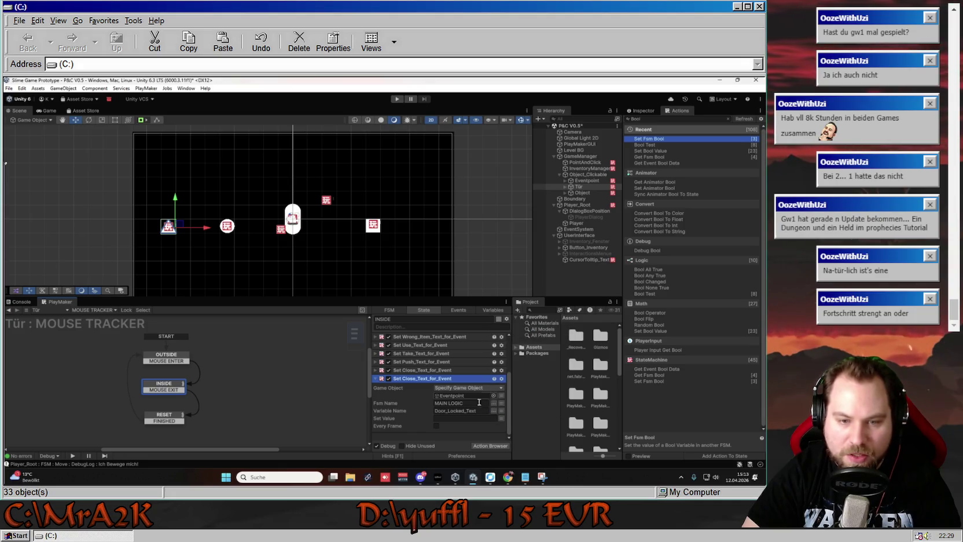
{"action": "left_click", "coordinate": [375, 370]}
{"action": "left_click", "coordinate": [375, 371]}
{"action": "left_click", "coordinate": [376, 370]}
{"action": "left_click", "coordinate": [375, 370]}
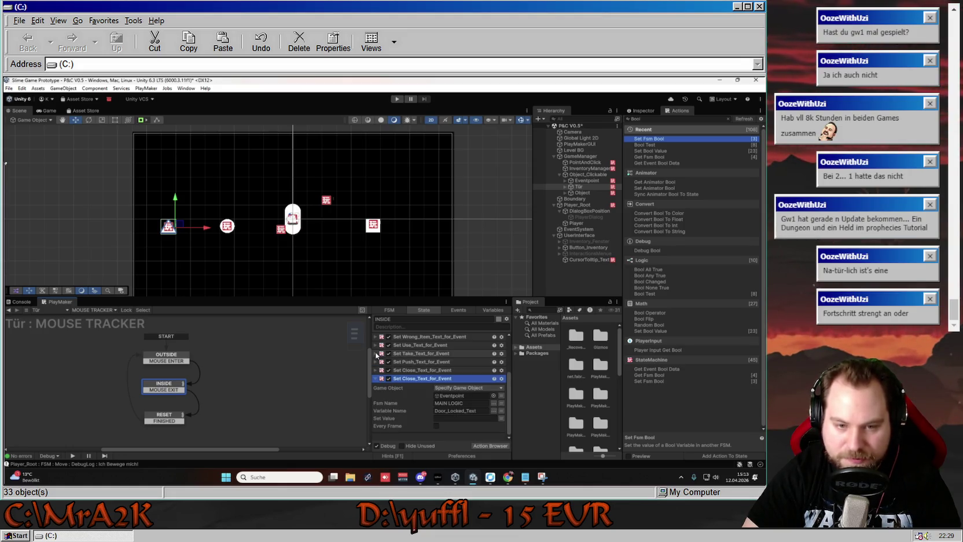
- Rename the new copy to Set Door_Locked_Text_for_Event
{"action": "right_click", "coordinate": [413, 379]}
{"action": "left_click", "coordinate": [451, 236]}
{"action": "left_click", "coordinate": [413, 379]}
{"action": "left_click_drag", "start_coordinate": [416, 380], "coordinate": [405, 380]}
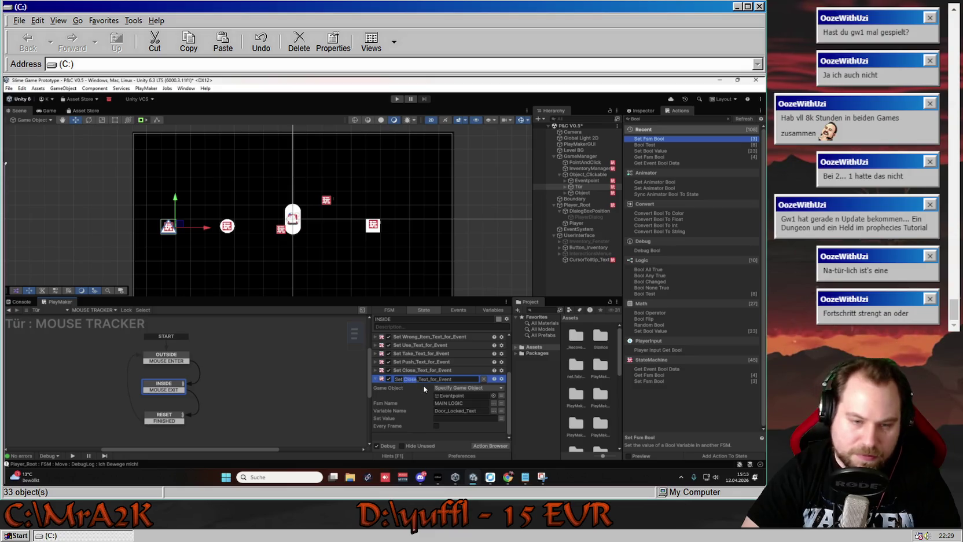
{"action": "type", "text": "Door"}
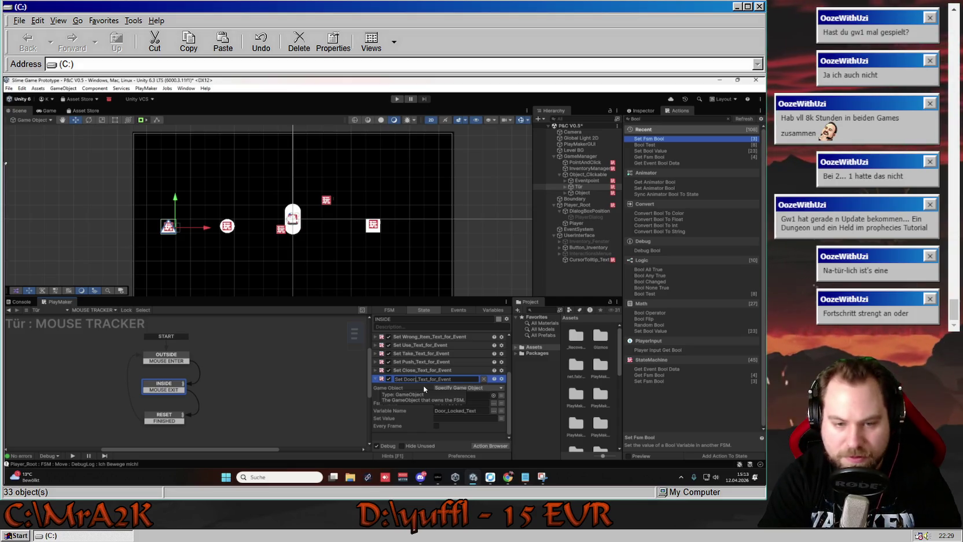
{"action": "type", "text": "_Locke"}
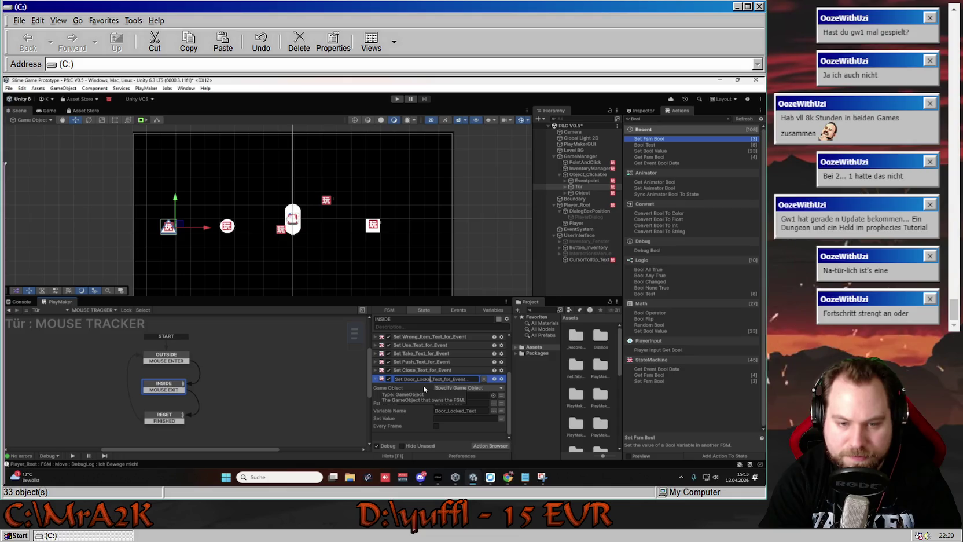
{"action": "type", "text": "d"}
{"action": "key", "text": "Return"}
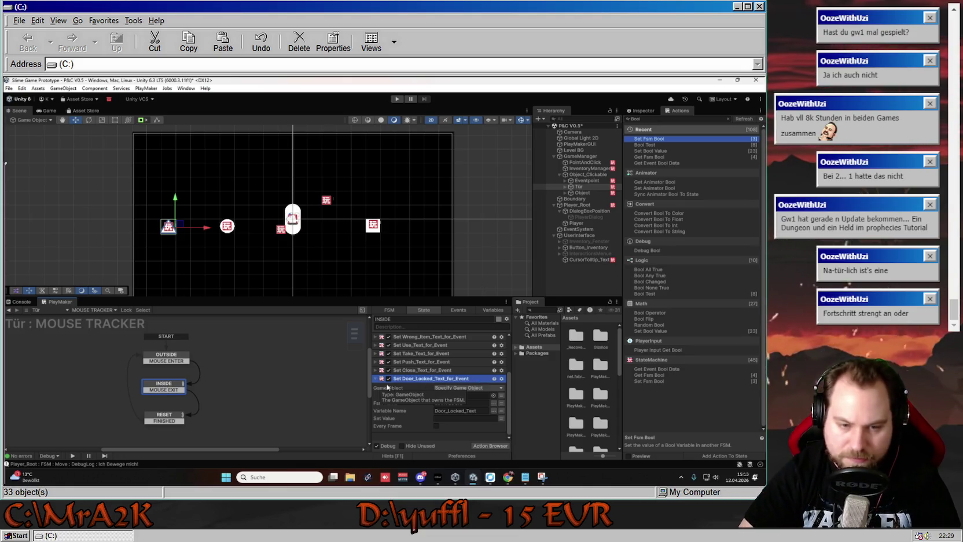
- Enter the locked-door message 'Die Tür ist fest verschlossen…', collapse the action and deselect INSIDE
{"action": "left_click", "coordinate": [456, 418]}
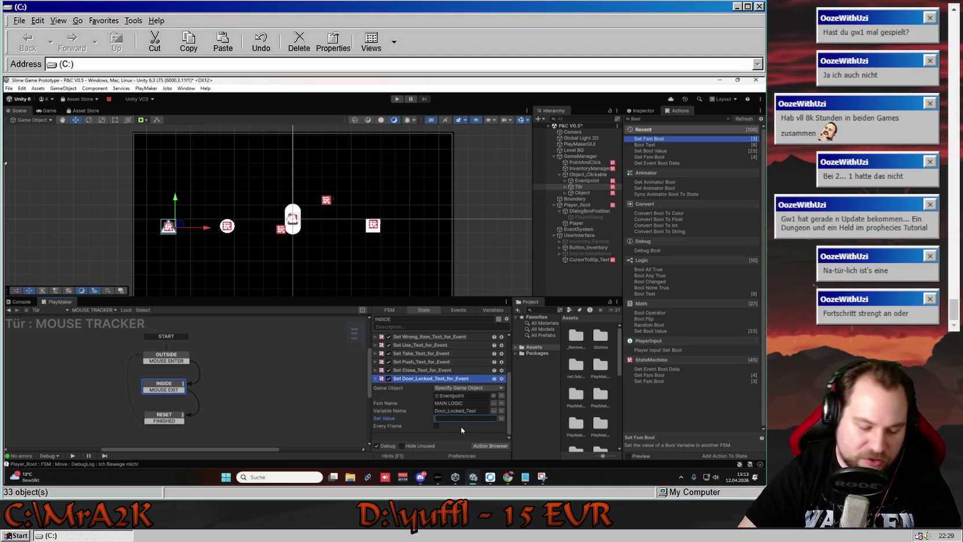
{"action": "type", "text": "Die Tür ist fest versc"}
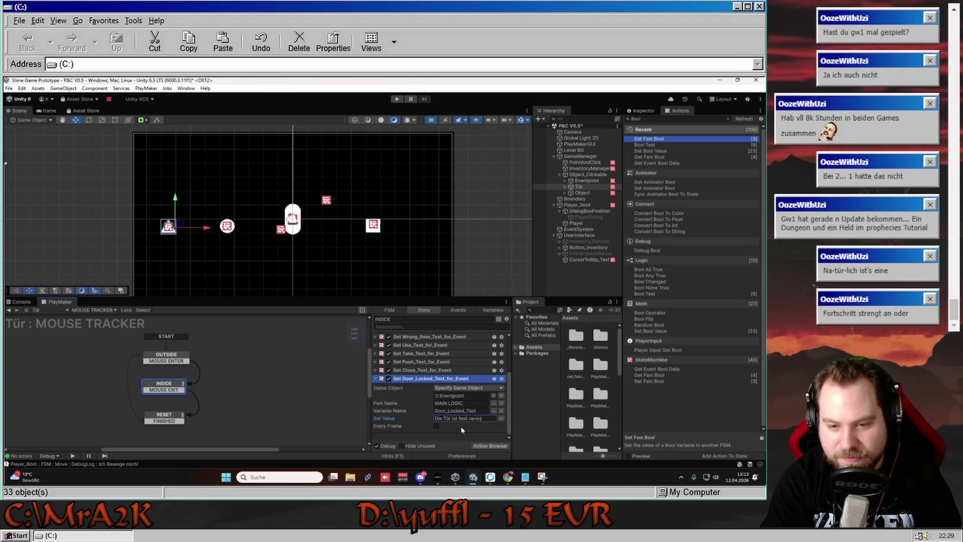
{"action": "key", "text": "Home"}
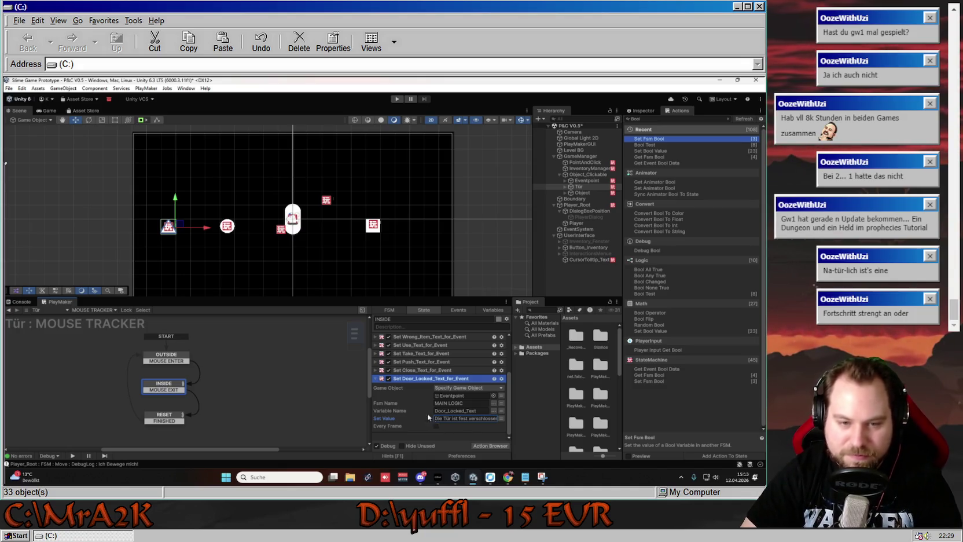
{"action": "left_click", "coordinate": [375, 379]}
{"action": "scroll", "coordinate": [390, 407], "scroll_direction": "up", "scroll_amount": 1}
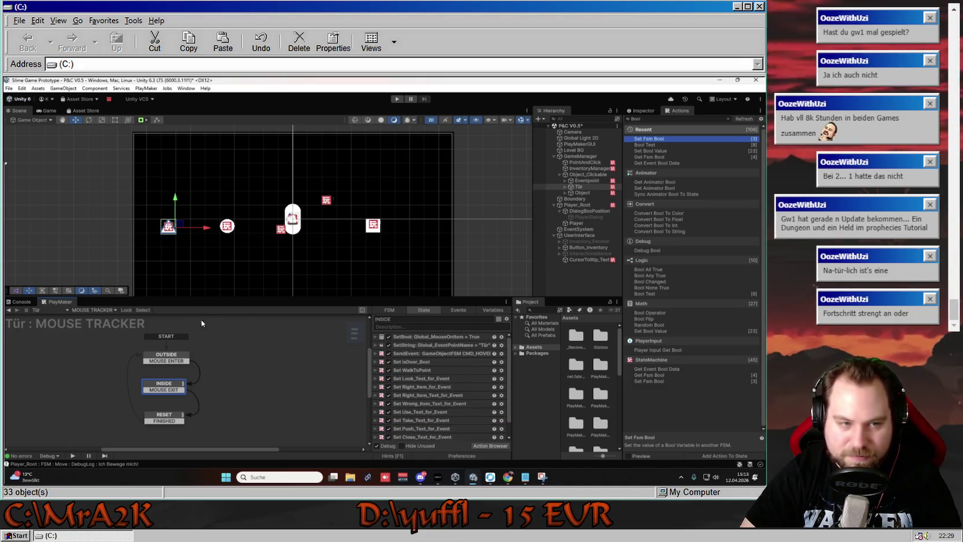
{"action": "left_click", "coordinate": [268, 329]}
- Start Play mode and show Eventpoint's MAIN LOGIC graph in PlayMaker
{"action": "left_click", "coordinate": [398, 99]}
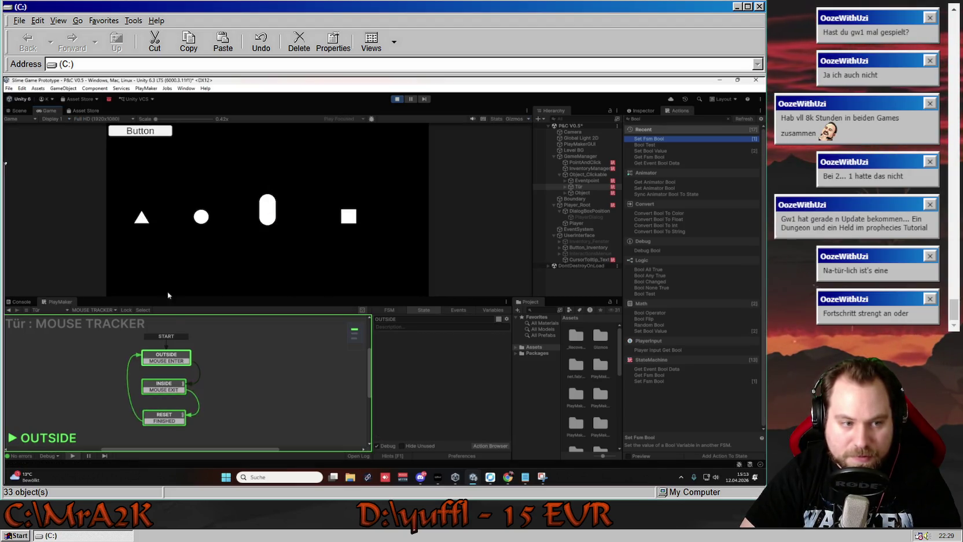
{"action": "left_click", "coordinate": [104, 309]}
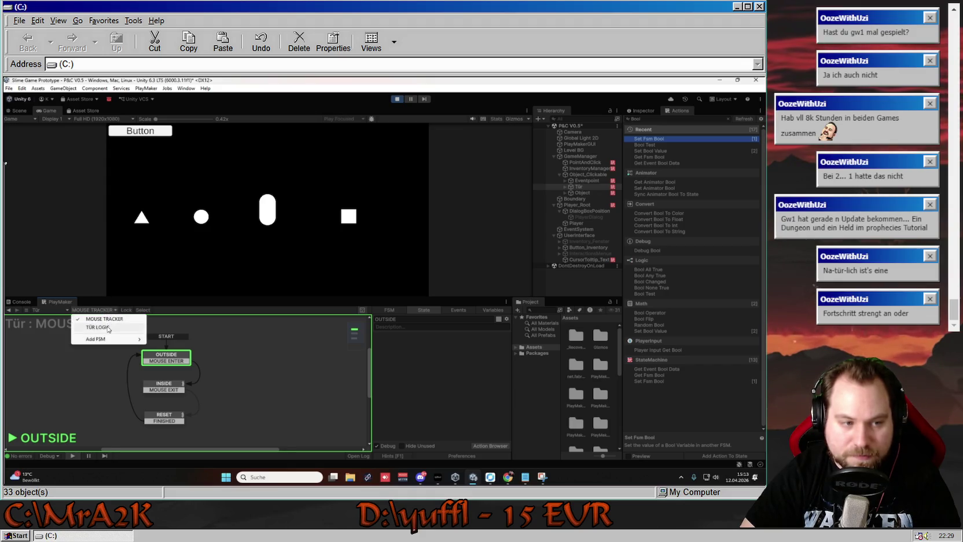
{"action": "left_click", "coordinate": [97, 328]}
{"action": "left_click", "coordinate": [585, 180]}
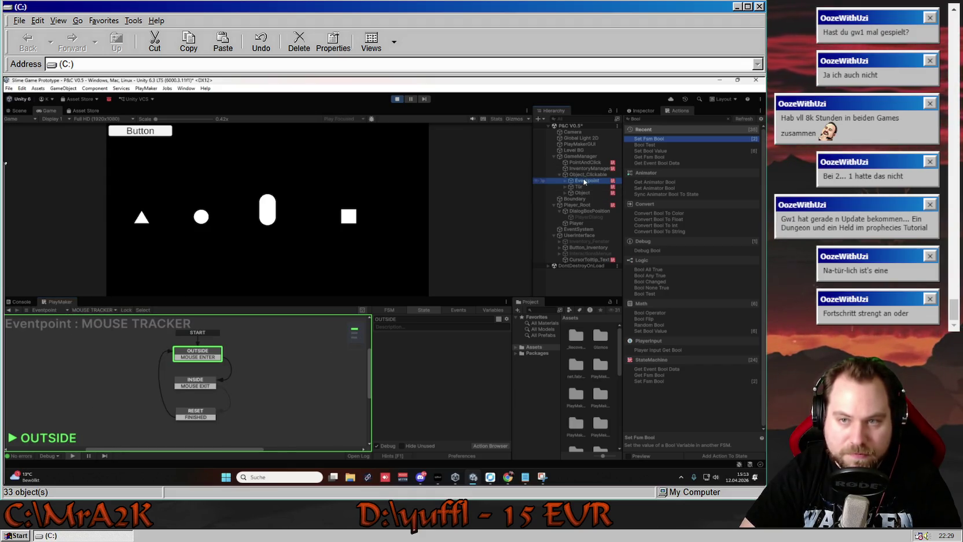
{"action": "left_click", "coordinate": [92, 310]}
{"action": "left_click", "coordinate": [95, 327]}
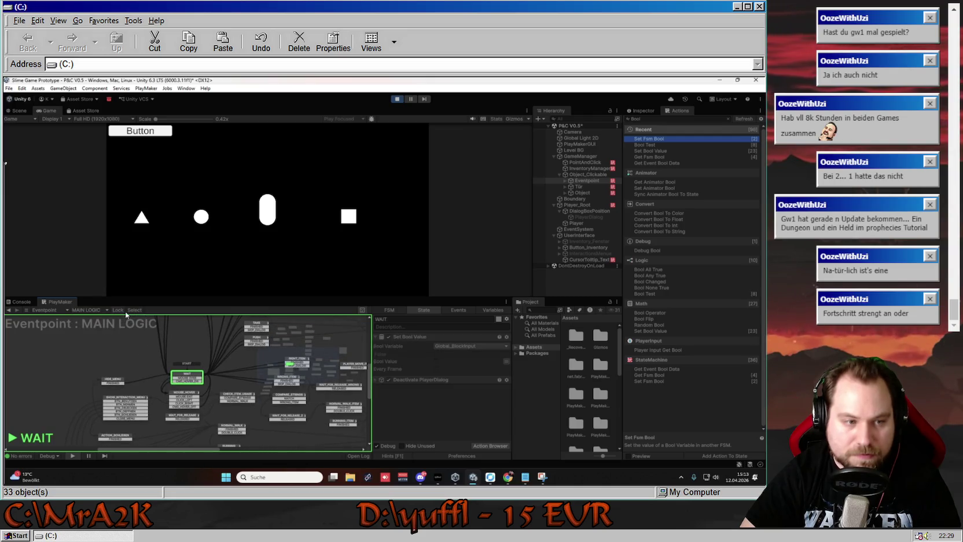
{"action": "mouse_move", "coordinate": [226, 349]}
{"action": "left_mouse_down"}
{"action": "mouse_move", "coordinate": [181, 376]}
{"action": "mouse_move", "coordinate": [165, 411]}
{"action": "mouse_move", "coordinate": [183, 427]}
{"action": "left_mouse_up"}
{"action": "scroll", "coordinate": [183, 427], "scroll_direction": "down", "scroll_amount": 1}
{"action": "scroll", "coordinate": [185, 405], "scroll_direction": "down", "scroll_amount": 2}
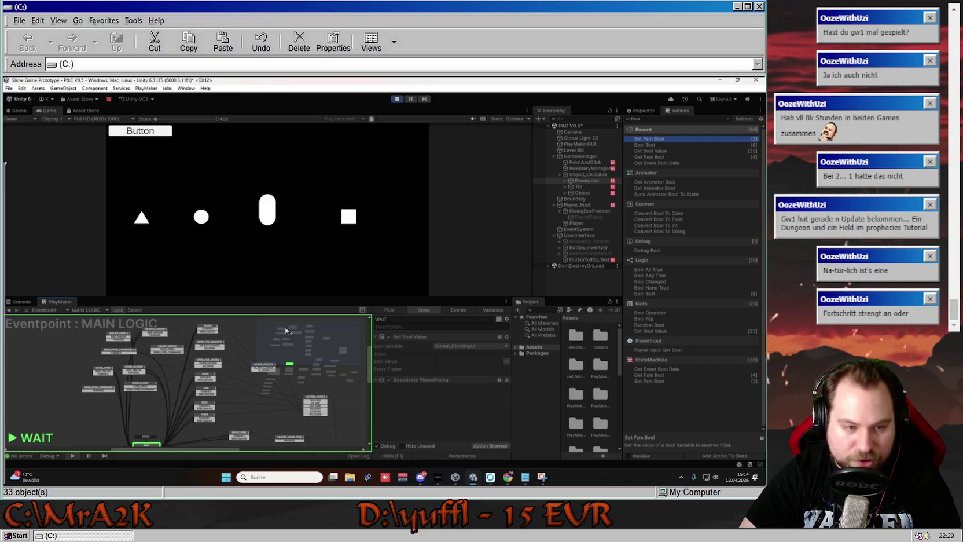
- Walk the player to the circle, then use it (Benutzen) and push it (Drücken)
{"action": "left_click", "coordinate": [288, 221]}
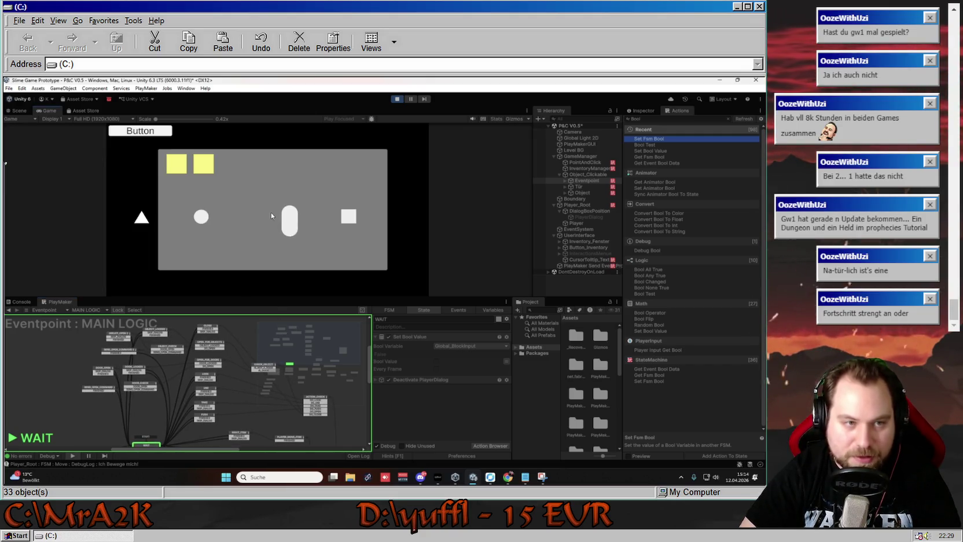
{"action": "left_click", "coordinate": [264, 217]}
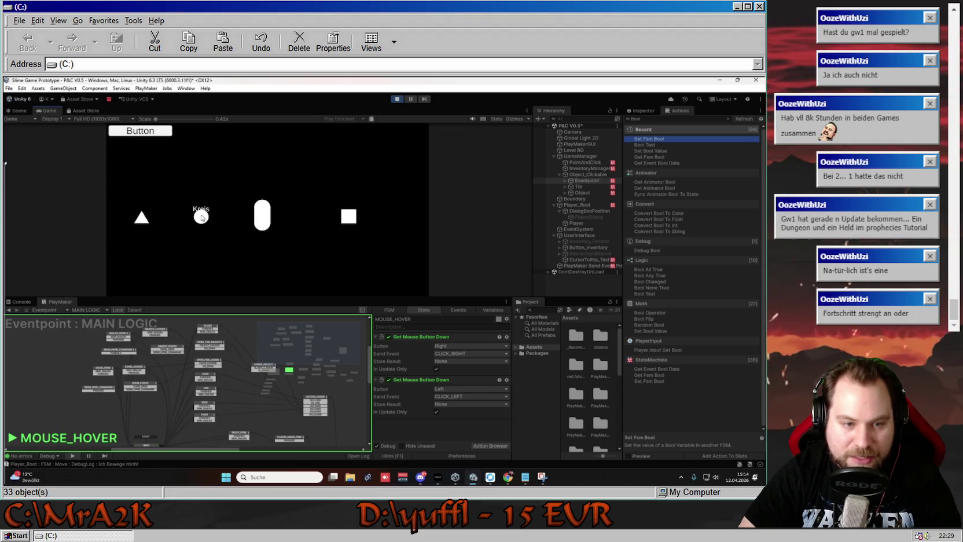
{"action": "right_click", "coordinate": [201, 217]}
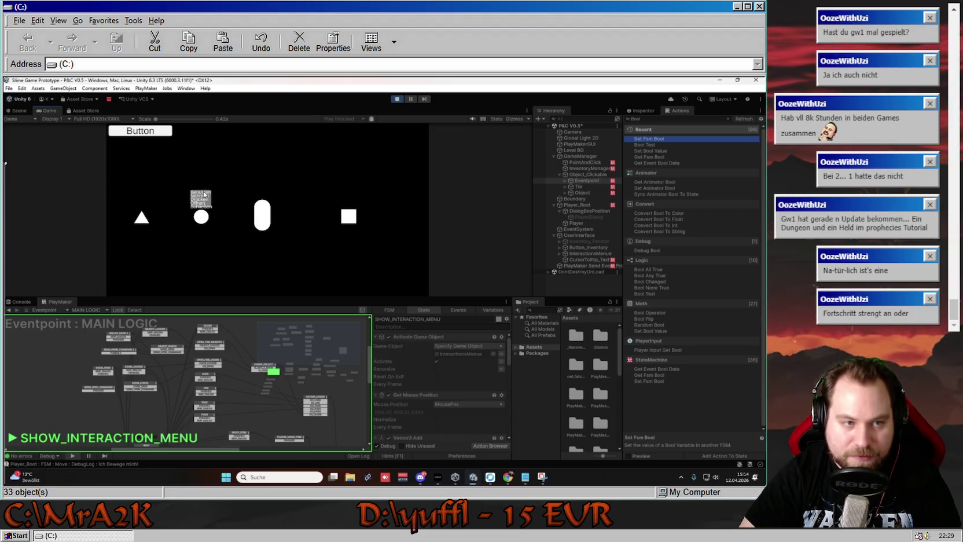
{"action": "left_click", "coordinate": [204, 194]}
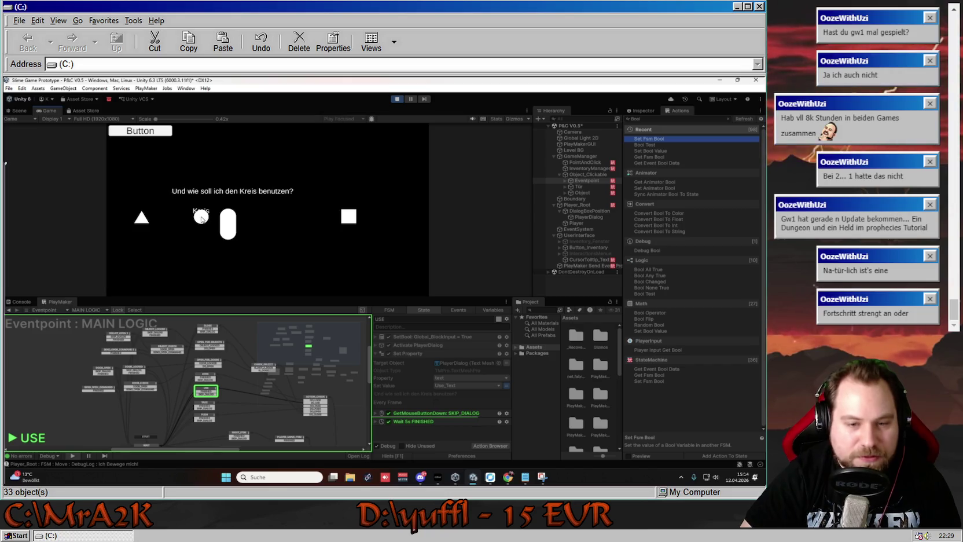
{"action": "left_click", "coordinate": [202, 218]}
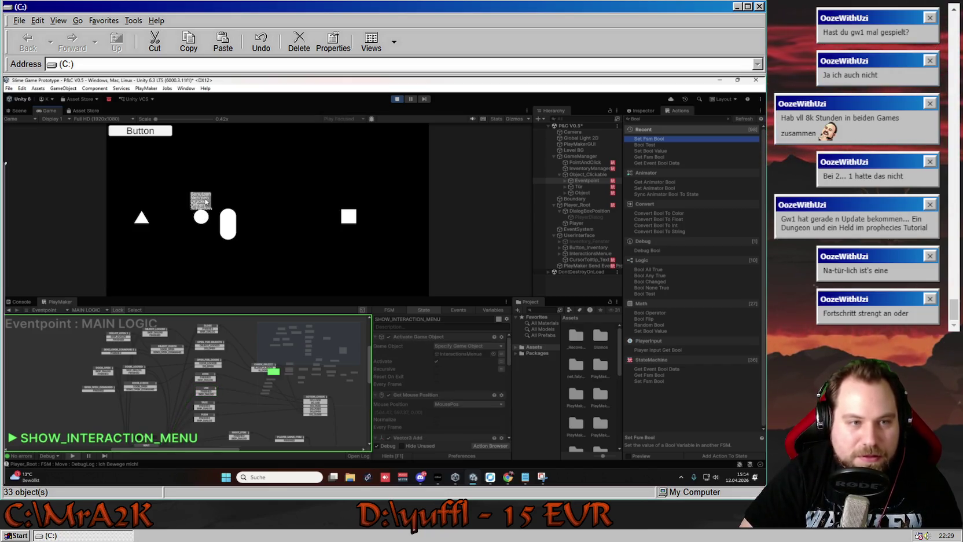
{"action": "left_click", "coordinate": [206, 201]}
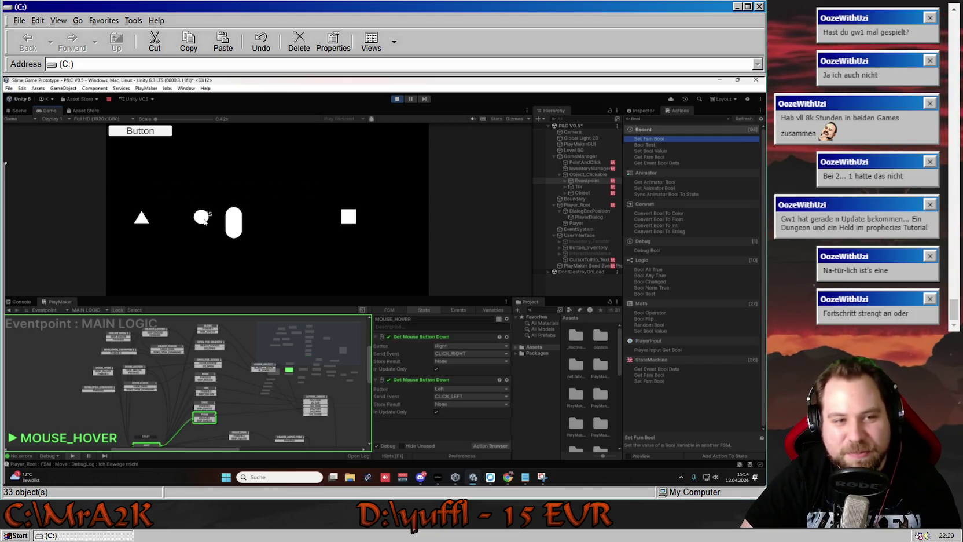
- Take the circle (Nehmen), getting 'Ne...Ich steh mehr auf Polygone.', then try another interaction
{"action": "left_click", "coordinate": [205, 217]}
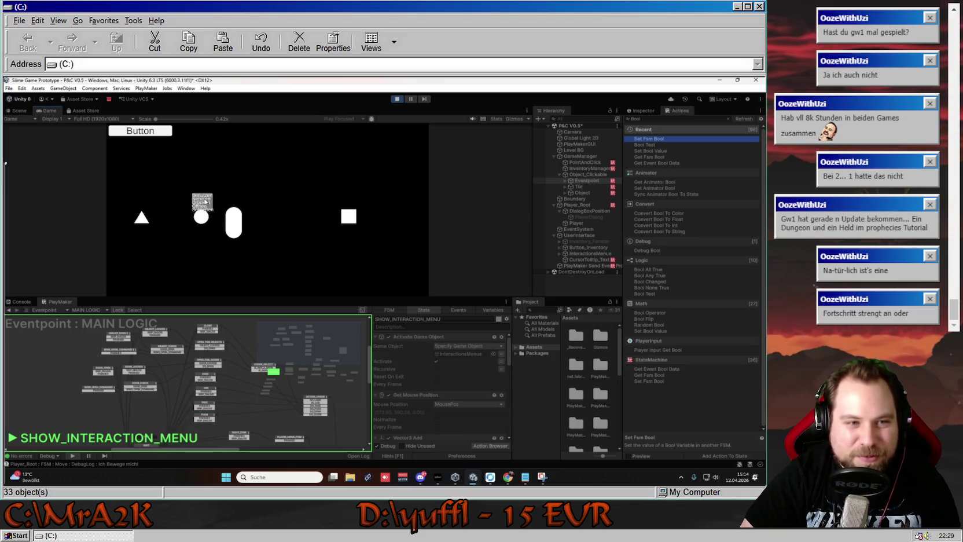
{"action": "left_click", "coordinate": [203, 199]}
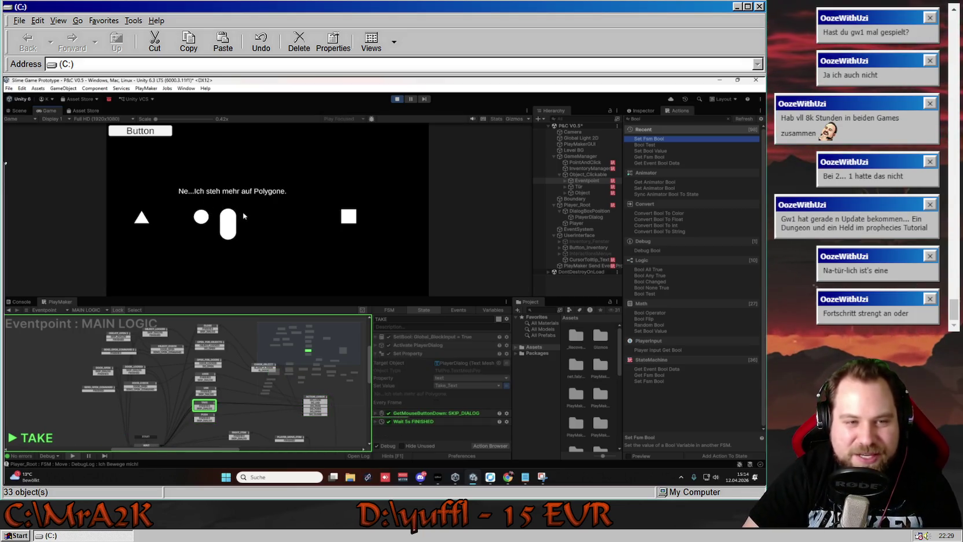
{"action": "left_click", "coordinate": [202, 217]}
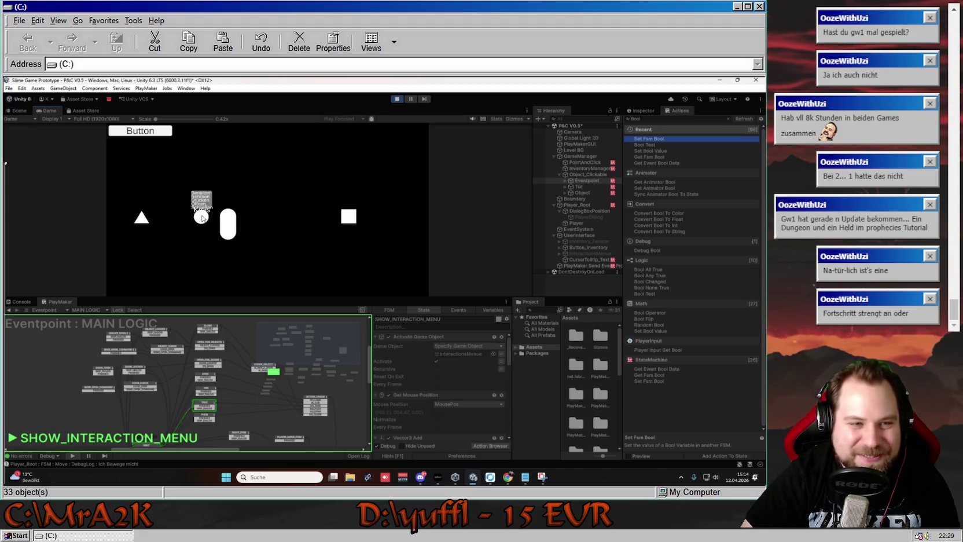
{"action": "left_click", "coordinate": [203, 204]}
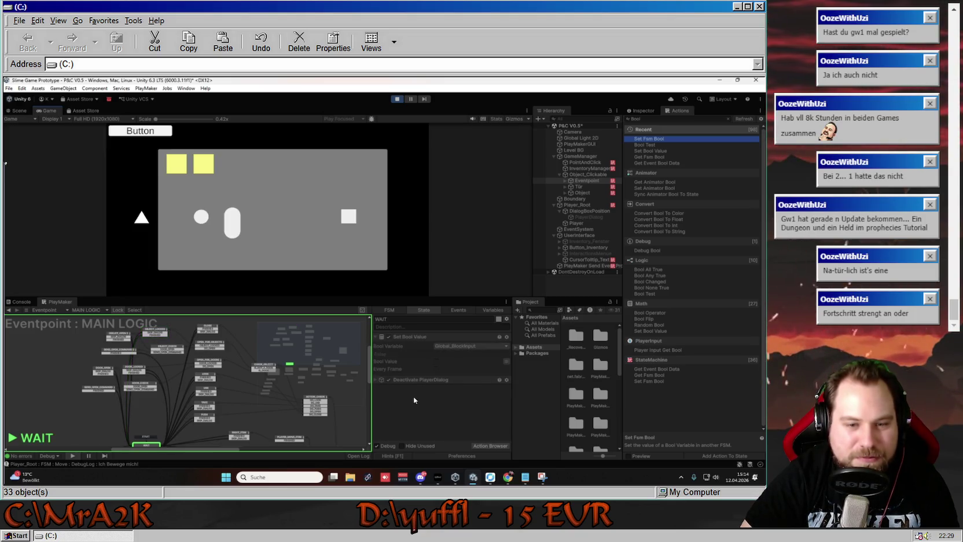
- Pick another circle interaction that ends in OBJECT_LOCKED, then select the CHECK_OBJECT state
{"action": "mouse_move", "coordinate": [202, 219]}
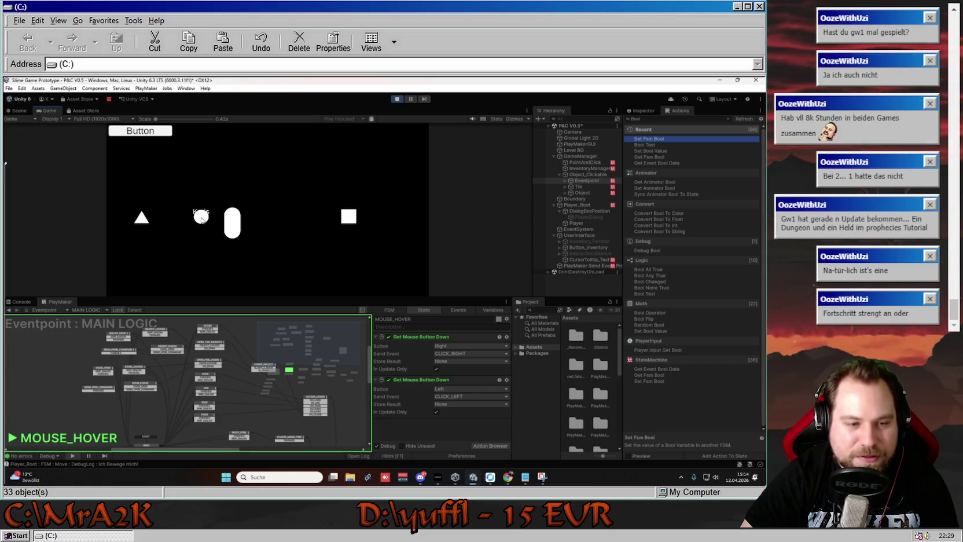
{"action": "right_click", "coordinate": [202, 218]}
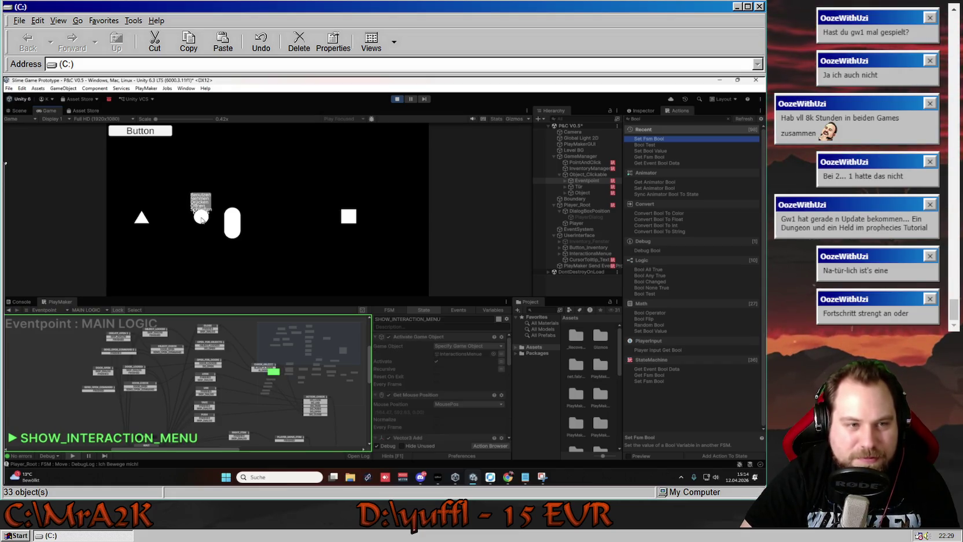
{"action": "left_click", "coordinate": [199, 201]}
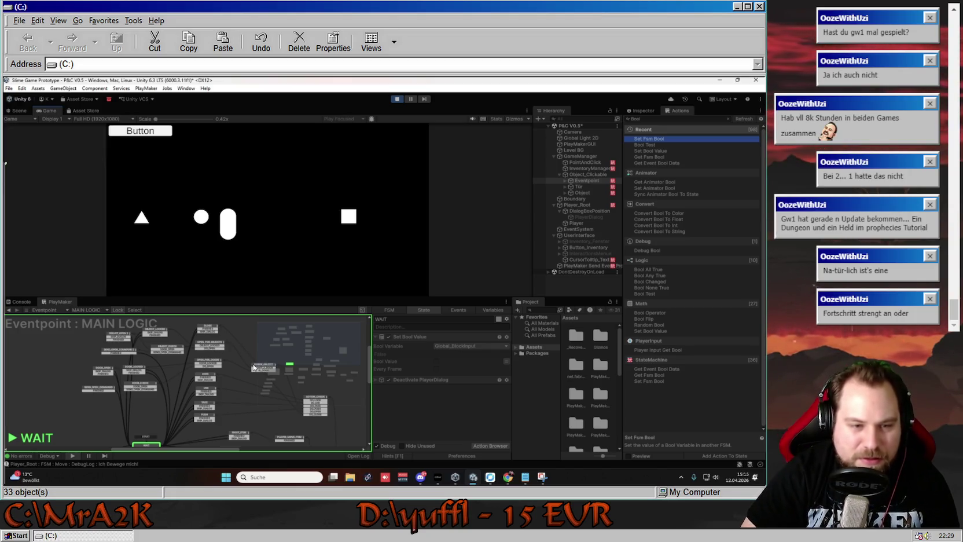
{"action": "left_click", "coordinate": [254, 366]}
- Compare CHECK_OBJECT's isDoor test with OPEN_FOR_OBJECTS's locked Bool Test, then reopen the circle's menu
{"action": "left_click_drag", "start_coordinate": [241, 354], "coordinate": [213, 353]}
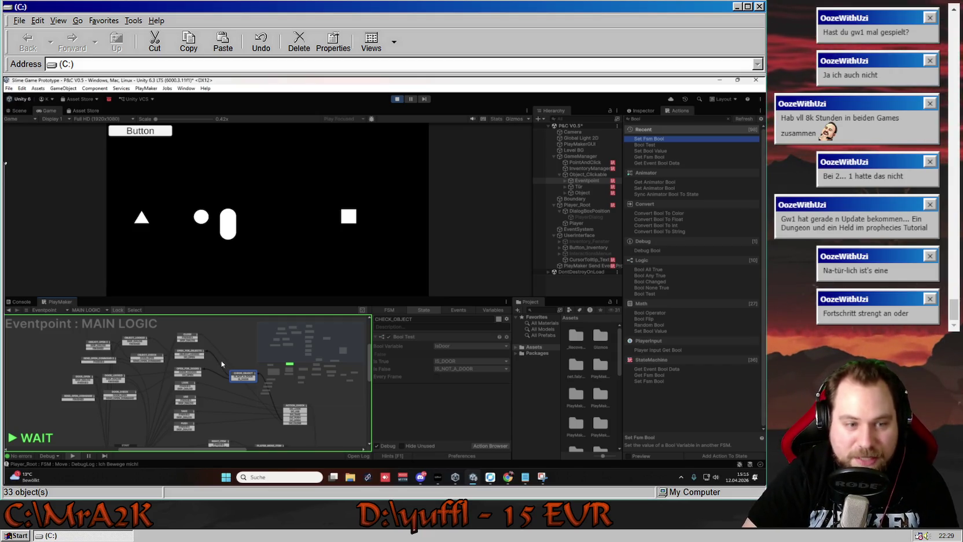
{"action": "left_click", "coordinate": [190, 351]}
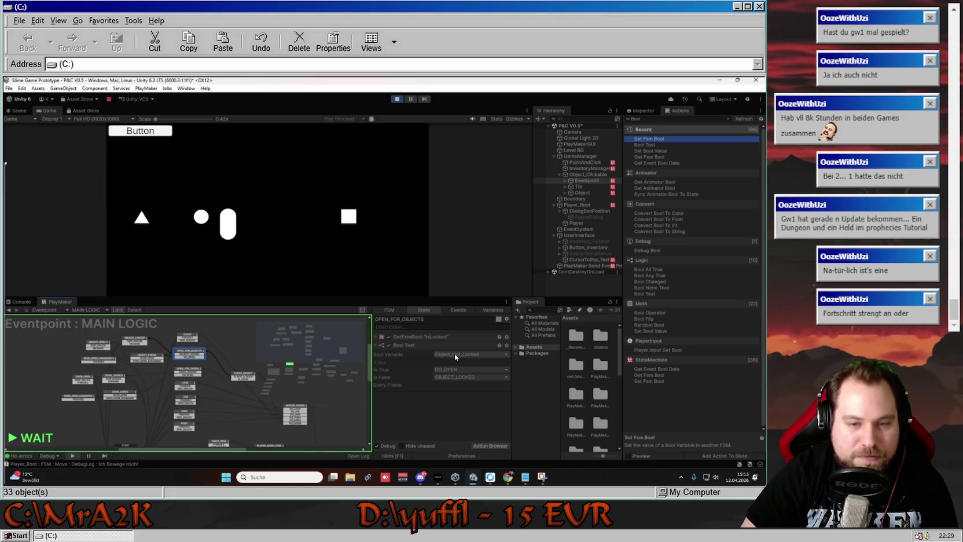
{"action": "left_click", "coordinate": [246, 375]}
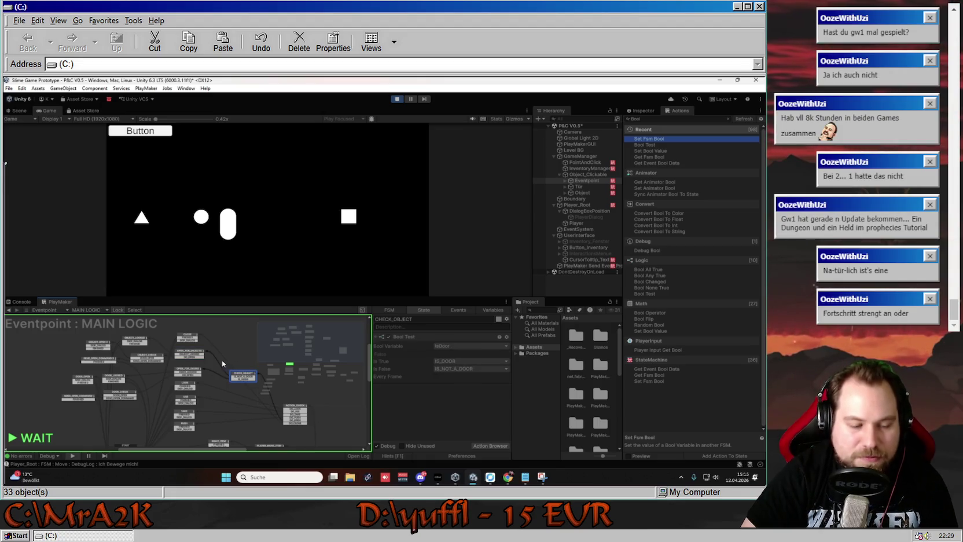
{"action": "left_click", "coordinate": [185, 354]}
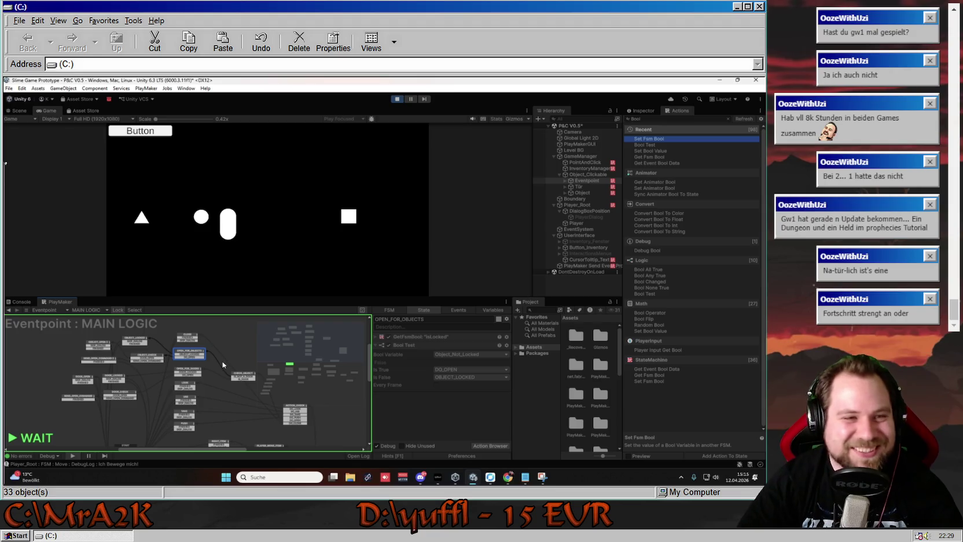
{"action": "left_click", "coordinate": [202, 218]}
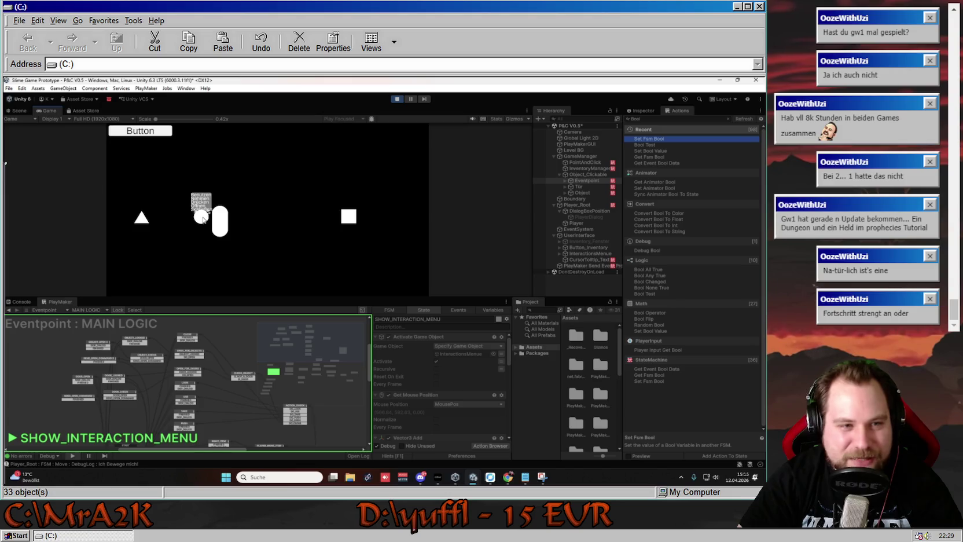
- Close the circle (Schließen), then use, take and push the triangle door, each showing its reply
{"action": "left_click", "coordinate": [207, 206]}
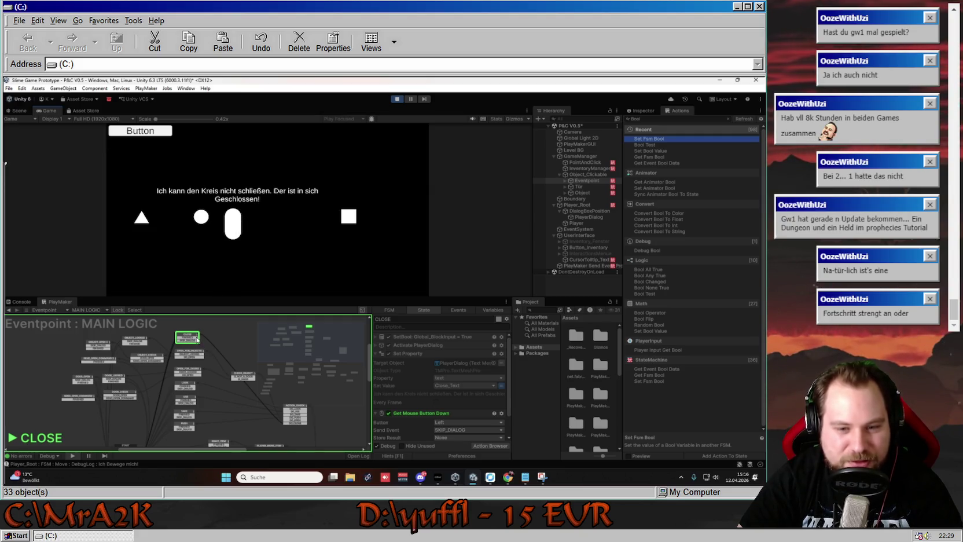
{"action": "left_click", "coordinate": [236, 289]}
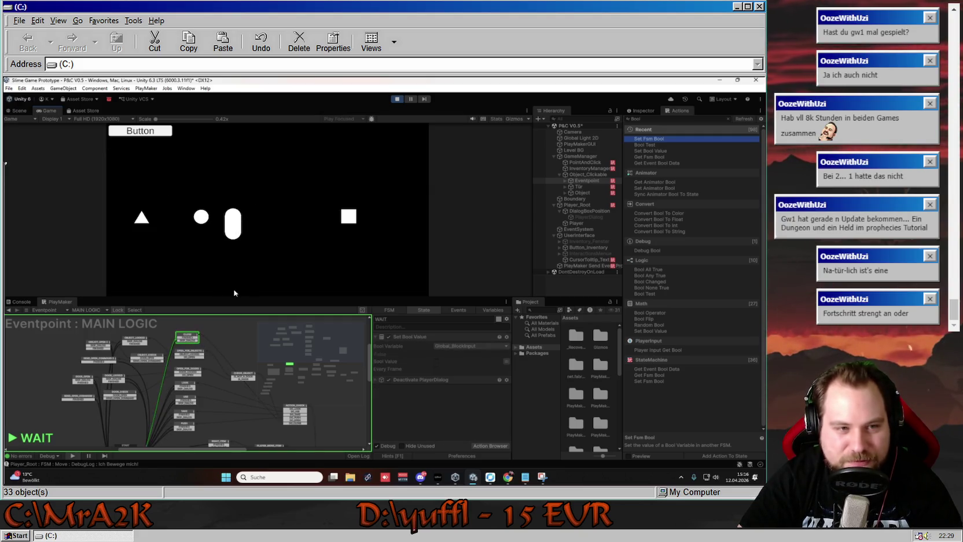
{"action": "right_click", "coordinate": [145, 219]}
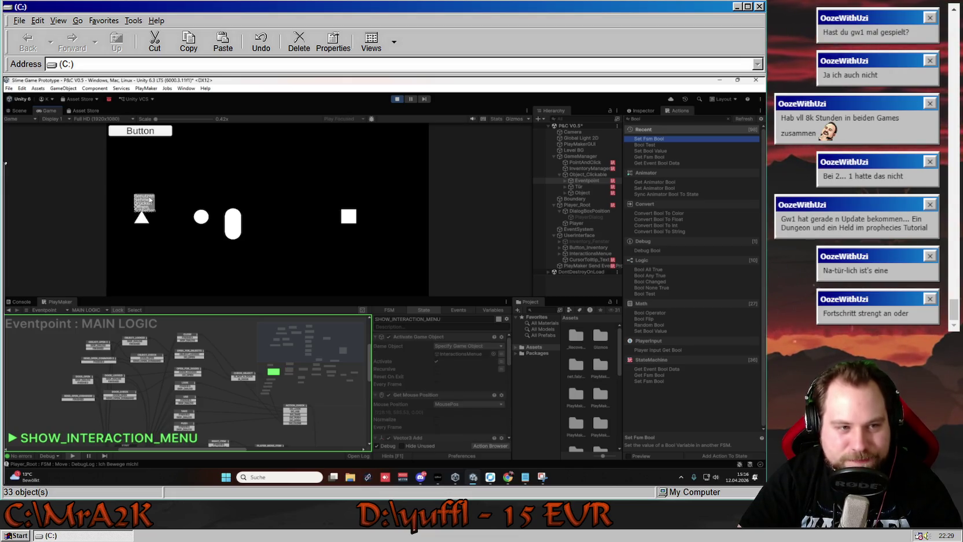
{"action": "left_click", "coordinate": [148, 197]}
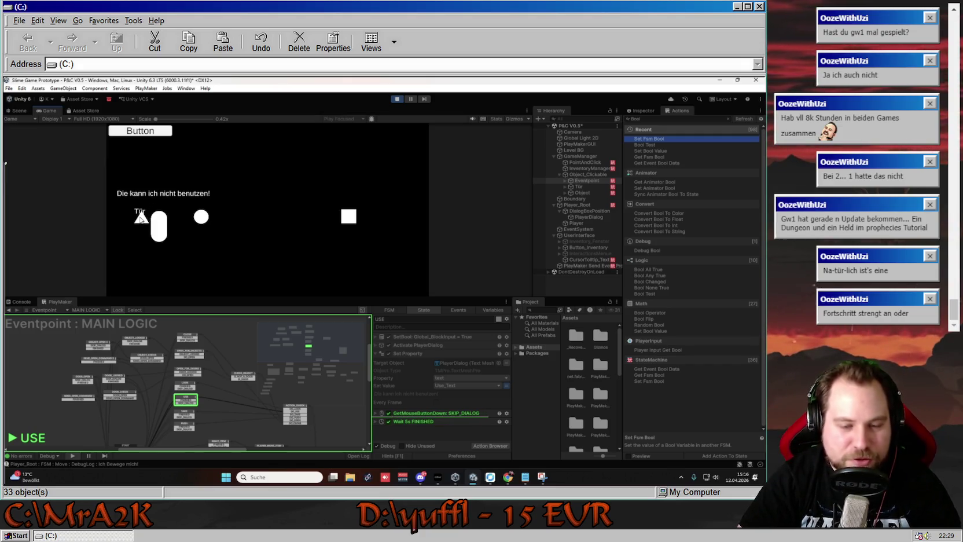
{"action": "right_click", "coordinate": [142, 215]}
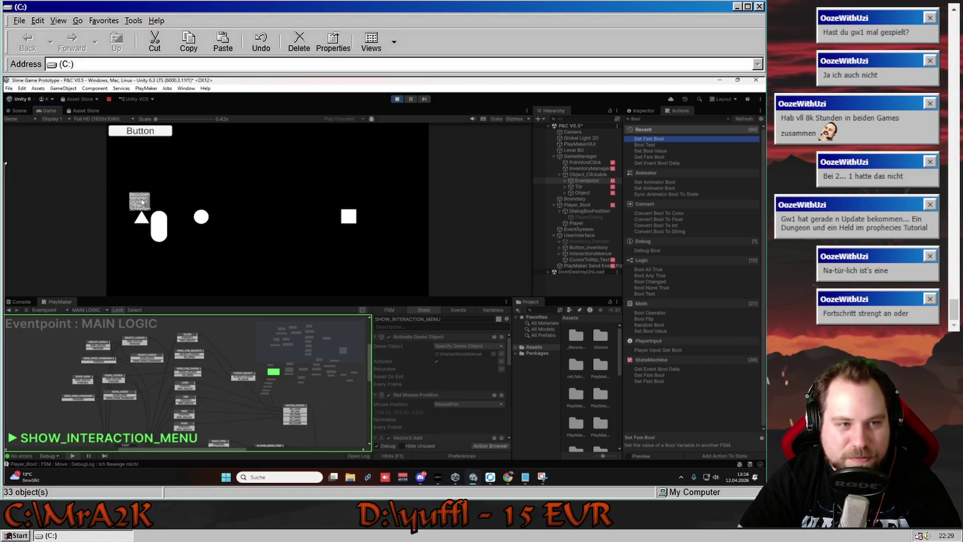
{"action": "left_click", "coordinate": [142, 201]}
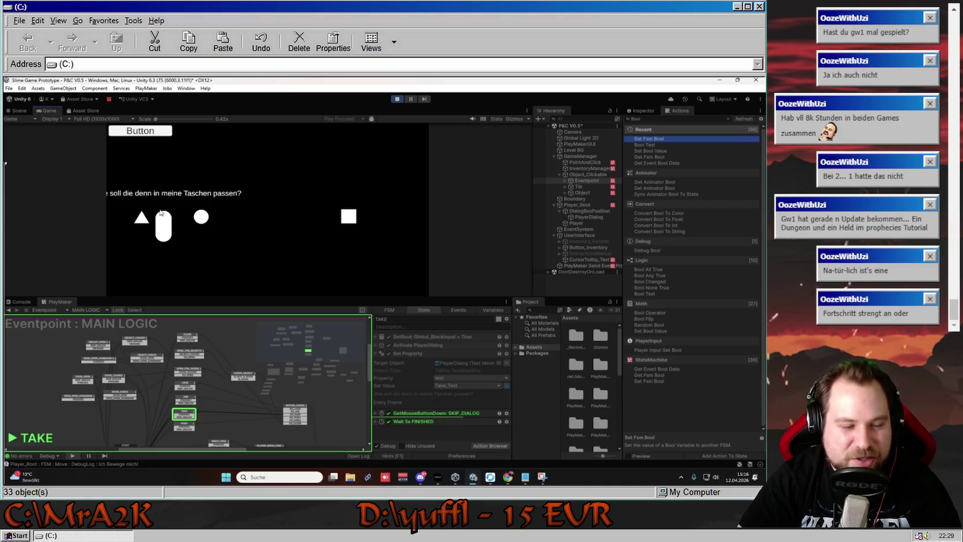
{"action": "left_click", "coordinate": [142, 219]}
{"action": "left_click", "coordinate": [145, 213]}
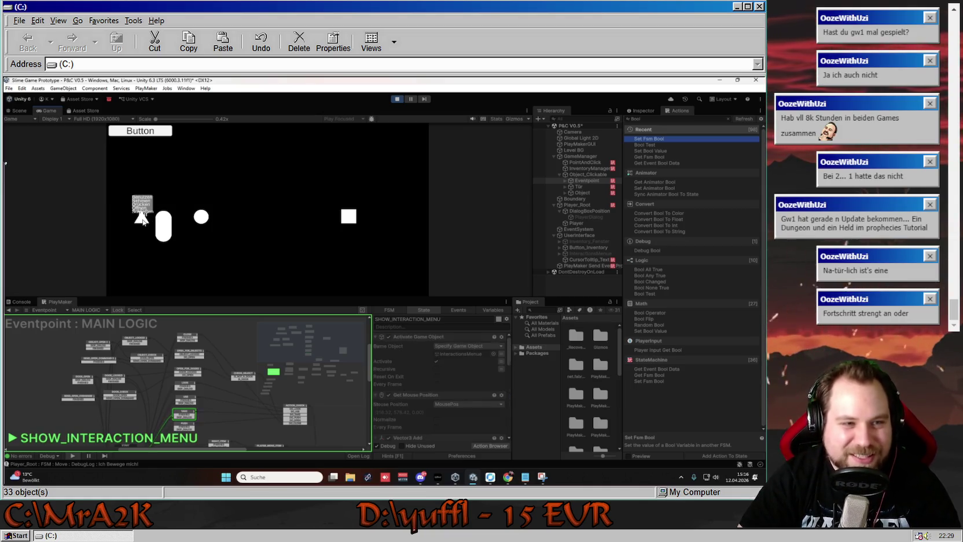
{"action": "left_click", "coordinate": [145, 205]}
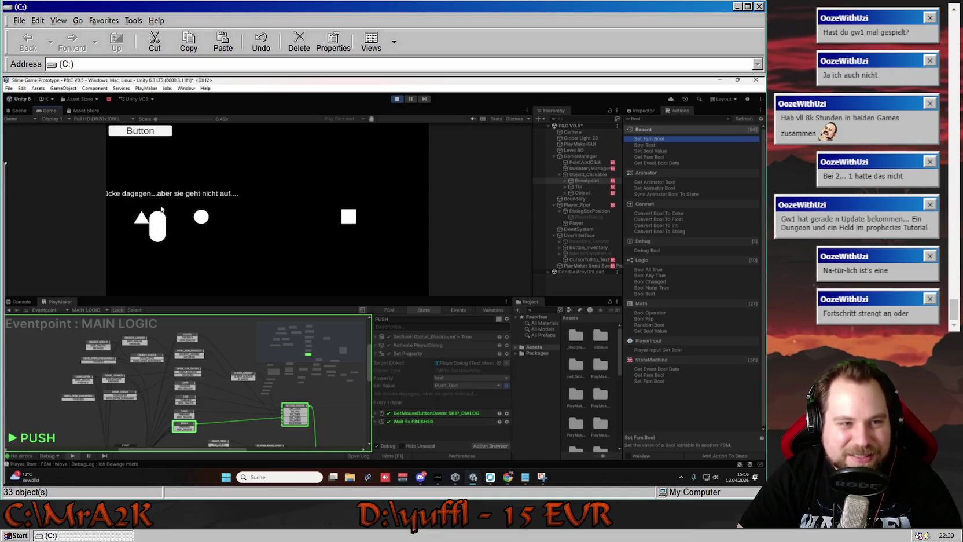